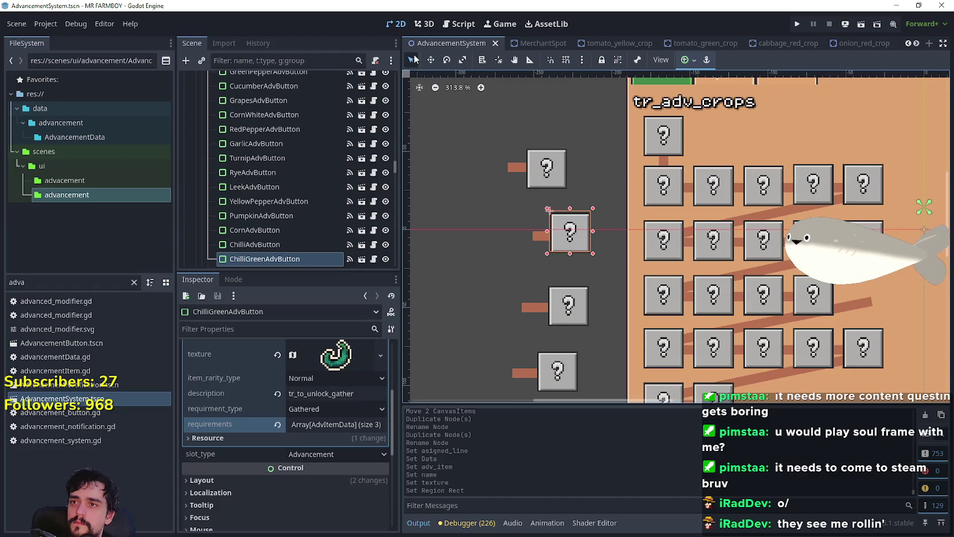
Drag ChilliGreenAdvButton and Line_chilliGreenPepper together onto the crops grid
scroll(505, 240, "up", 3)
scroll(628, 267, "down", 2)
scroll(554, 237, "up", 2)
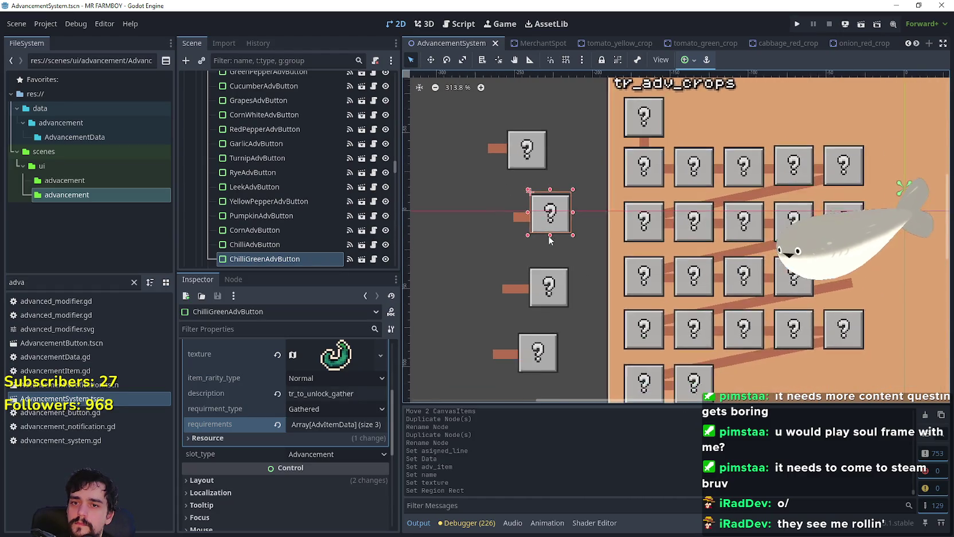
left_click(513, 213, "shift")
mouse_move(526, 202)
left_mouse_down()
mouse_move(713, 245)
mouse_move(688, 240)
left_mouse_up()
scroll(645, 250, "up", 5)
scroll(699, 235, "up", 7)
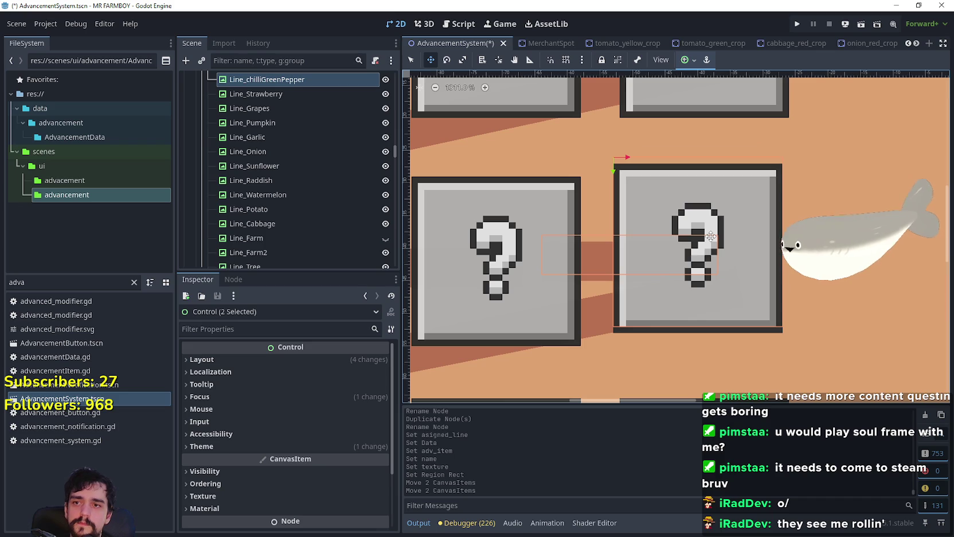
Nudge both pieces down and right with the arrow keys, then save the scene
key("Down")
key("Down")
scroll(711, 237, "down", 3)
scroll(691, 195, "up", 4)
key("Right")
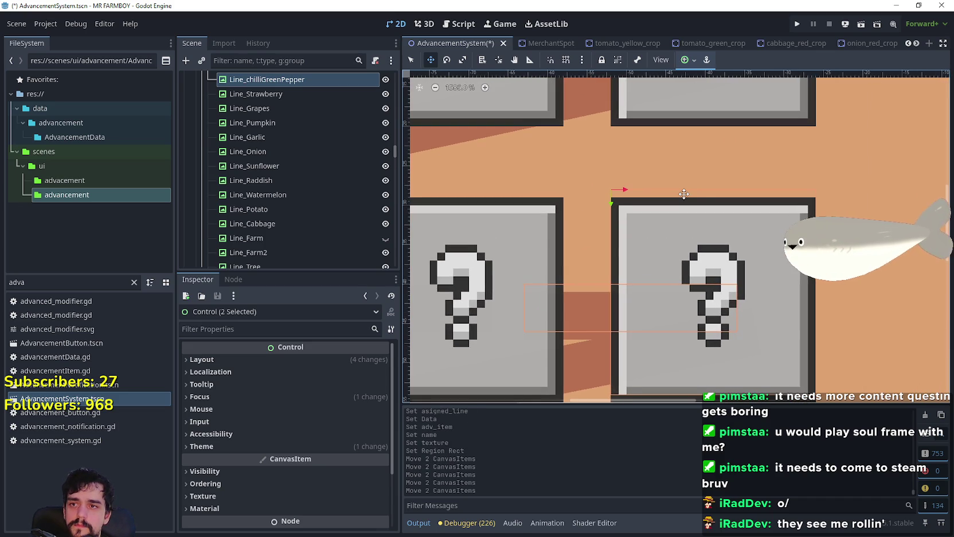
scroll(678, 199, "down", 10)
key("ctrl+s")
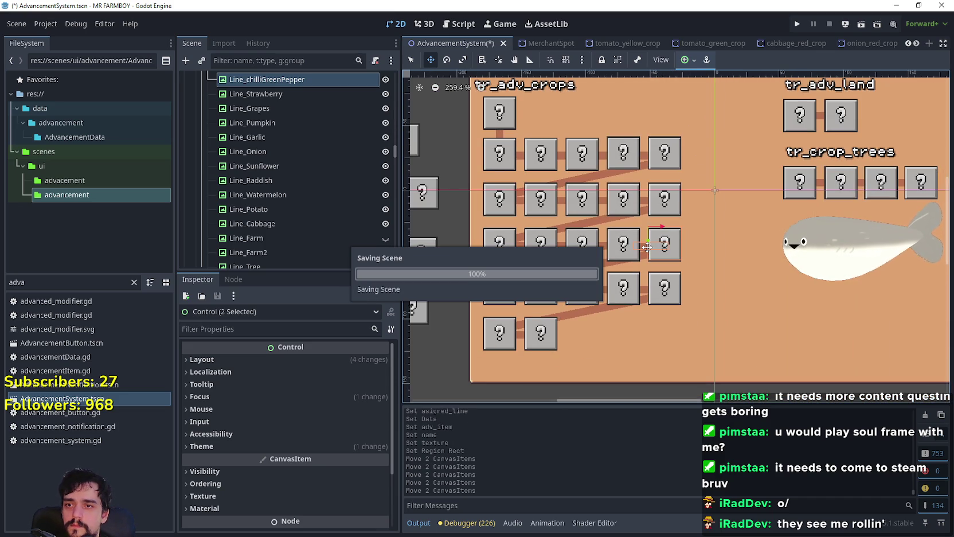
Return to the Select tool and select the tomato advancement button
scroll(640, 243, "down", 4)
scroll(517, 172, "up", 3)
left_click(411, 60)
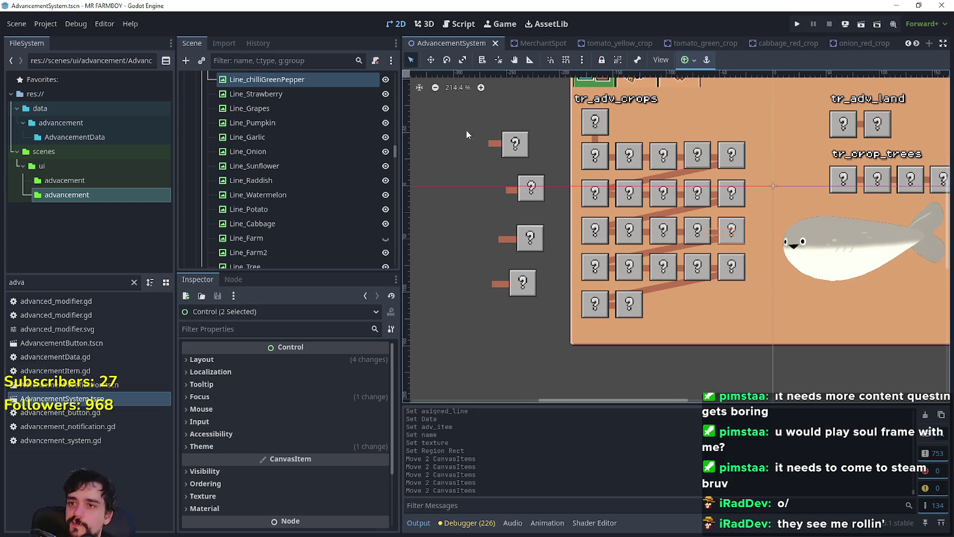
left_click(537, 240)
Inspect the Corn, green chilli and Parsnip advancement buttons one after another
left_click(519, 292)
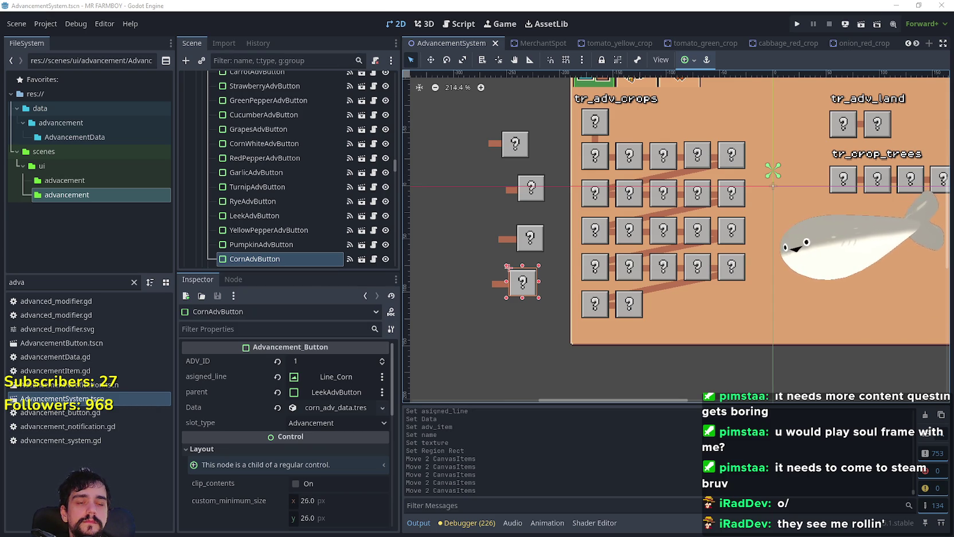
scroll(704, 308, "up", 1)
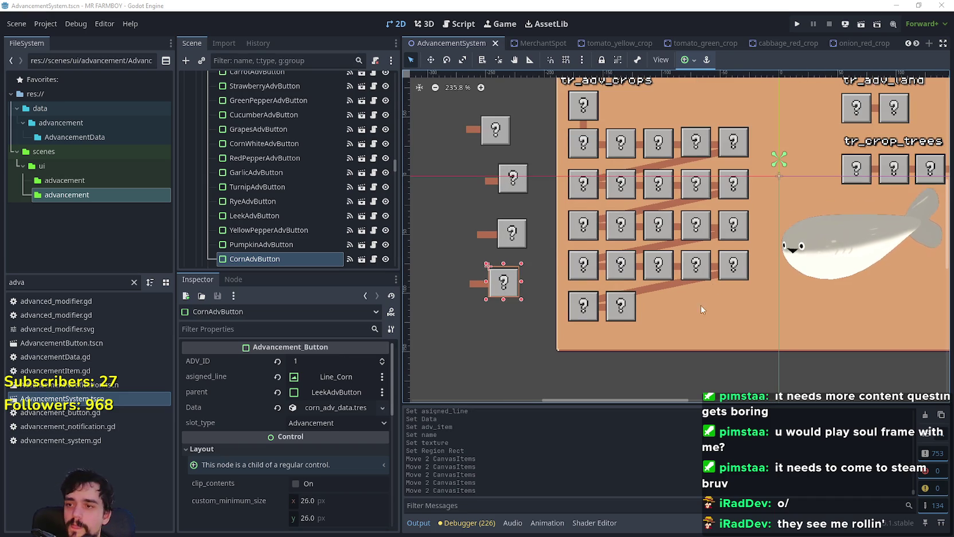
scroll(663, 284, "up", 1)
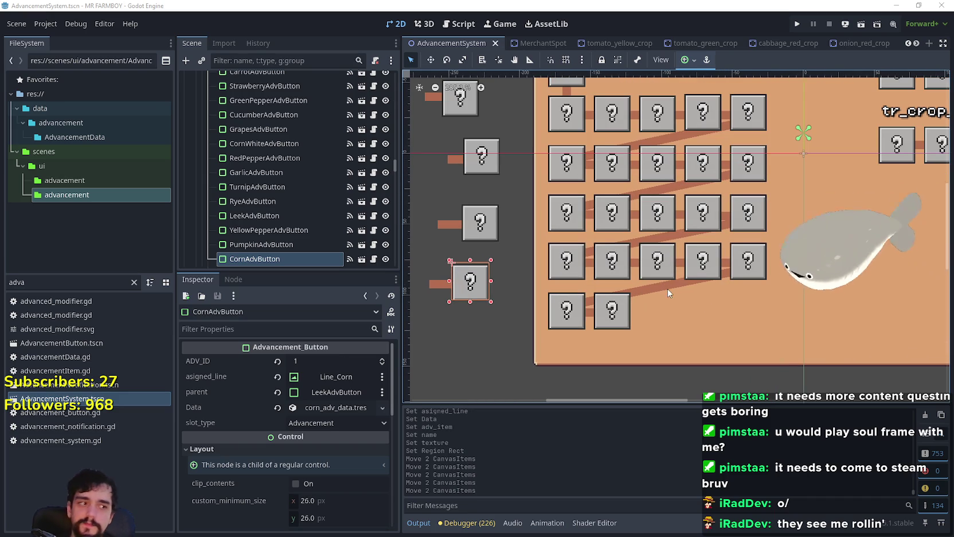
scroll(654, 302, "down", 1)
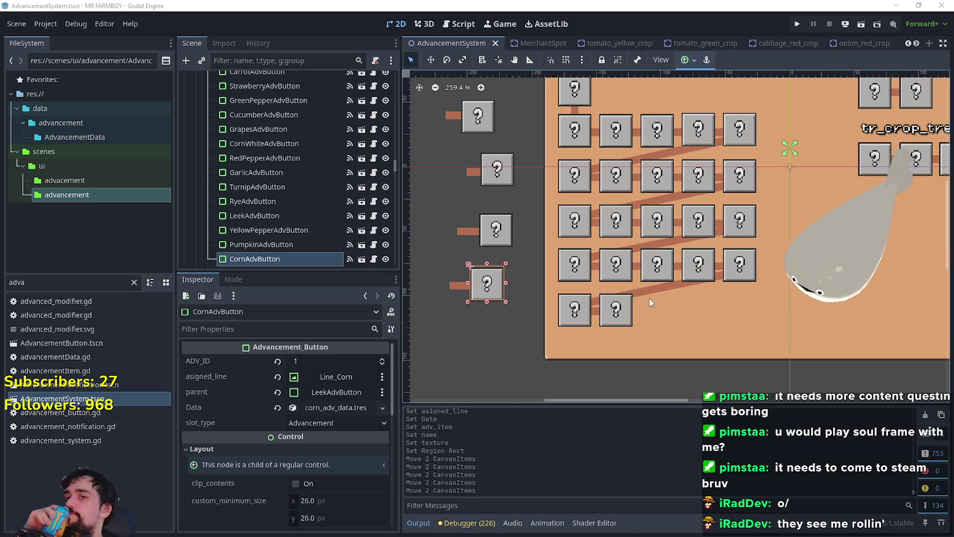
left_click(746, 226)
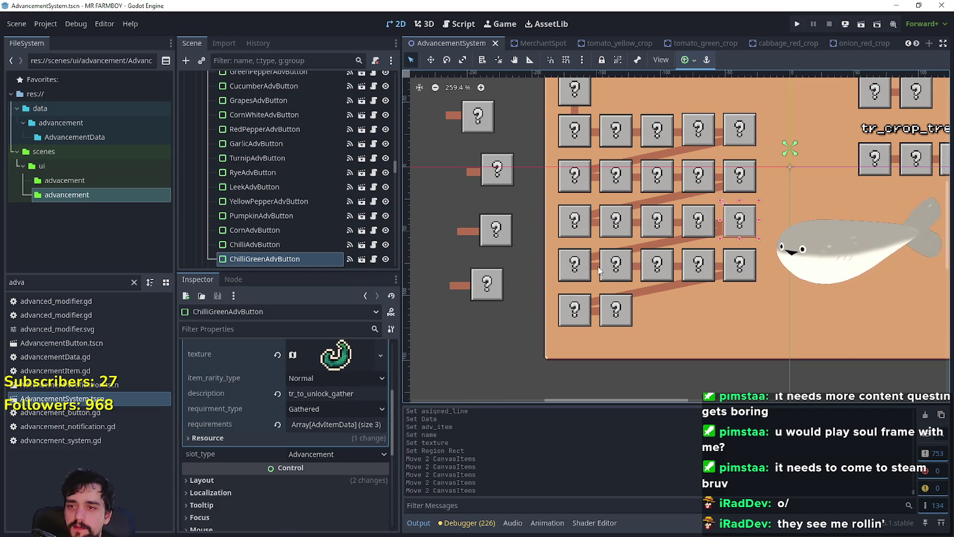
left_click(579, 267)
scroll(502, 309, "down", 3)
Box-select the eight spare buttons and lines left of the grid and drag them up-left
left_click_drag(443, 316, 525, 127)
left_click_drag(500, 217, 452, 196)
scroll(480, 273, "up", 3)
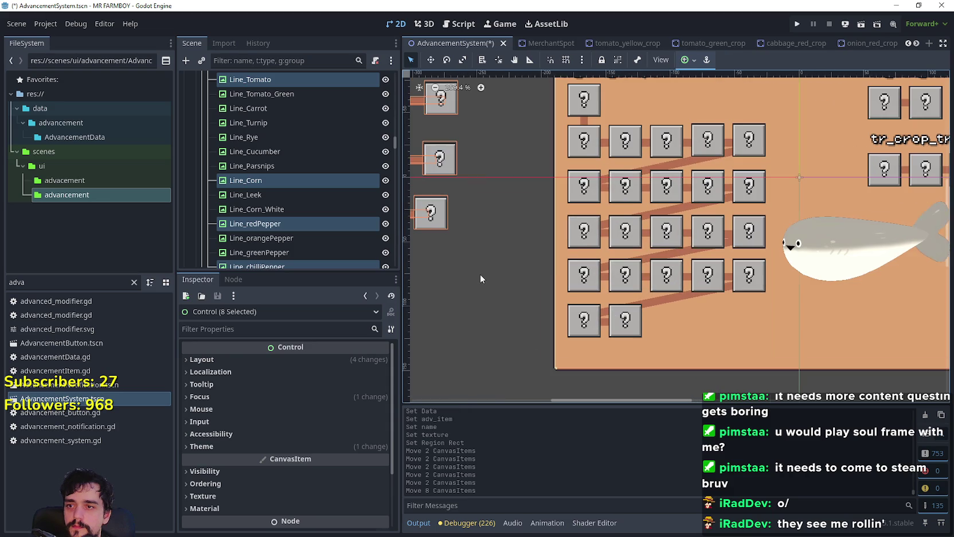
Select the Rye advancement button in the 2D viewport
left_click(576, 245)
left_click(740, 244)
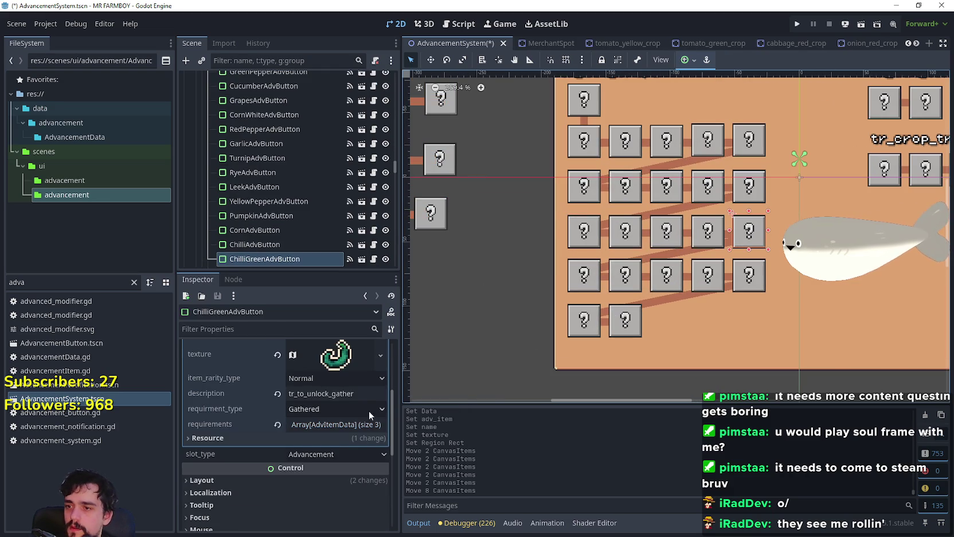
scroll(336, 391, "up", 5)
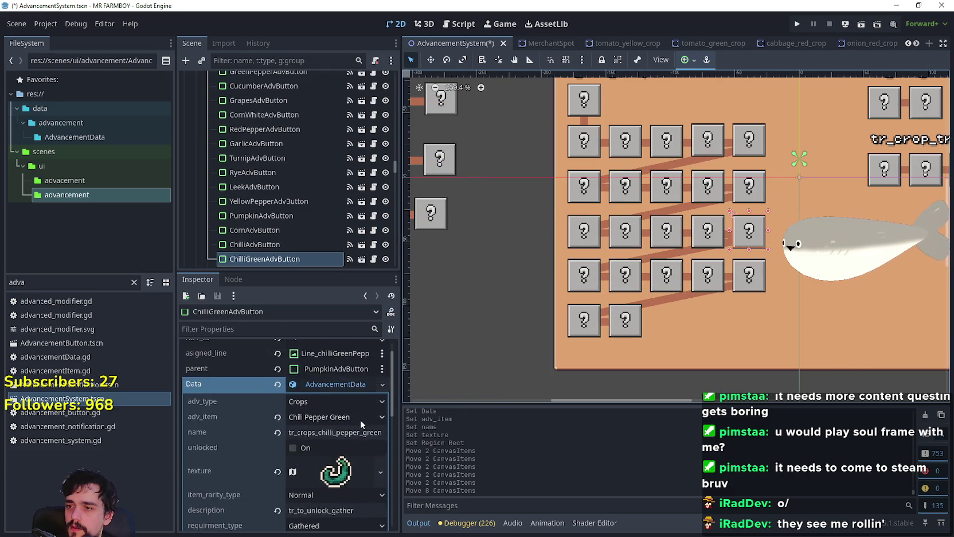
left_click(596, 245)
scroll(329, 426, "up", 4)
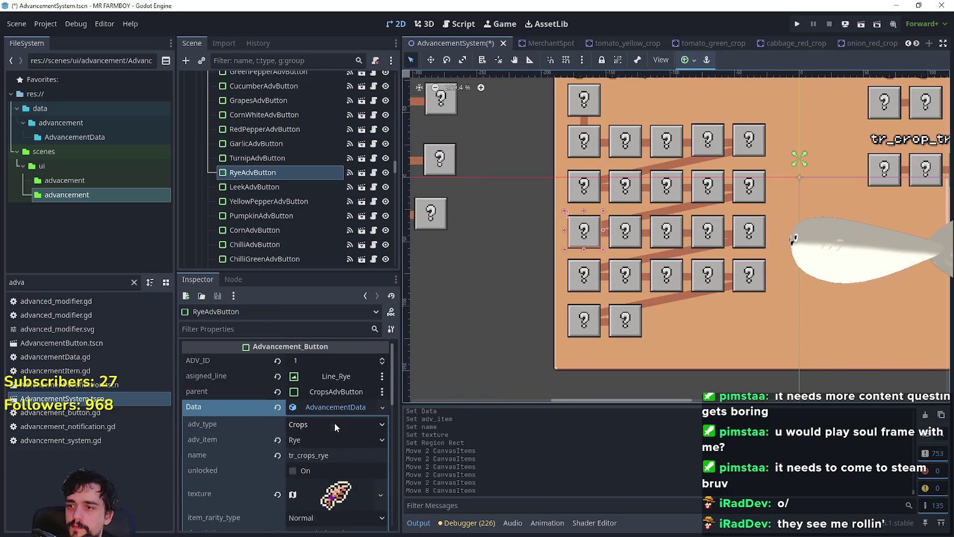
Set its parent to TurnipAdvButton, filtering the picker by 'turni', and save the scene
left_click(335, 392)
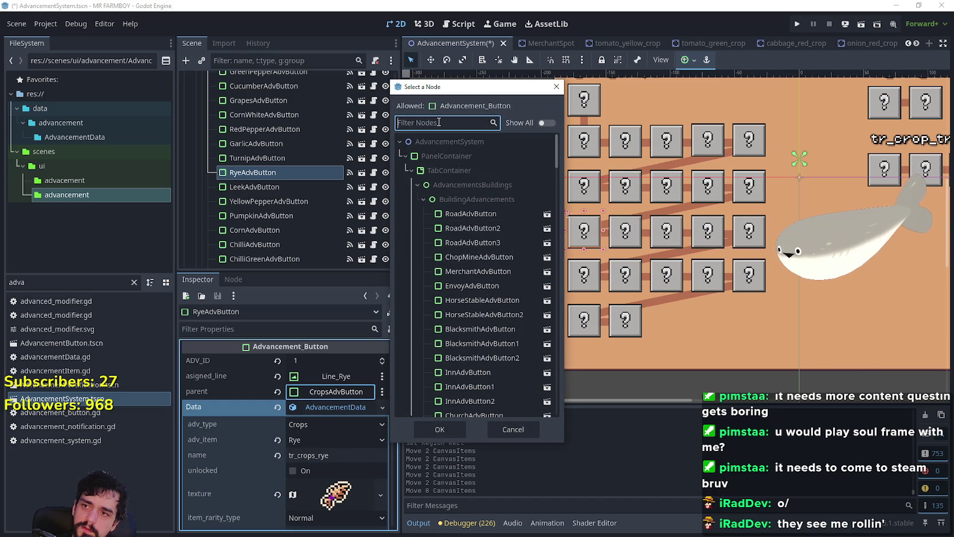
type("turni")
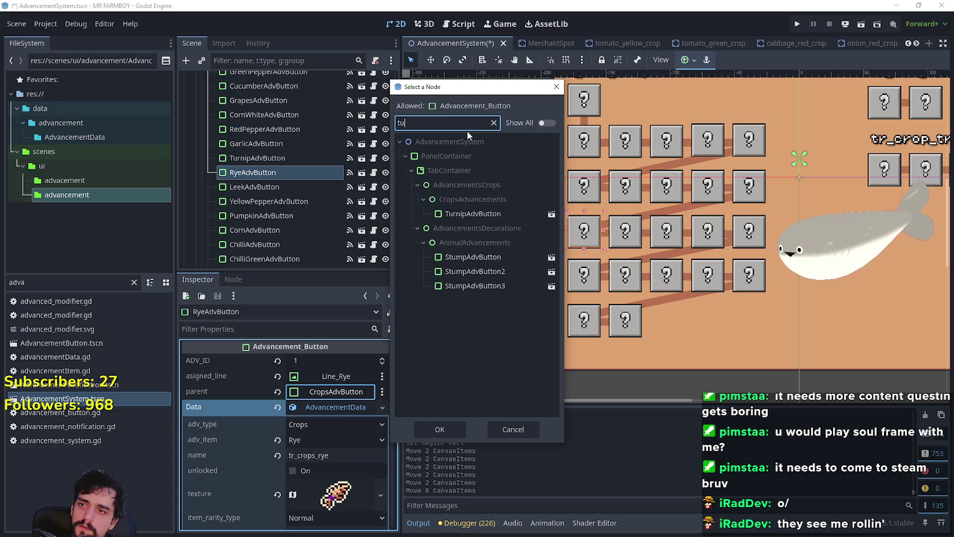
left_click(445, 213)
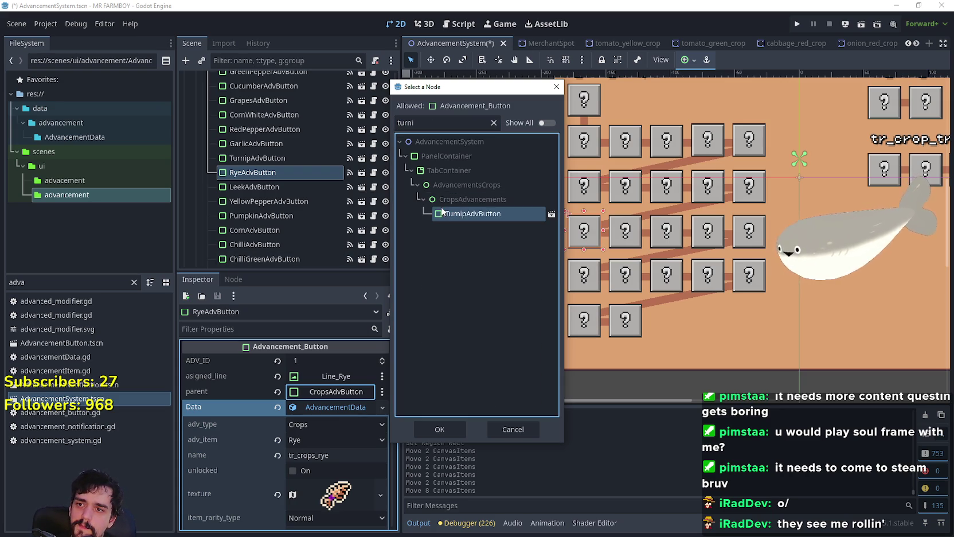
left_click(443, 429)
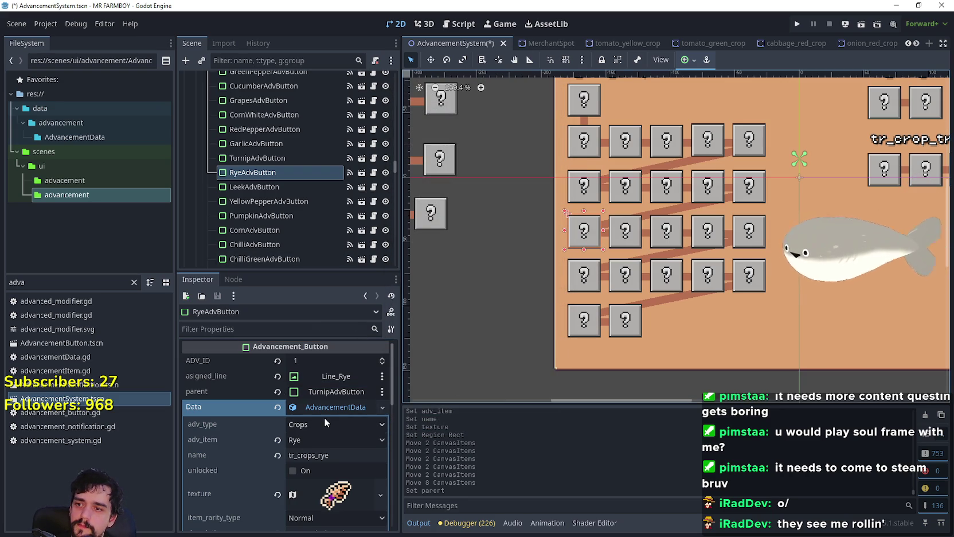
key("ctrl+s")
scroll(611, 289, "up", 3)
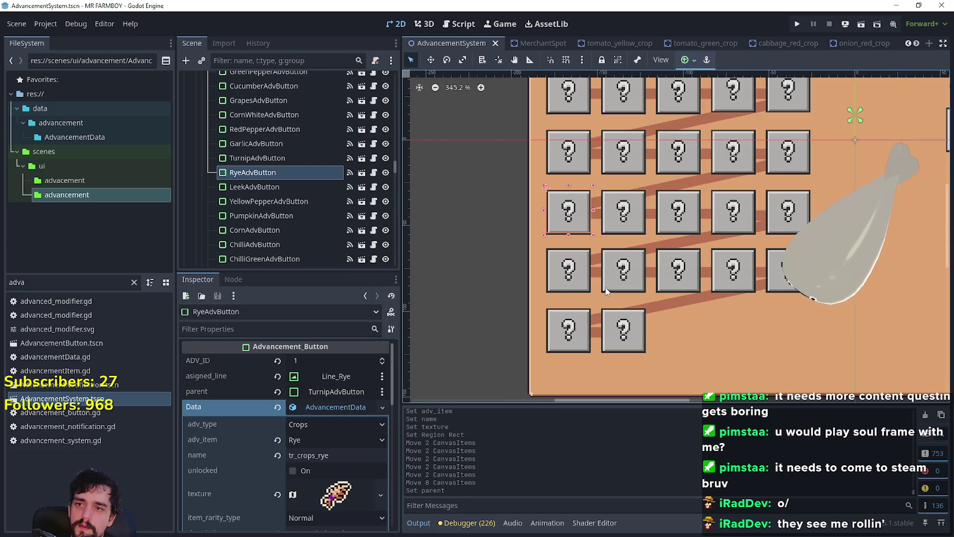
Select the Parsnip advancement button and pan the view over the crops grid
left_click(576, 288)
scroll(575, 289, "down", 3)
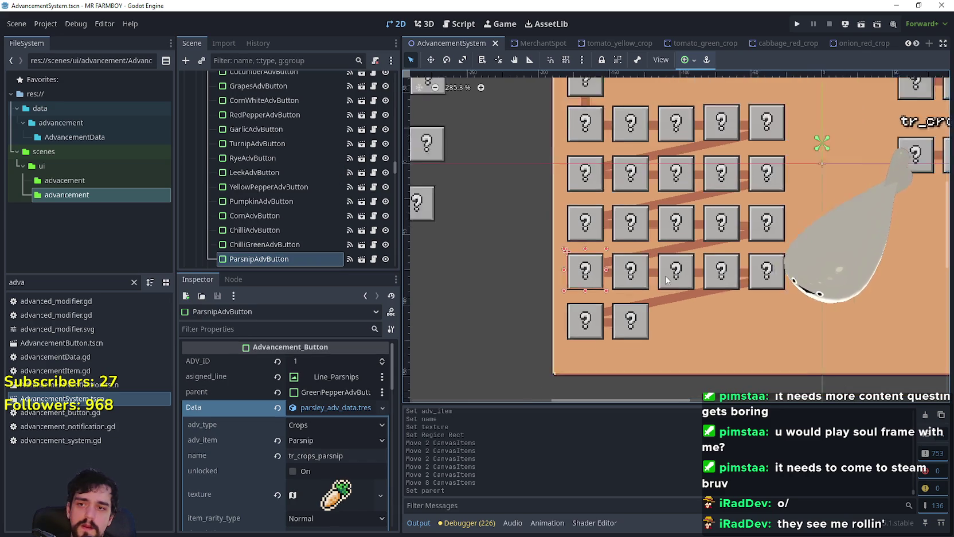
scroll(552, 277, "up", 1)
mouse_move(540, 277)
left_mouse_down()
mouse_move(636, 260)
mouse_move(535, 249)
mouse_move(523, 268)
left_mouse_up()
left_click(429, 61)
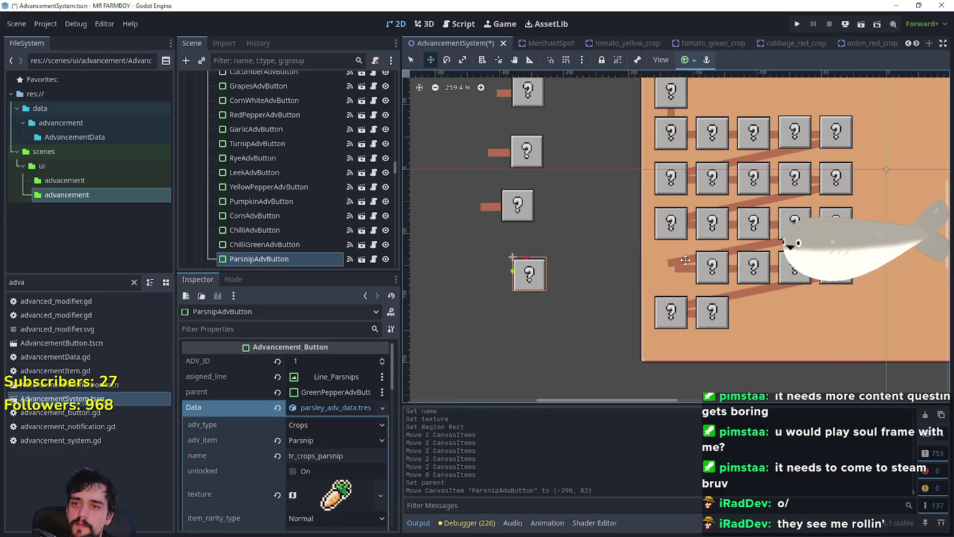
key("q")
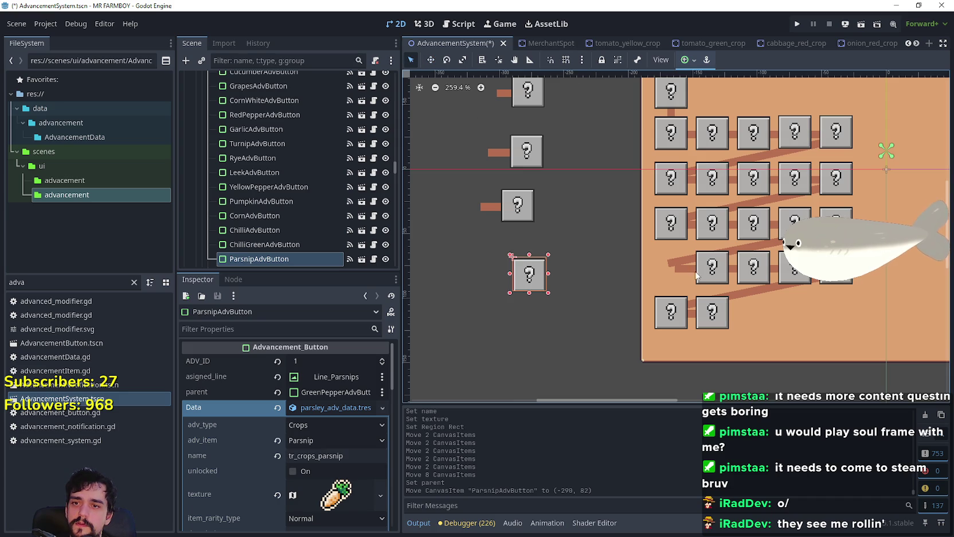
Rename Line_Parsnips to Line_Pinto_Beans
left_click(682, 262)
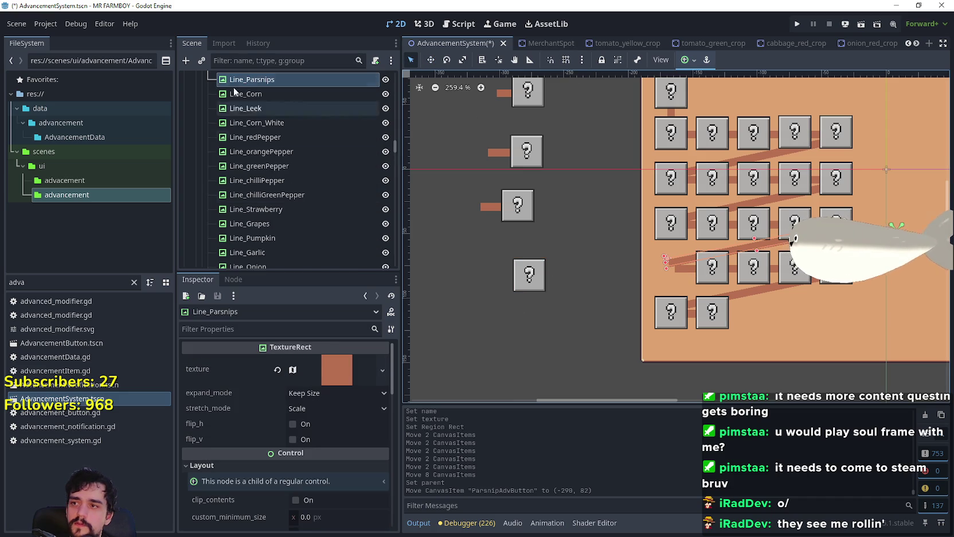
double_click(285, 78)
left_click(283, 79)
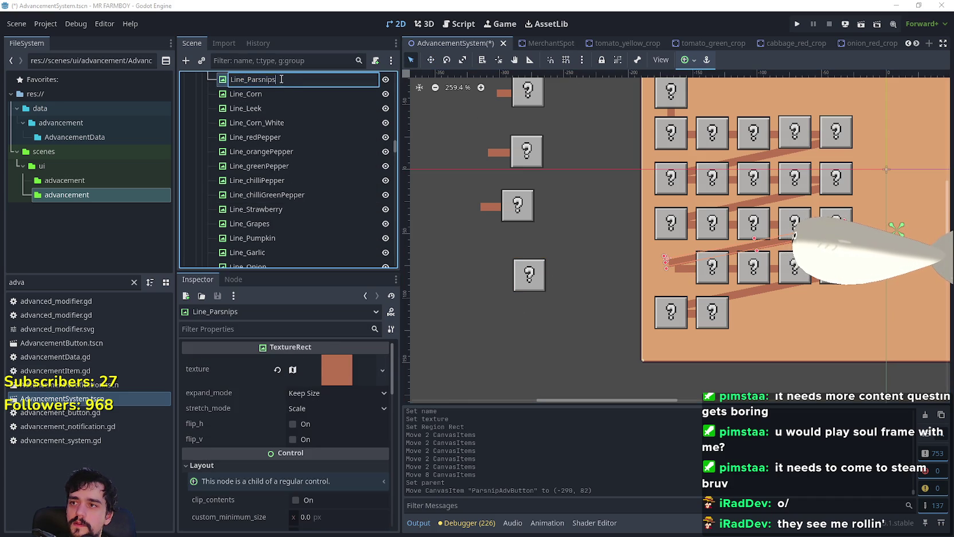
left_click_drag(249, 80, 343, 84)
type("Pinto_Be")
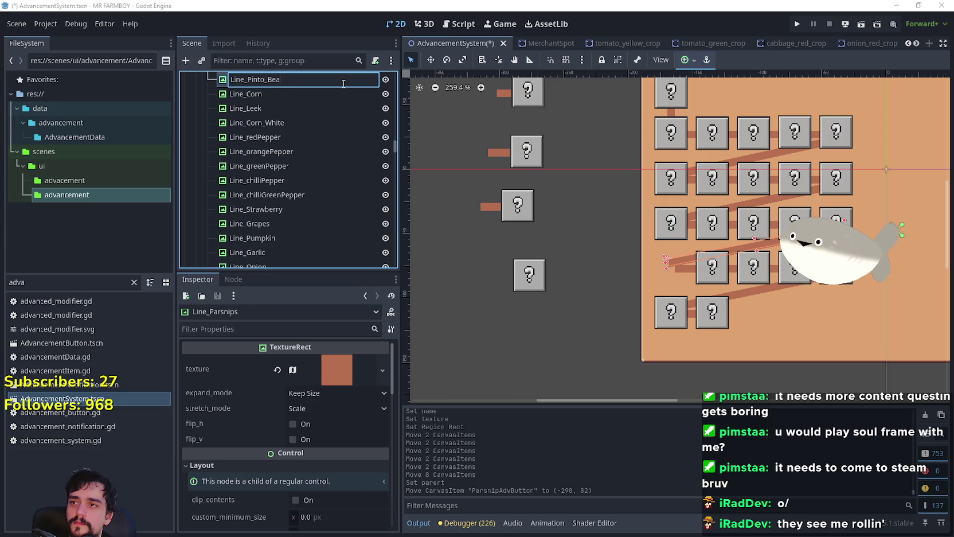
type("ans")
key("Return")
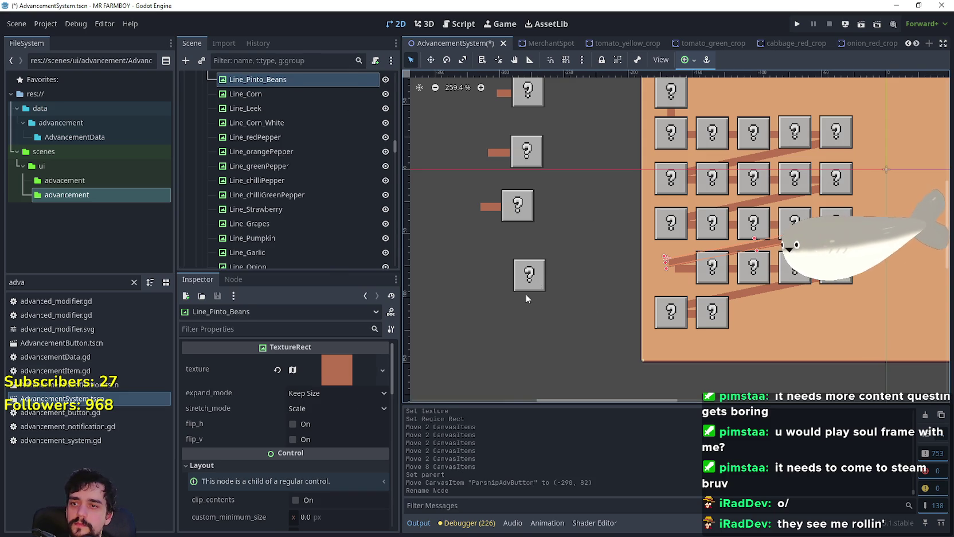
Clear ParsnipAdvButton's asigned_line and parent, and move it further left
left_click(538, 286)
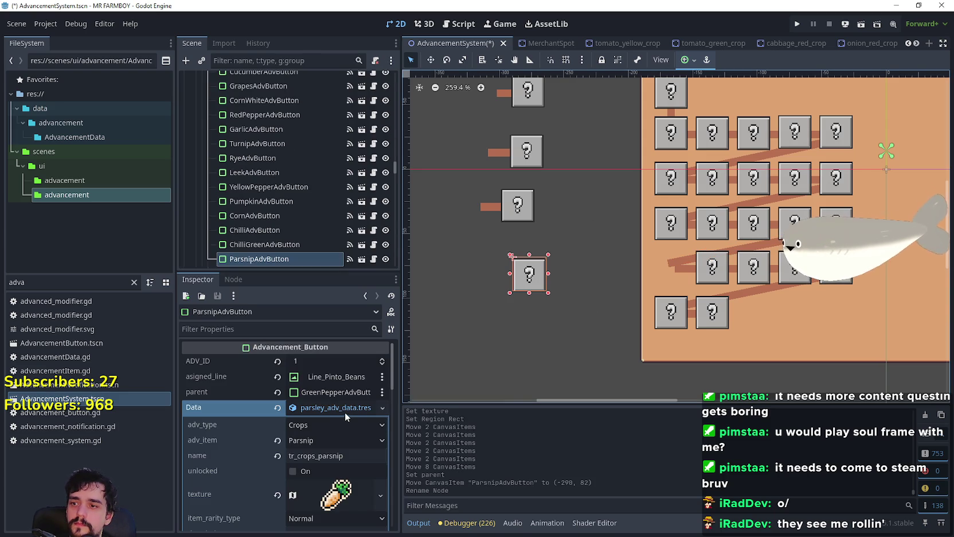
left_click(278, 377)
left_click(277, 391)
scroll(557, 289, "up", 1)
mouse_move(532, 276)
left_mouse_down()
mouse_move(459, 264)
mouse_move(509, 265)
left_mouse_up()
scroll(509, 265, "down", 1)
scroll(298, 258, "down", 3)
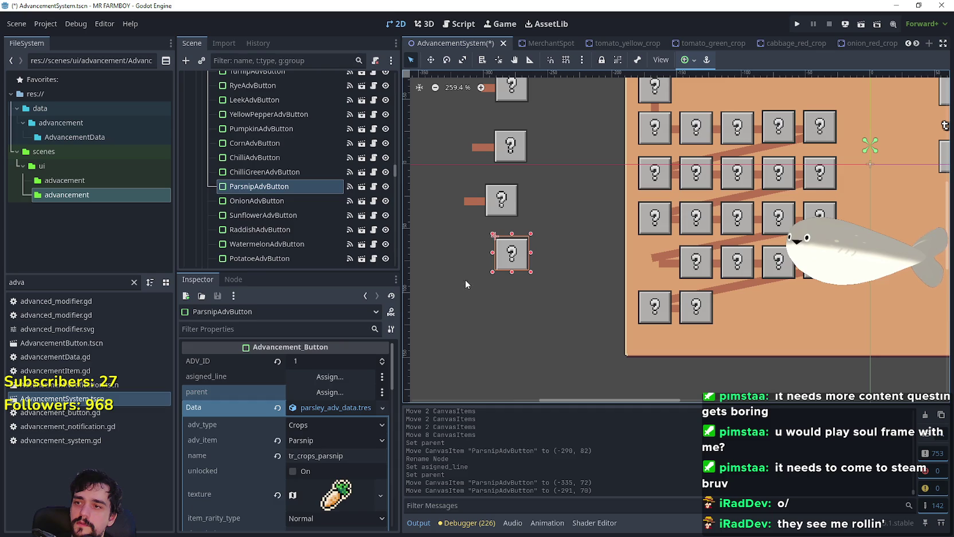
Duplicate ParsnipAdvButton, place the copy above the original, and rename it BeansPintoAdvButton
key("ctrl+d")
mouse_move(238, 201)
left_mouse_down()
mouse_move(257, 209)
mouse_move(259, 184)
left_mouse_up()
double_click(319, 187)
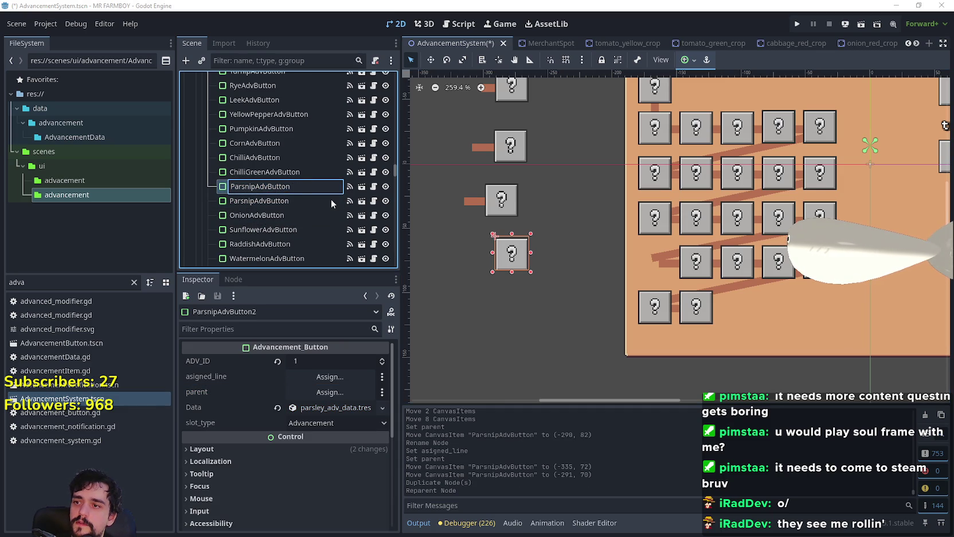
key("Left")
key("Left")
key("Left")
key("BackSpace")
key("BackSpace")
key("BackSpace")
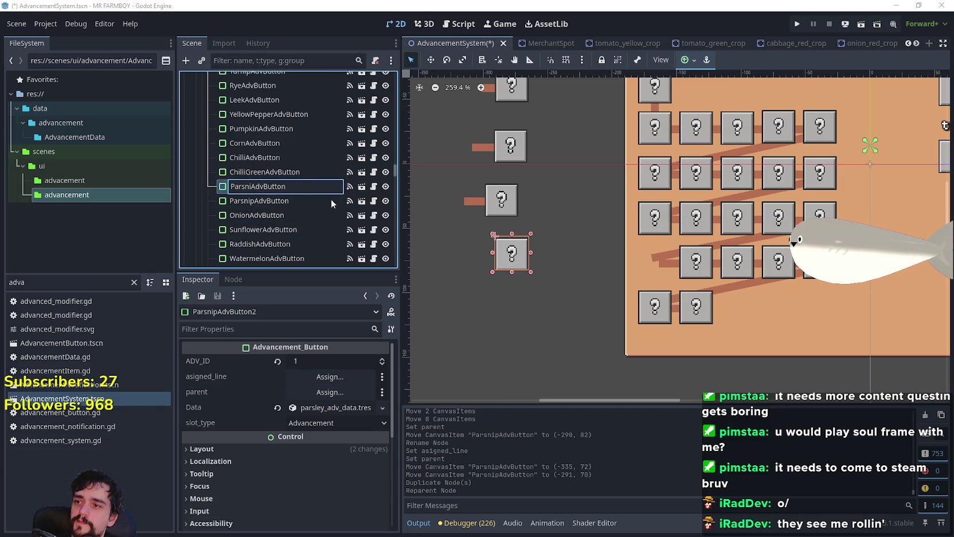
key("BackSpace")
type("BeansP")
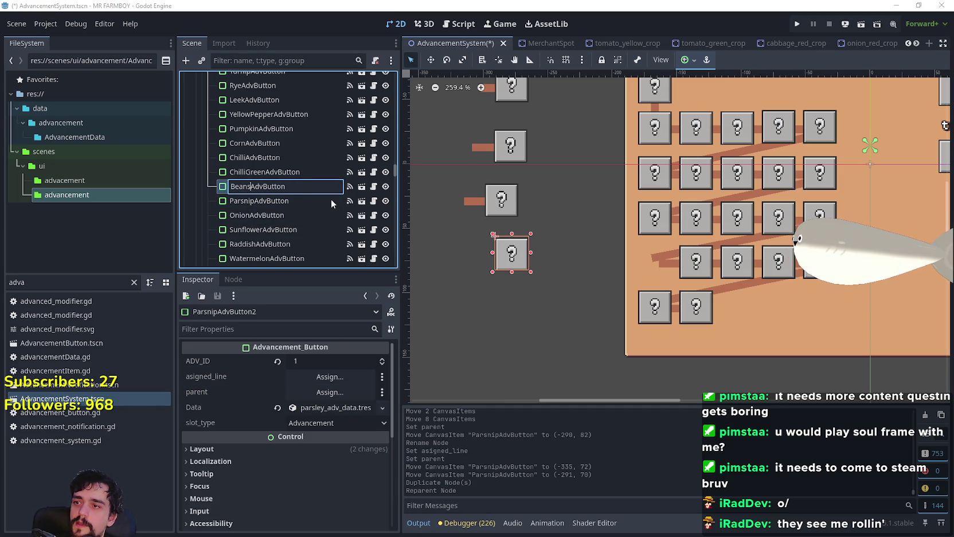
type("into")
key("Return")
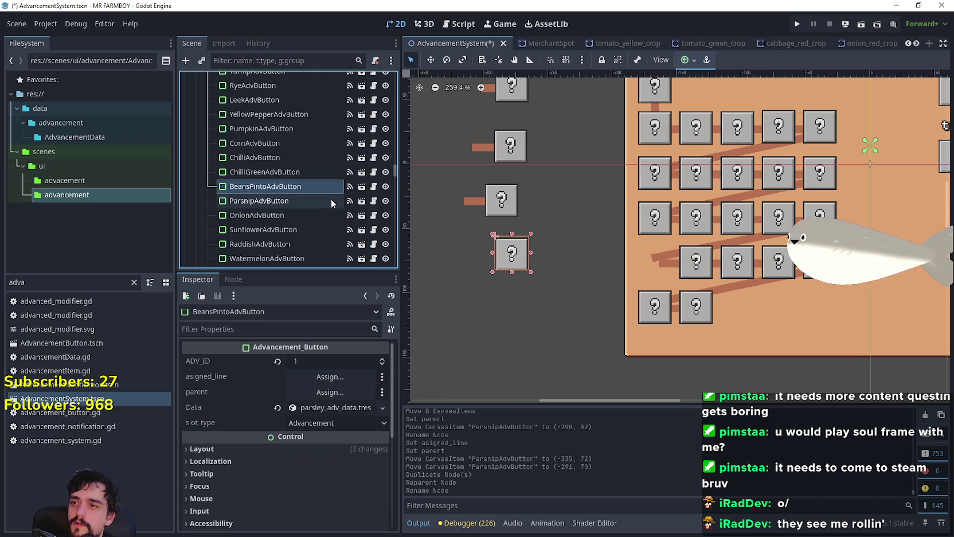
Assign Line_Pinto_Beans as BeansPintoAdvButton's asigned_line
left_click(319, 377)
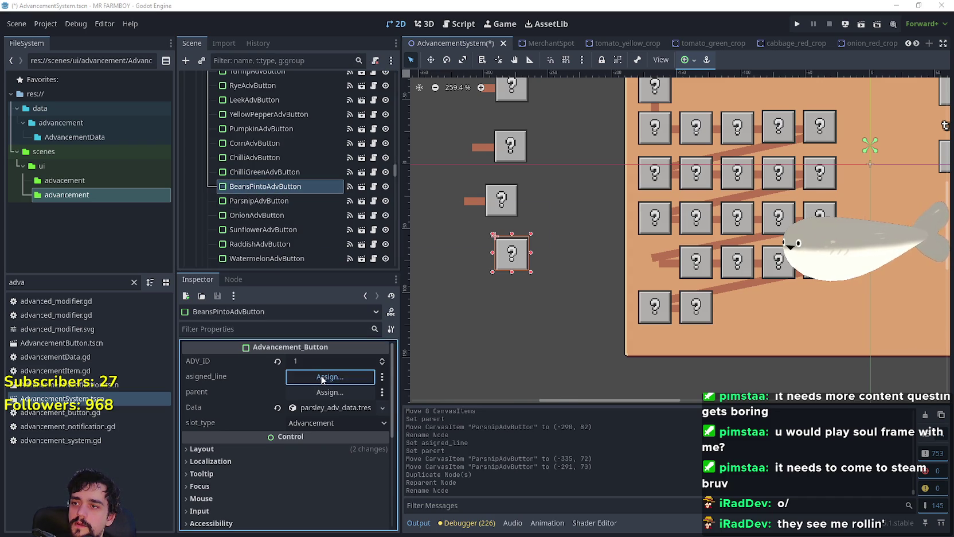
type("pin")
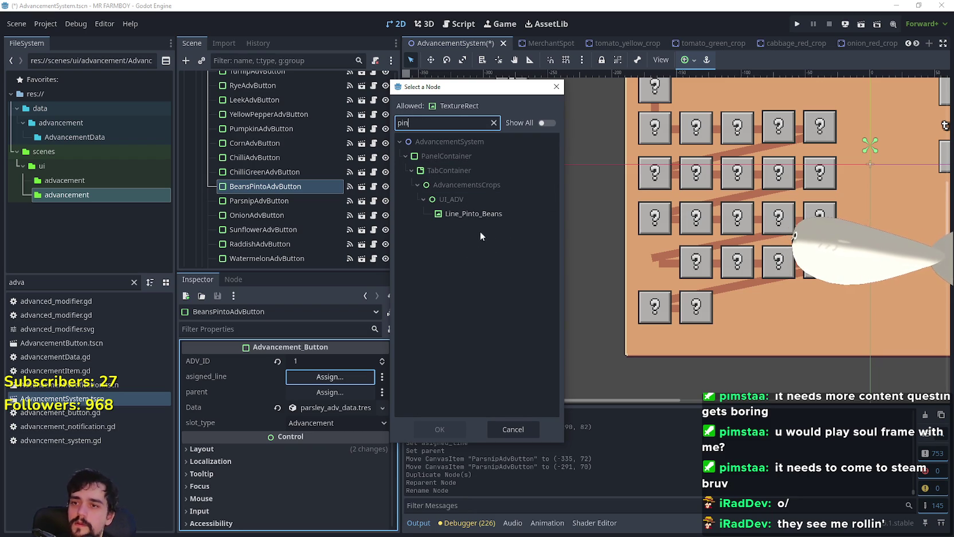
left_click(485, 214)
left_click(442, 428)
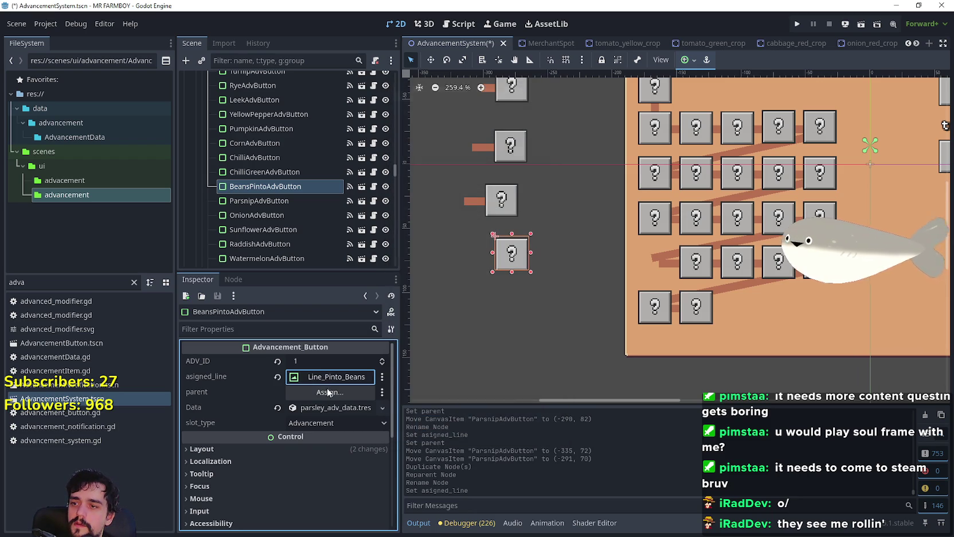
Compare ChilliGreen and Parsnip settings, then move BeansPintoAdvButton up and right
key("Up")
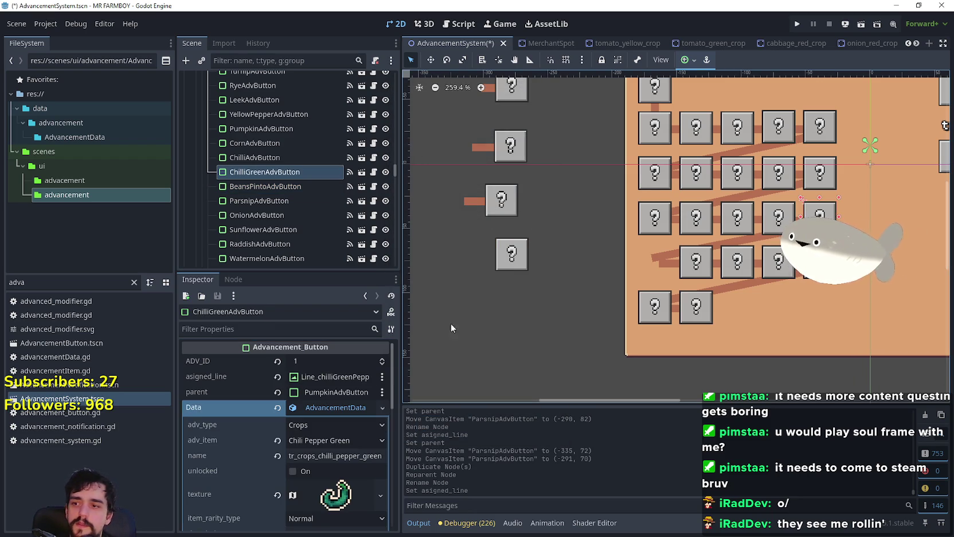
left_click(514, 258)
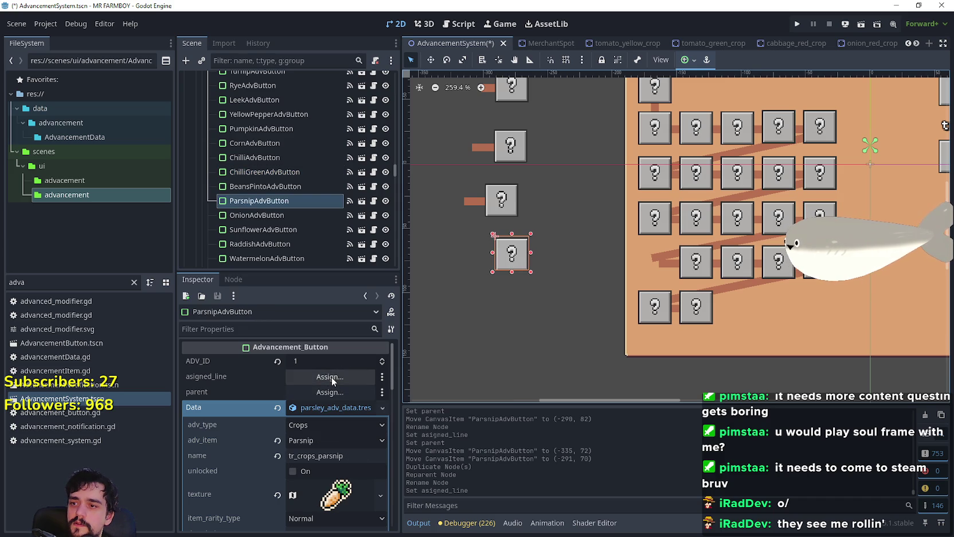
left_click(331, 407)
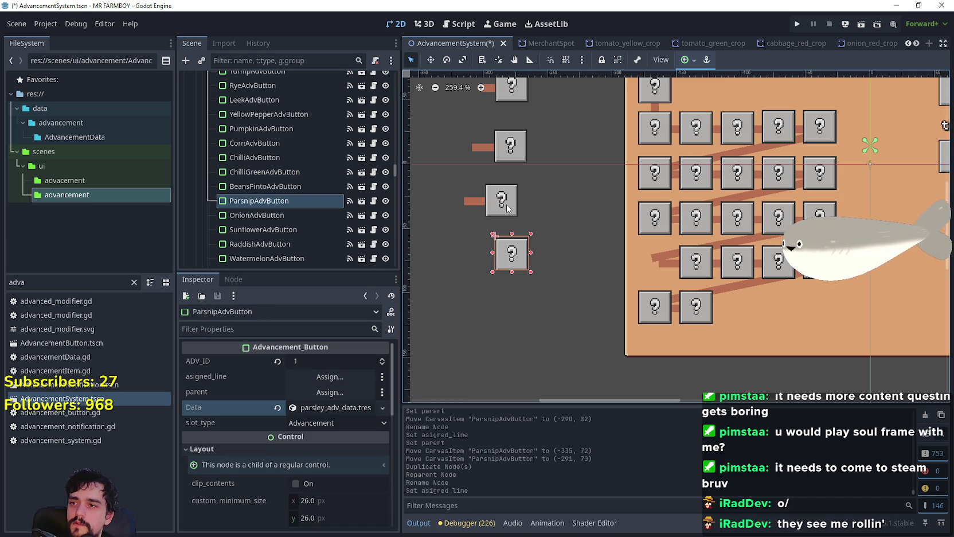
left_click(264, 186)
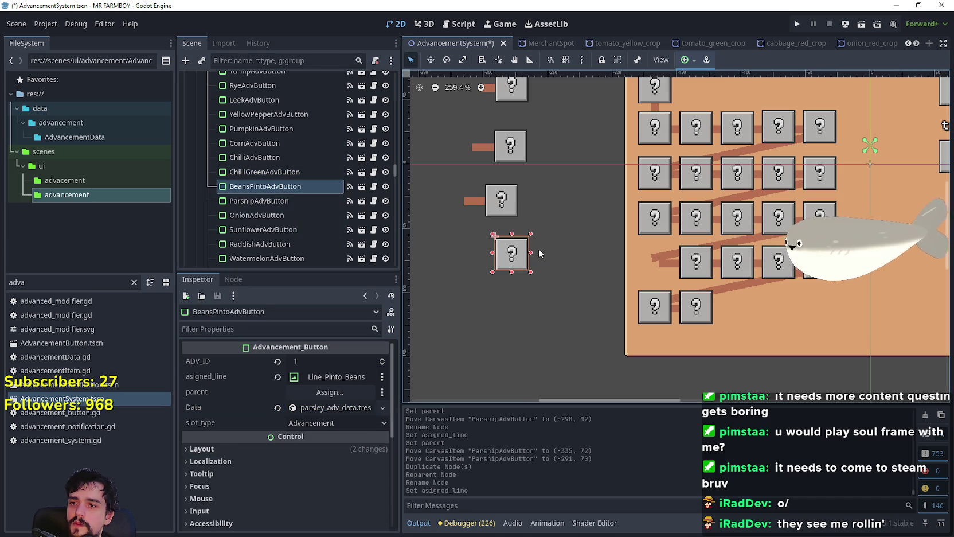
left_click(431, 59)
left_click_drag(490, 241, 535, 202)
Set BeansPintoAdvButton's parent to ChilliGreenAdvButton, filtering the picker by 'green'
left_click(330, 392)
type("c")
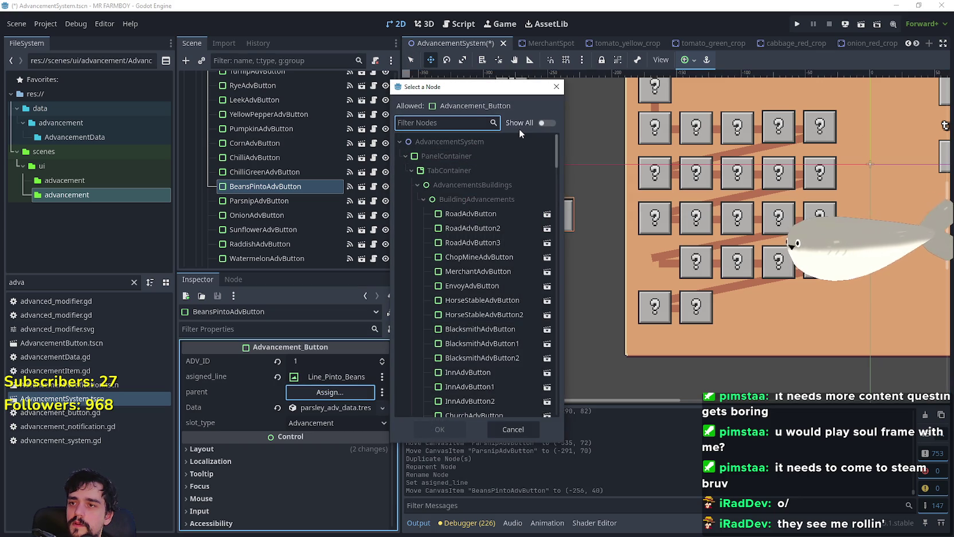
key("BackSpace")
type("green")
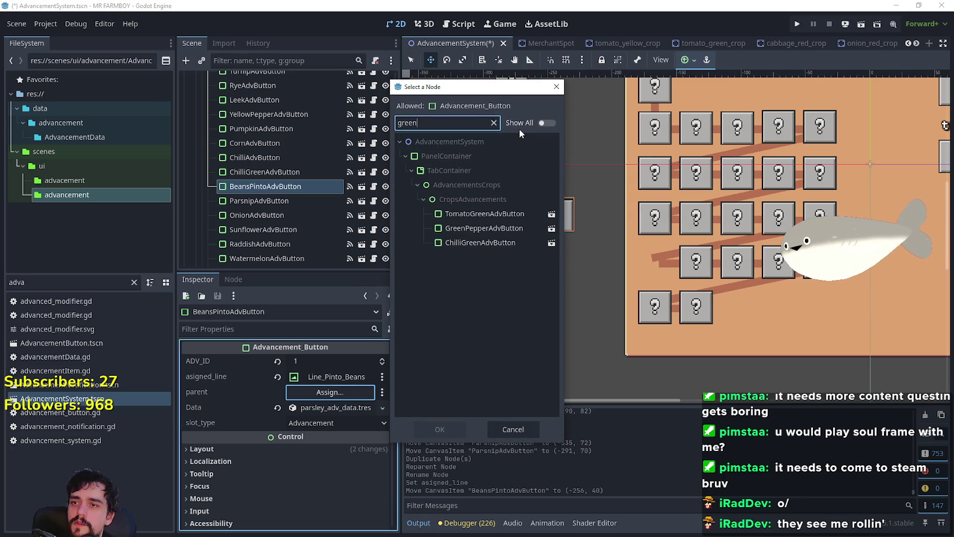
left_click(482, 242)
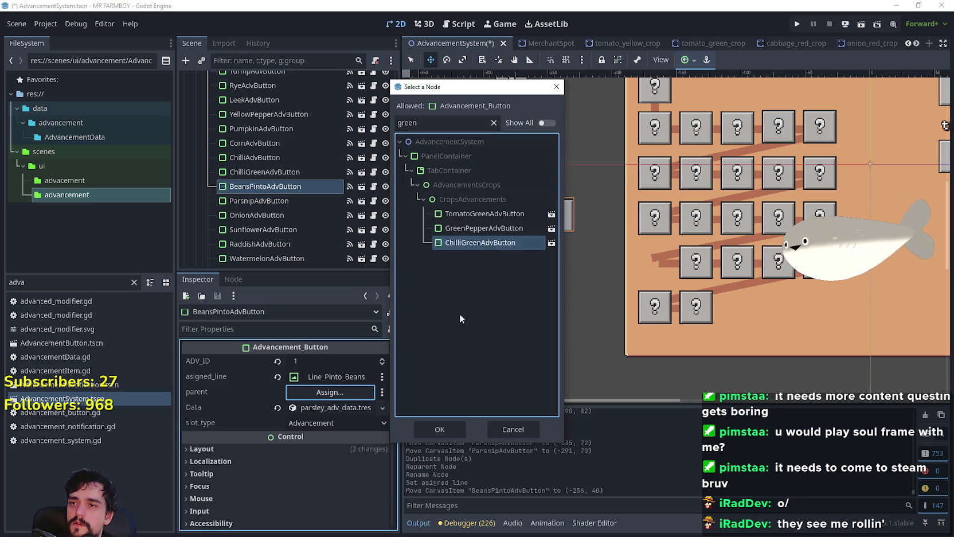
left_click(439, 430)
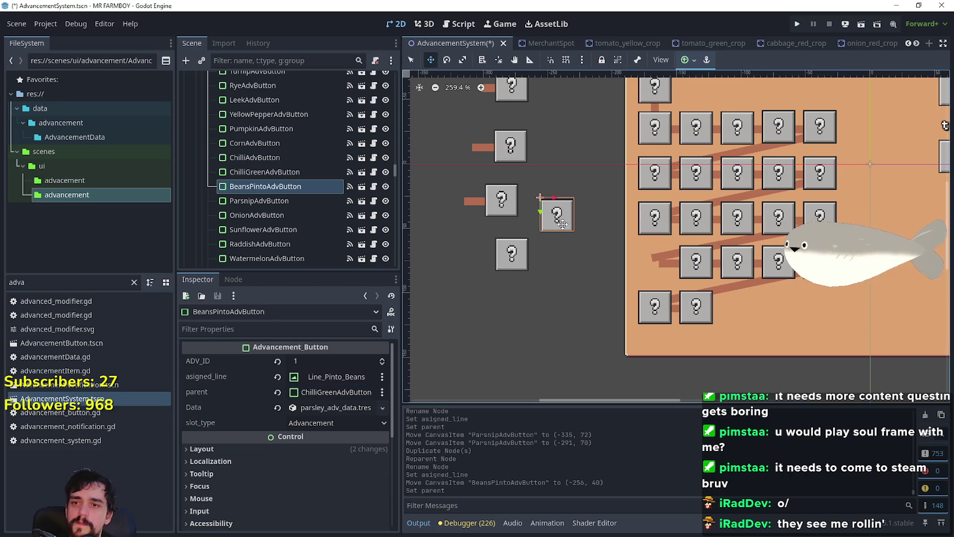
Drag BeansPintoAdvButton into the crops grid
left_click_drag(556, 215, 681, 276)
scroll(669, 261, "up", 2)
scroll(669, 261, "up", 2)
scroll(686, 274, "up", 2)
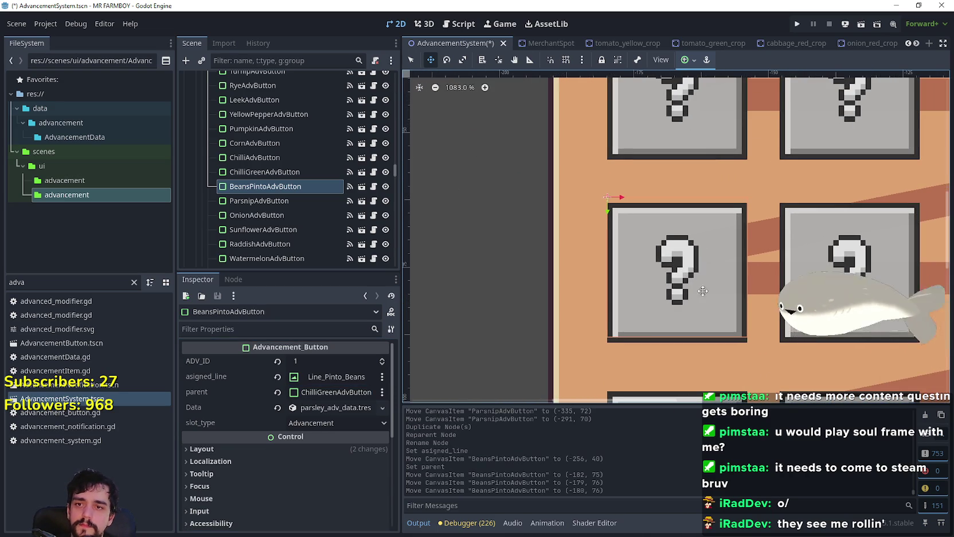
scroll(697, 296, "down", 1)
Recheck and cancel the parent picker, then expand the data resource and open its options
left_click(335, 393)
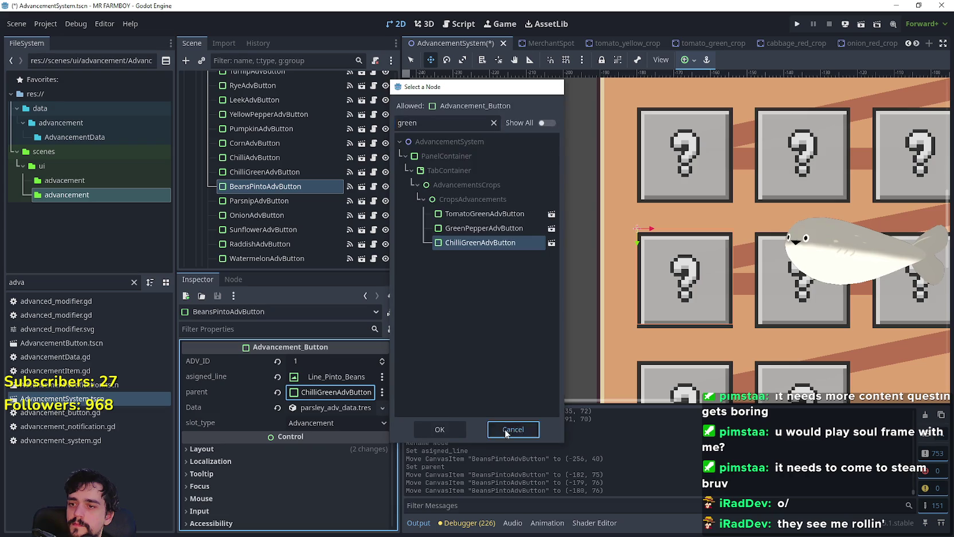
left_click(513, 429)
left_click(307, 410)
right_click(307, 411)
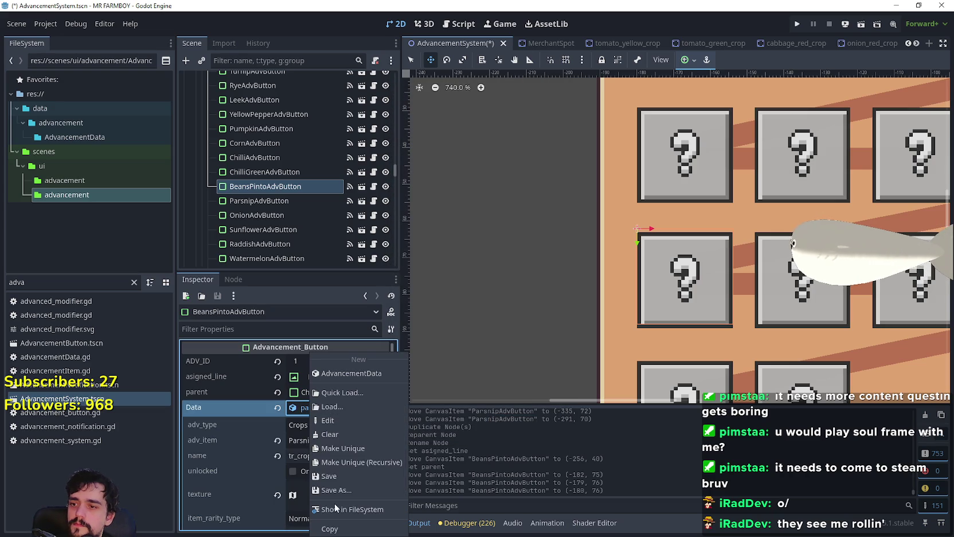
Make the data resource unique and set adv_item to Pinto Beans
left_click(340, 451)
left_click(339, 440)
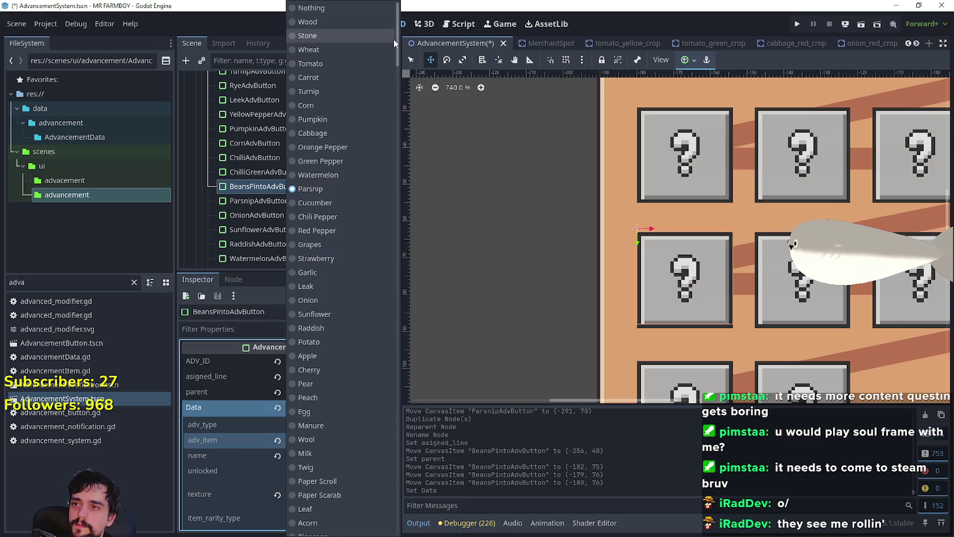
scroll(399, 51, "down", 1)
scroll(400, 51, "down", 10)
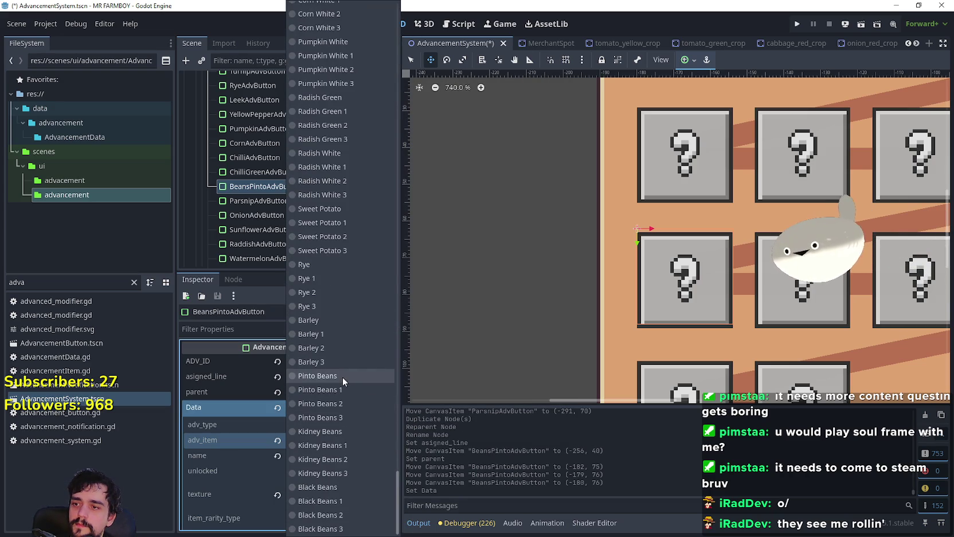
left_click(342, 377)
Trim the name field and copy the tr_crops_pinto_beans key from the localization spreadsheet
left_click(352, 456)
key("BackSpace")
key("BackSpace")
key("BackSpace")
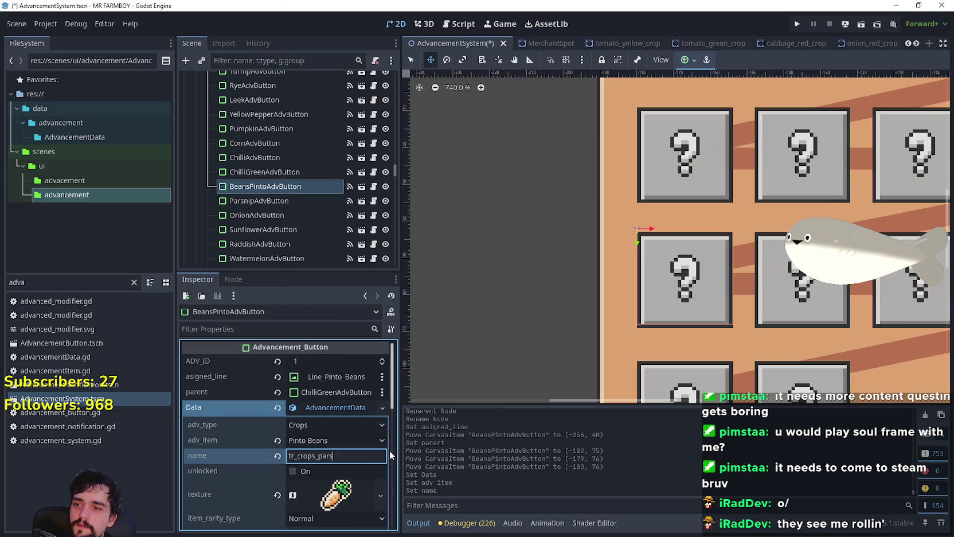
key("BackSpace")
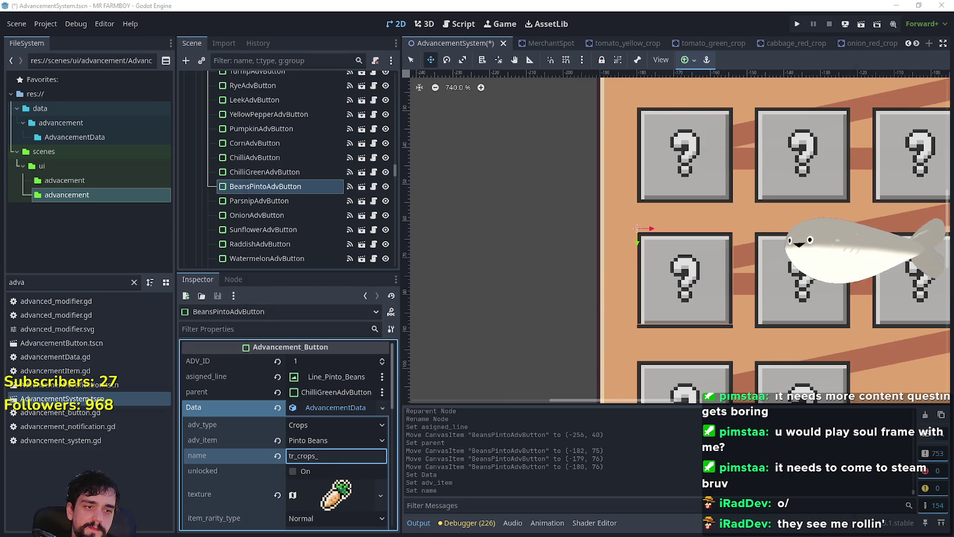
key("alt+Tab")
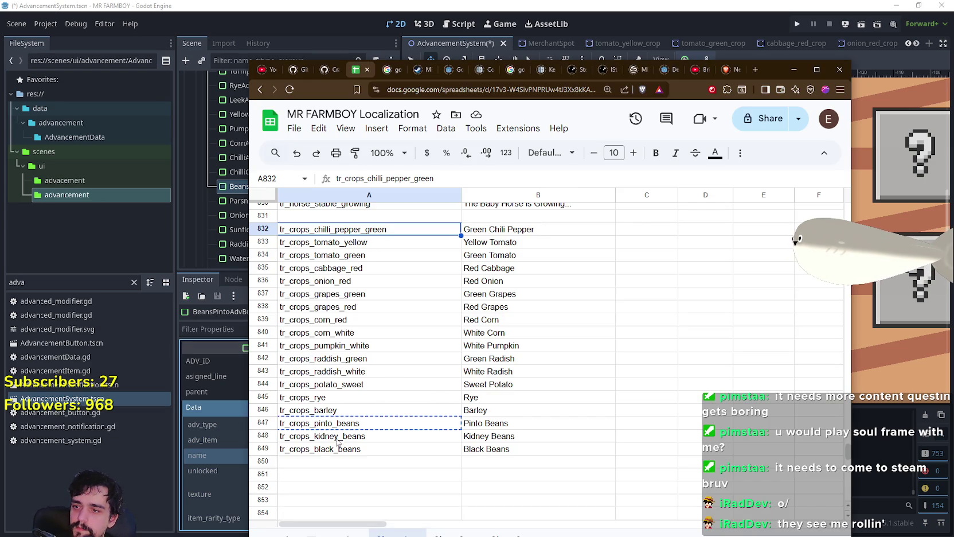
left_click(338, 439)
left_click(338, 424)
left_click(522, 5)
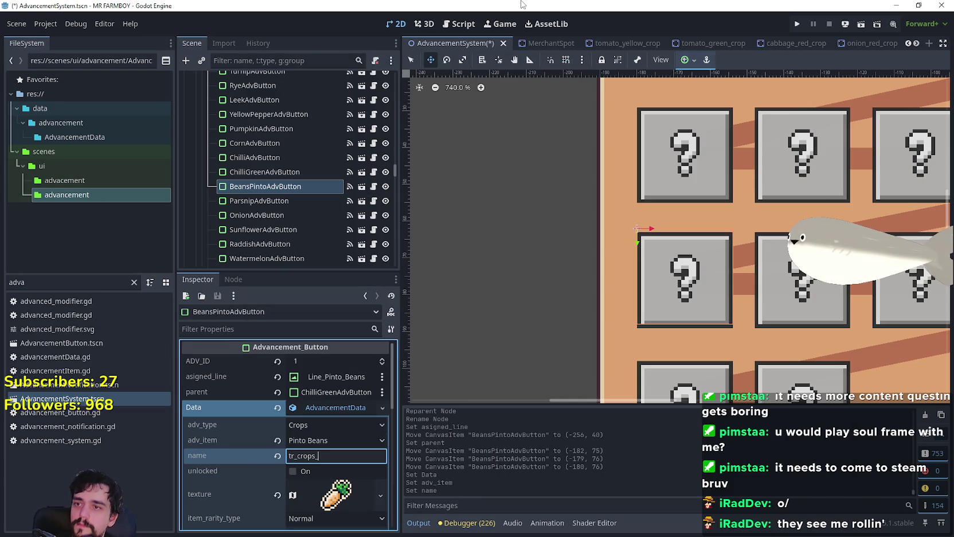
Paste tr_crops_pinto_beans as the name and make the texture resource unique
key("ctrl+a")
type("tr_crops_pinto_beans")
scroll(336, 481, "down", 2)
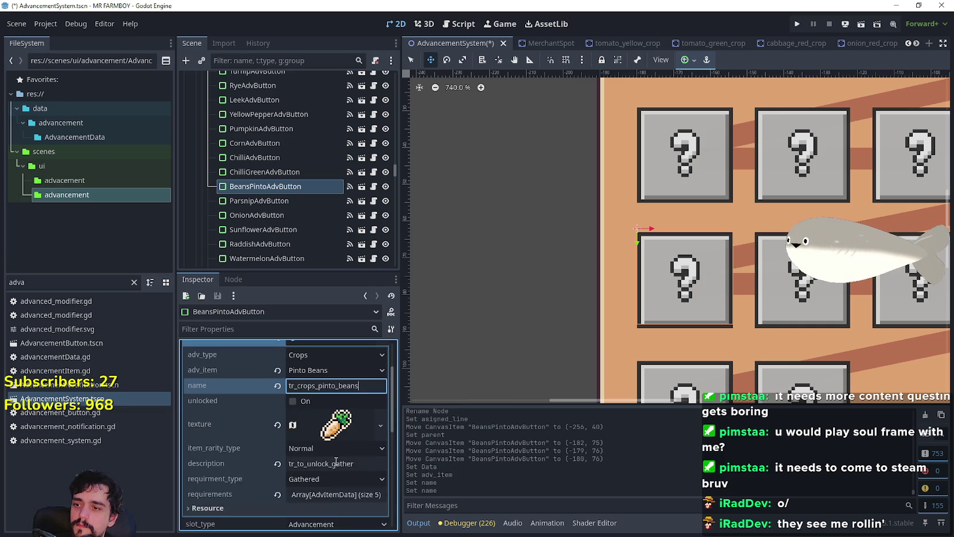
left_click(336, 424)
left_click(381, 425)
left_click(353, 466)
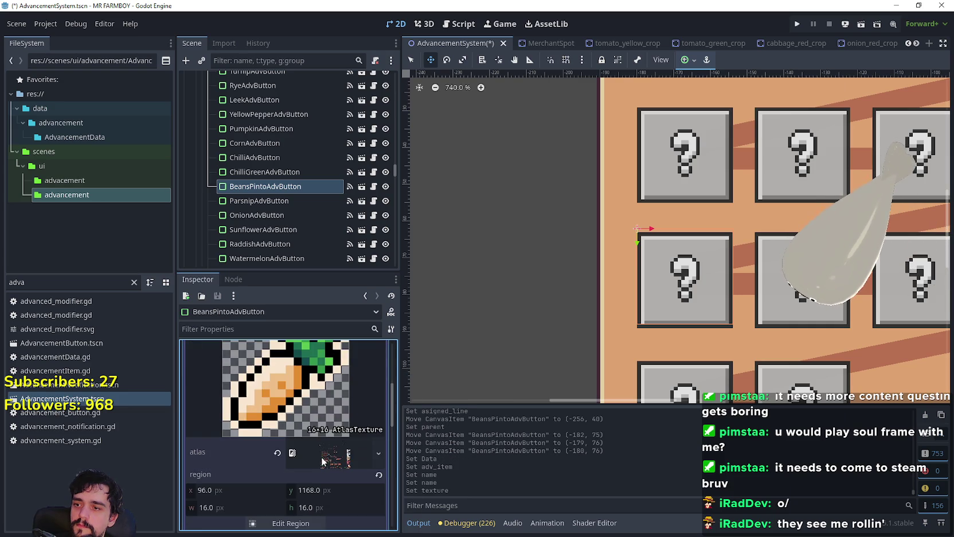
Pick the pinto bean sprite as the texture region and save the scene
scroll(307, 508, "down", 2)
left_click(300, 475)
scroll(408, 261, "down", 4)
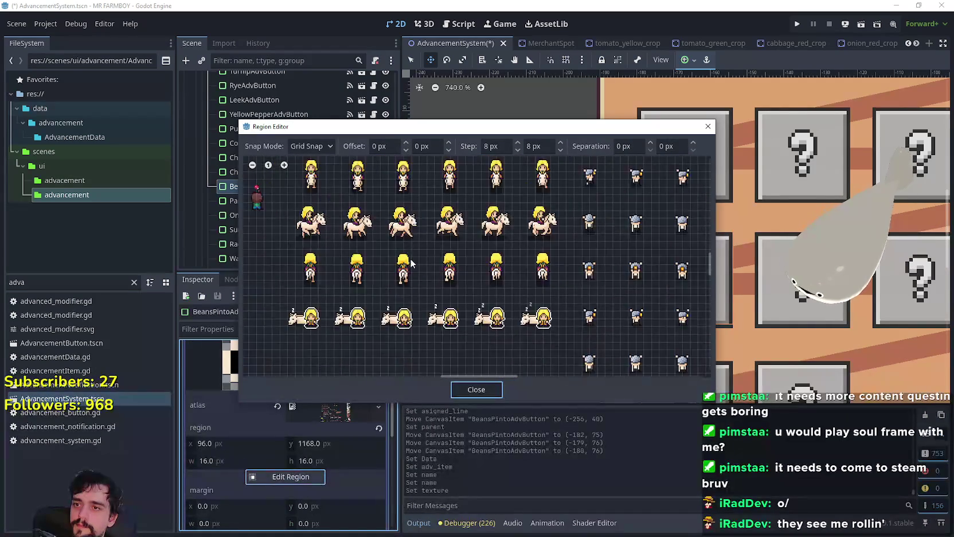
scroll(409, 261, "down", 2)
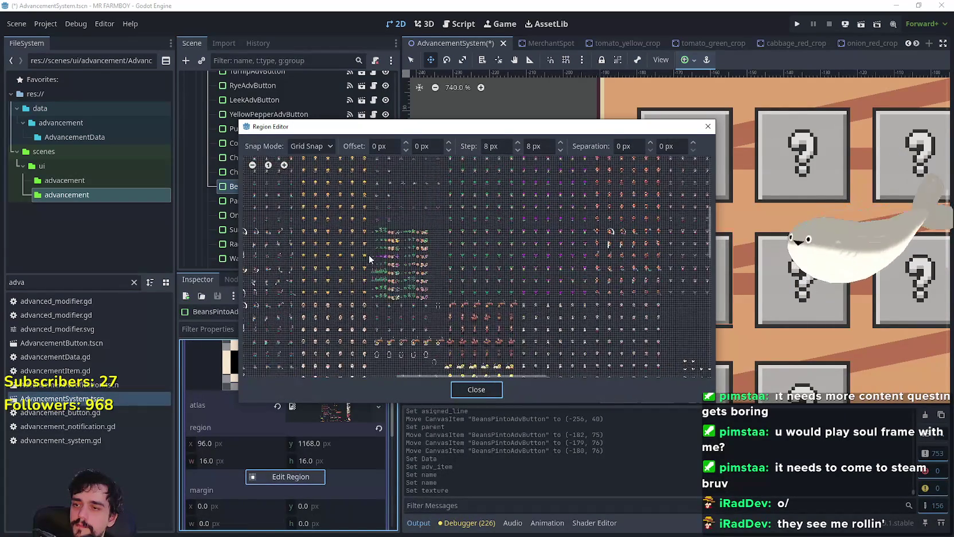
scroll(411, 253, "up", 3)
scroll(487, 307, "up", 2)
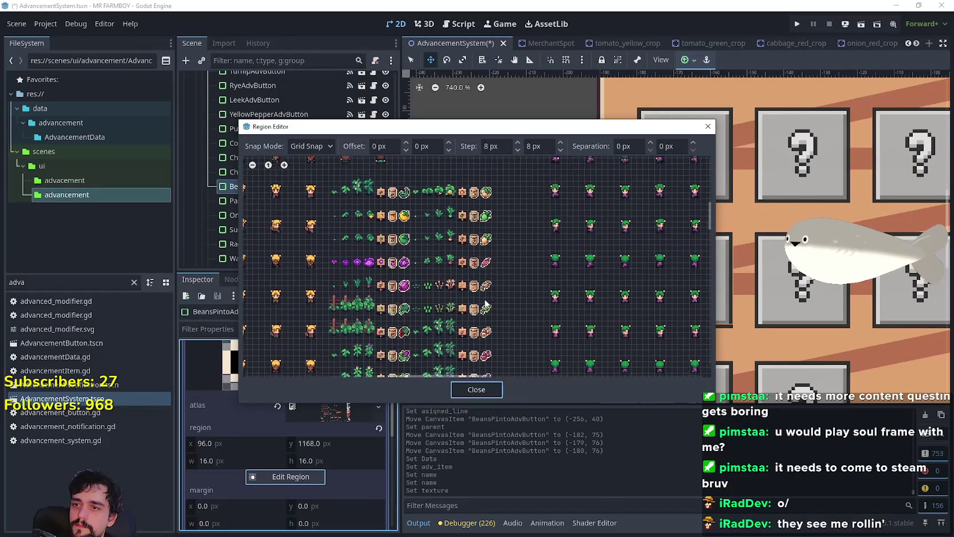
scroll(489, 290, "up", 3)
left_click(479, 271)
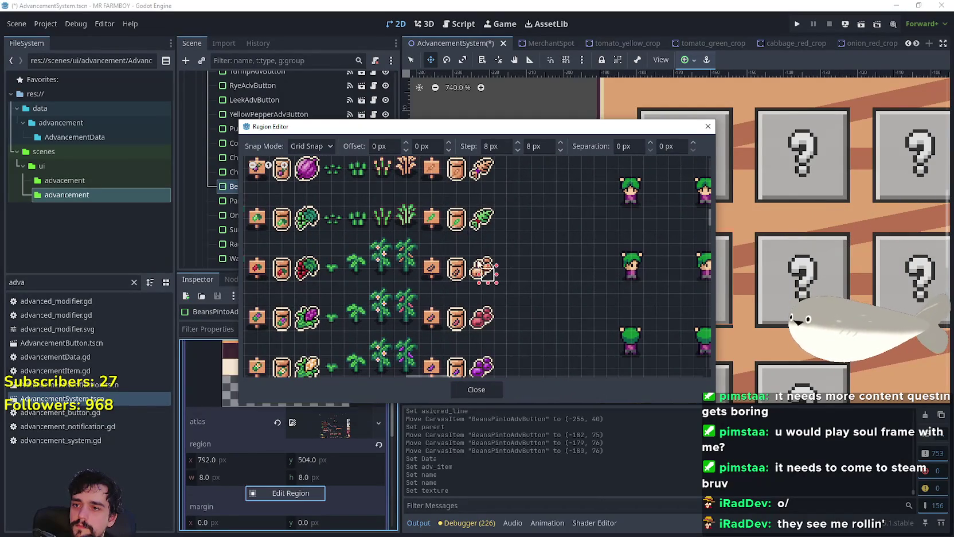
left_click(476, 389)
scroll(285, 420, "up", 3)
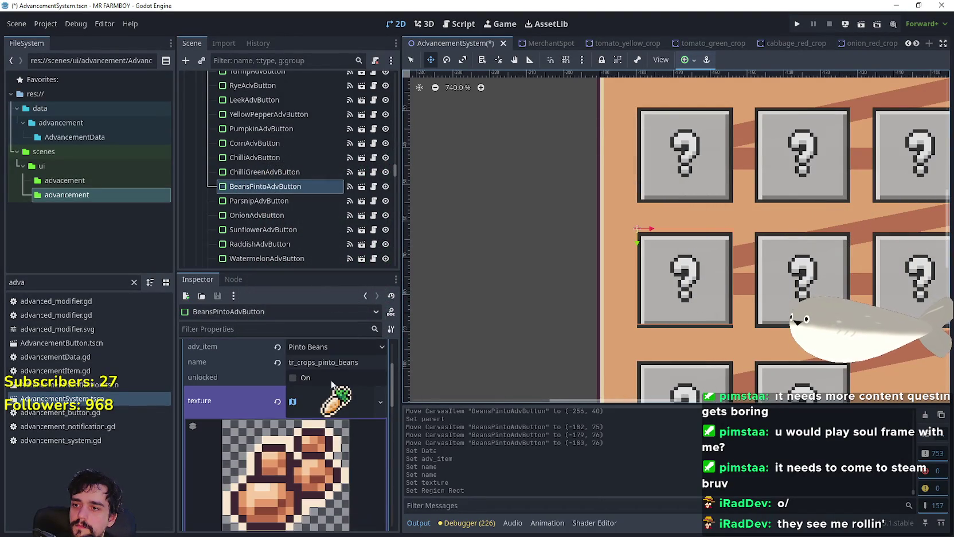
left_click(332, 410)
key("ctrl+s")
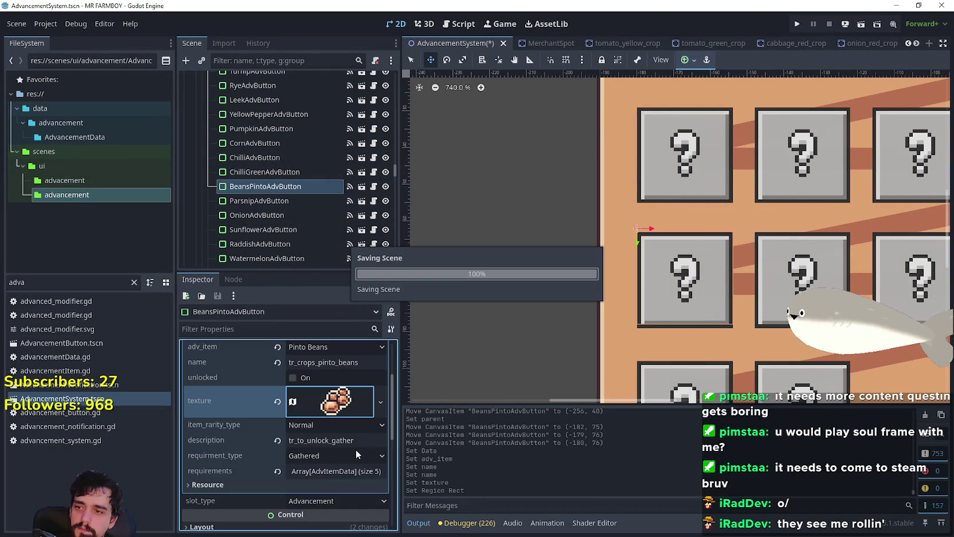
Collapse the data resource, then select the spare ParsnipAdvButton beside the grid
scroll(725, 312, "down", 3)
scroll(366, 409, "up", 3)
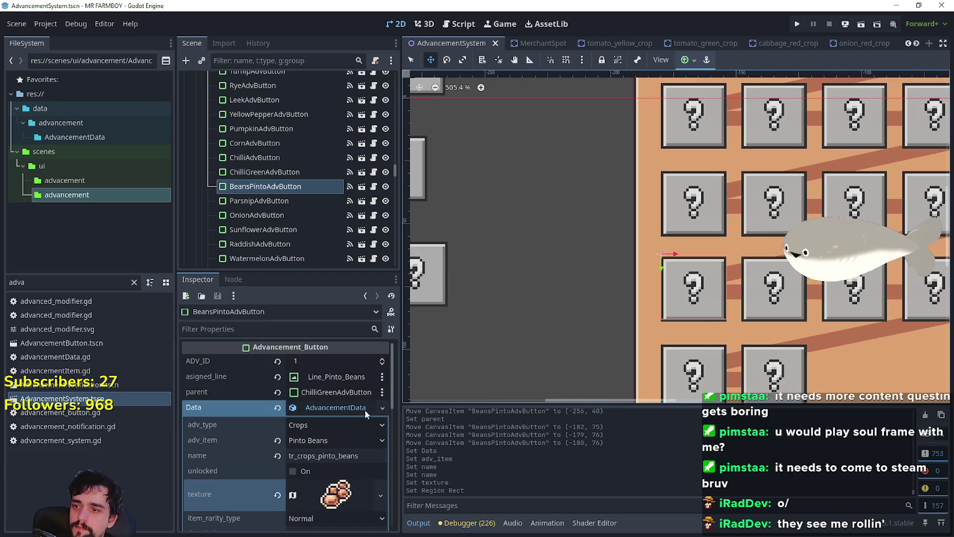
left_click(366, 408)
scroll(549, 336, "down", 3)
scroll(550, 336, "down", 2)
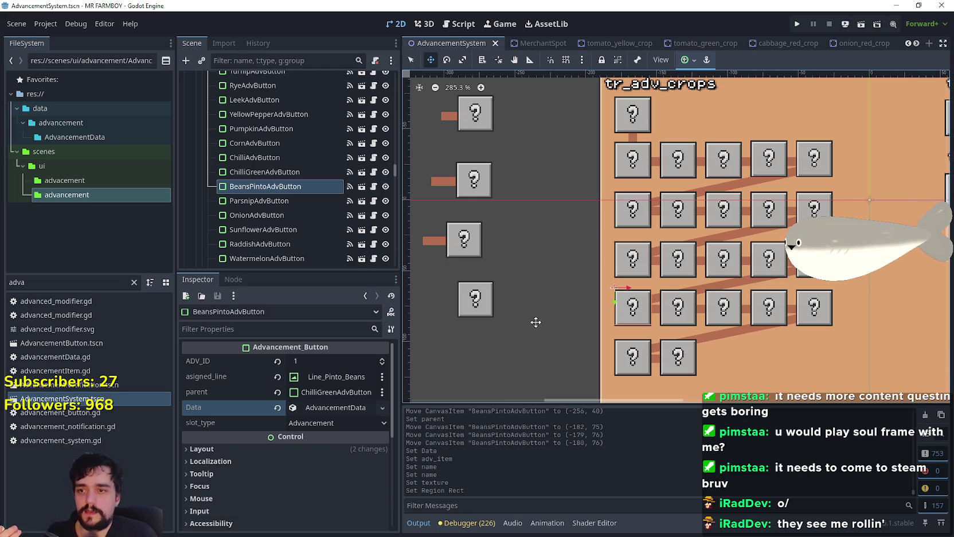
left_click(411, 60)
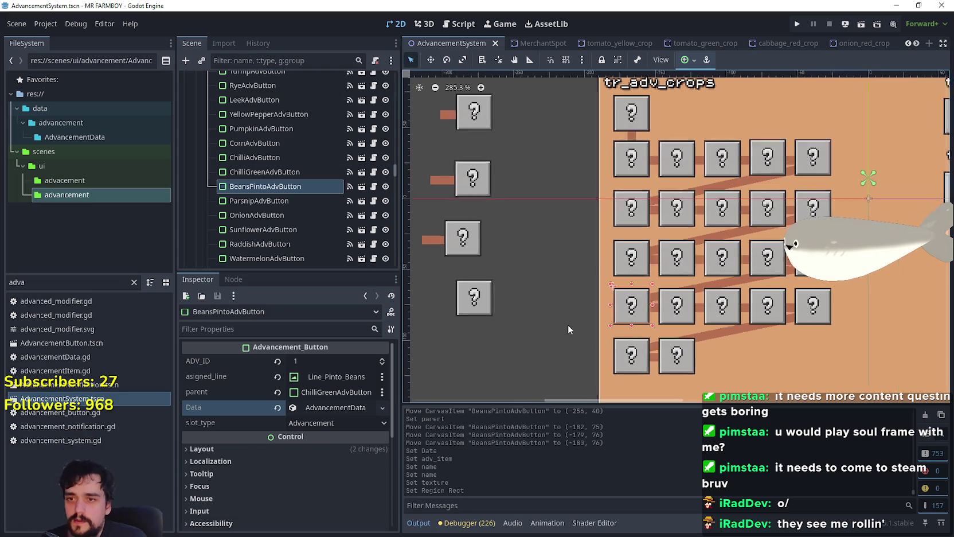
left_click(476, 296)
scroll(679, 321, "up", 5)
scroll(678, 321, "down", 4)
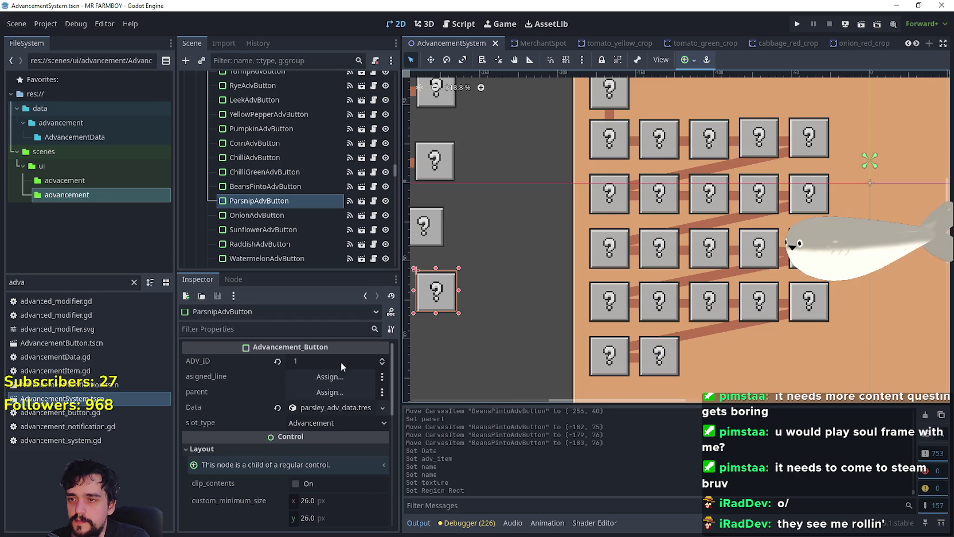
Set ParsnipAdvButton's parent to BeansPintoAdvButton, then select Line_Onion
left_click(334, 392)
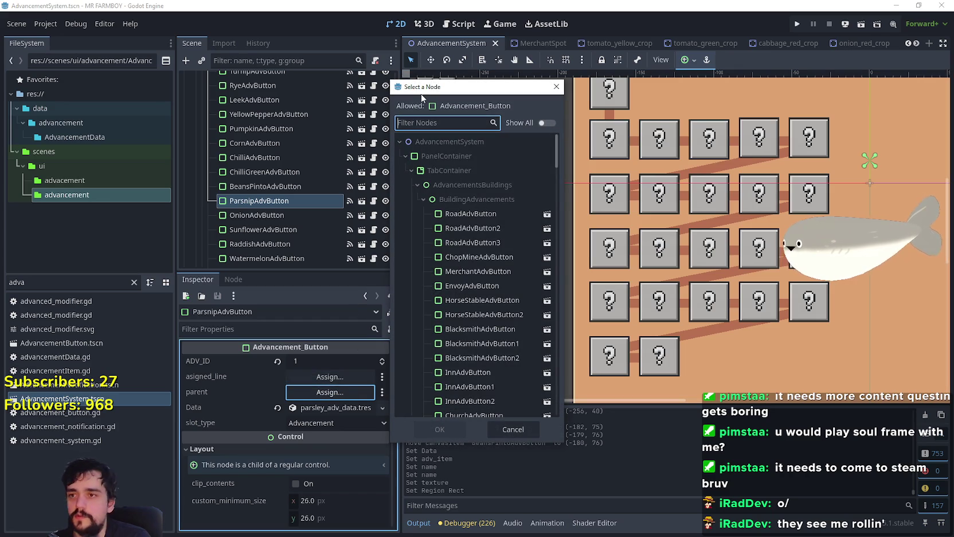
type("pinto")
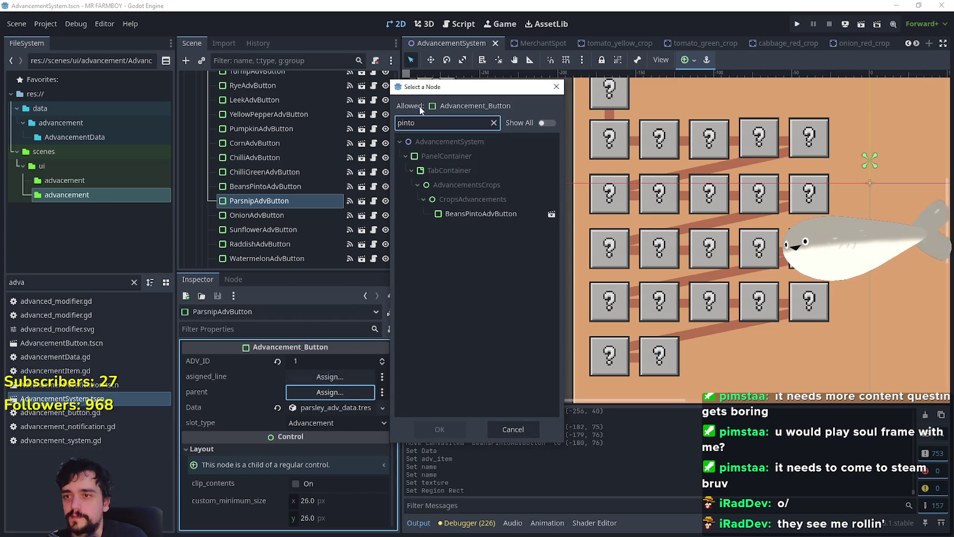
left_click(500, 214)
left_click(443, 427)
scroll(619, 333, "up", 1)
left_click(645, 296)
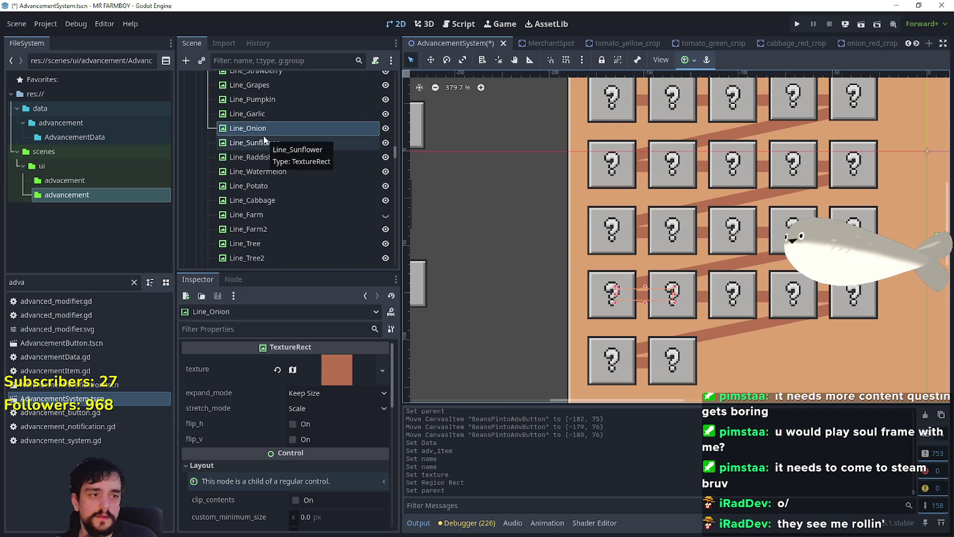
Duplicate the onion connecting line and rename the copy Line_parsnip
key("ctrl+d")
left_click(270, 143)
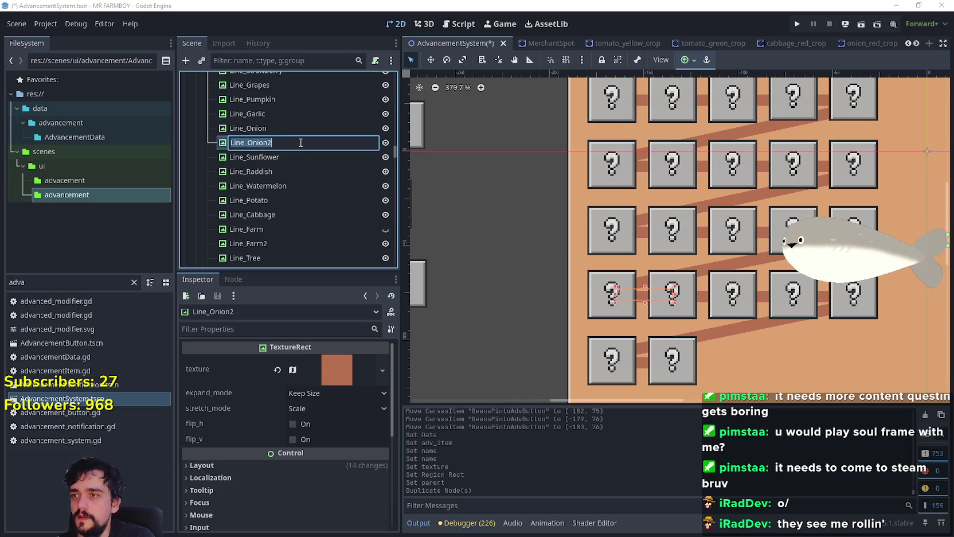
left_click(280, 144)
type("pa")
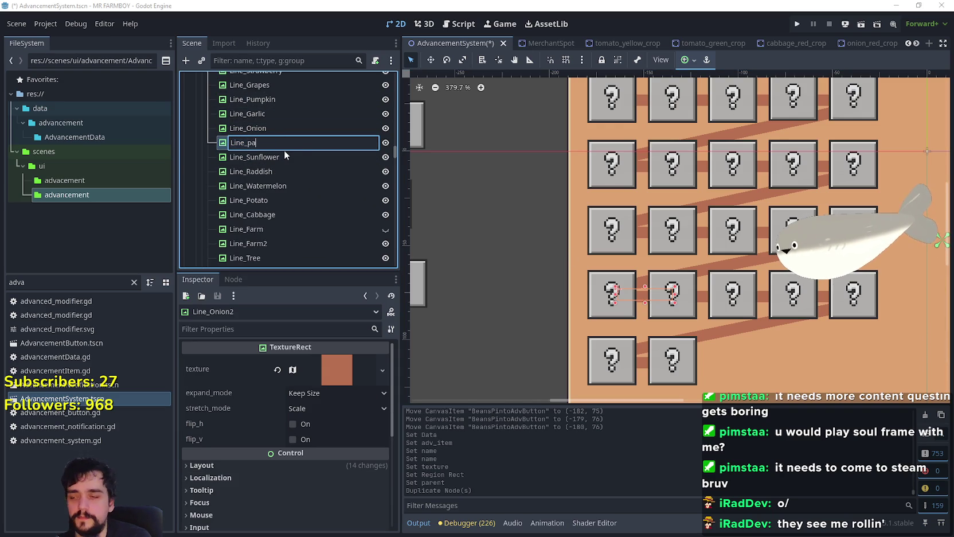
type("rsnip")
key("Return")
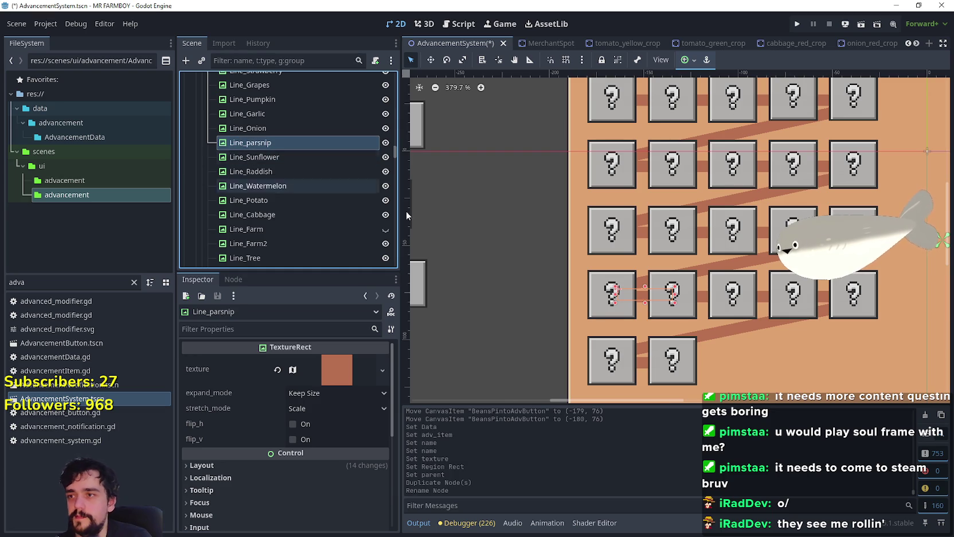
Set ParsnipAdvButton's asigned_line to Line_parsnip
scroll(442, 276, "down", 3)
left_click(425, 277)
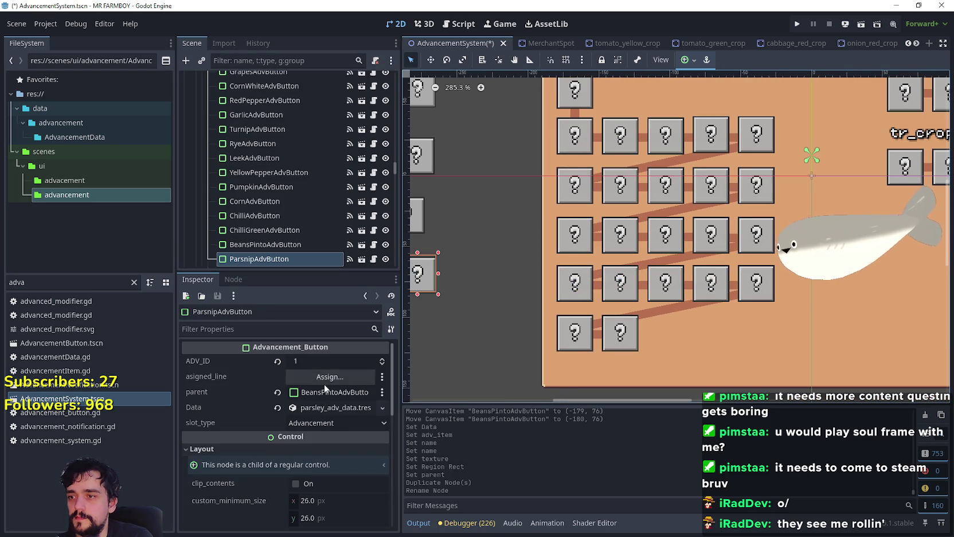
left_click(325, 379)
type("par")
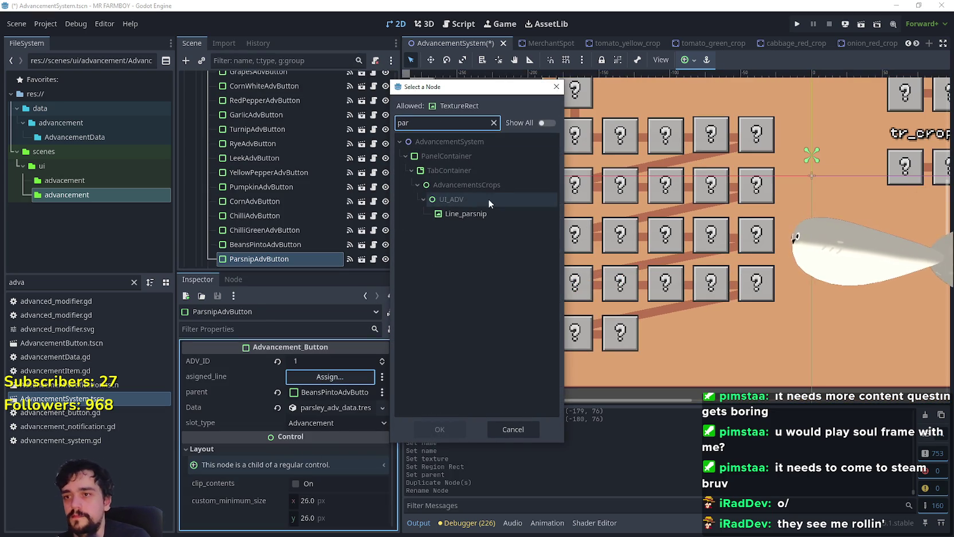
left_click(480, 214)
left_click(435, 428)
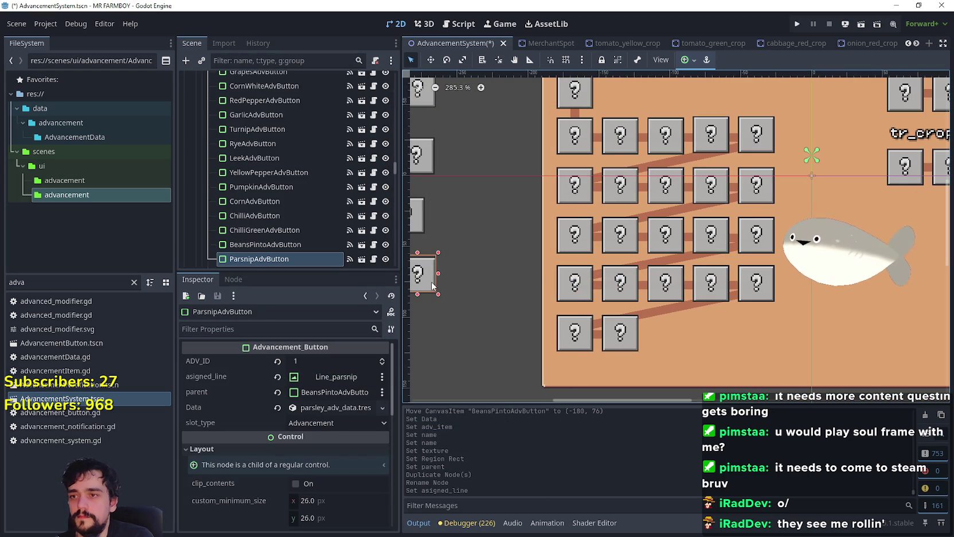
mouse_move(433, 286)
left_mouse_down()
mouse_move(538, 290)
mouse_move(449, 283)
left_mouse_up()
Move OnionAdvButton out of the crops grid to its left
scroll(520, 288, "up", 3)
scroll(631, 302, "down", 3)
scroll(636, 281, "up", 1)
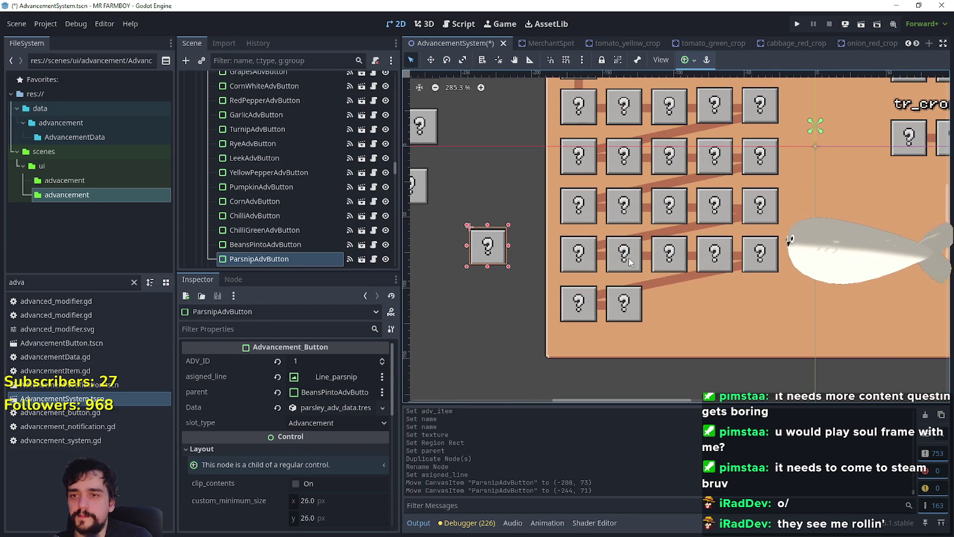
left_click(631, 262)
scroll(603, 265, "up", 3)
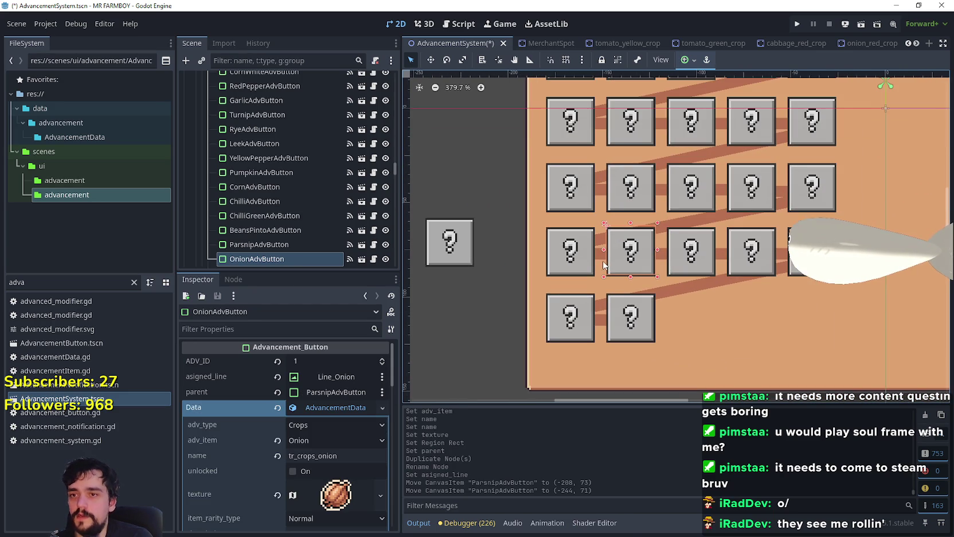
left_click_drag(618, 257, 457, 345)
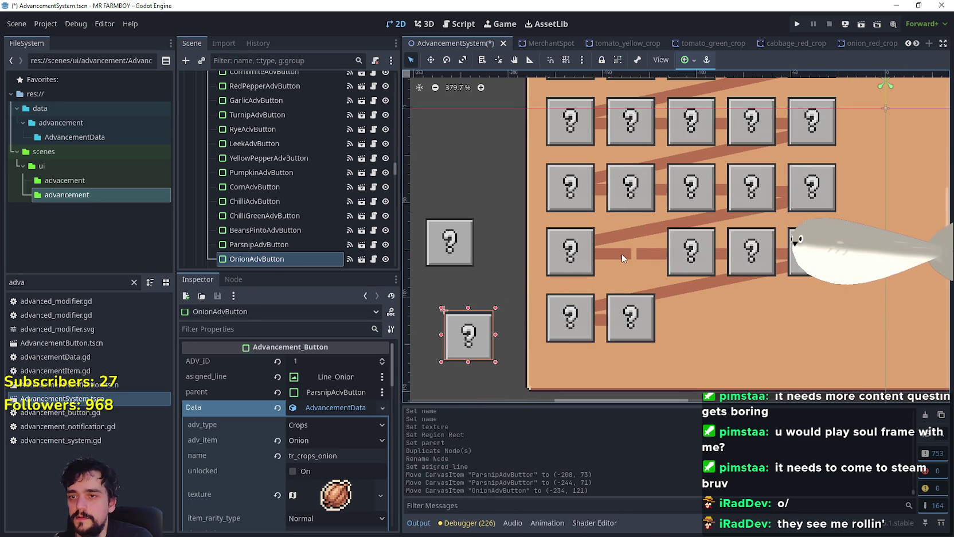
Move Line_Onion beside the relocated onion button with the Move tool
left_click(615, 254)
scroll(272, 131, "up", 2)
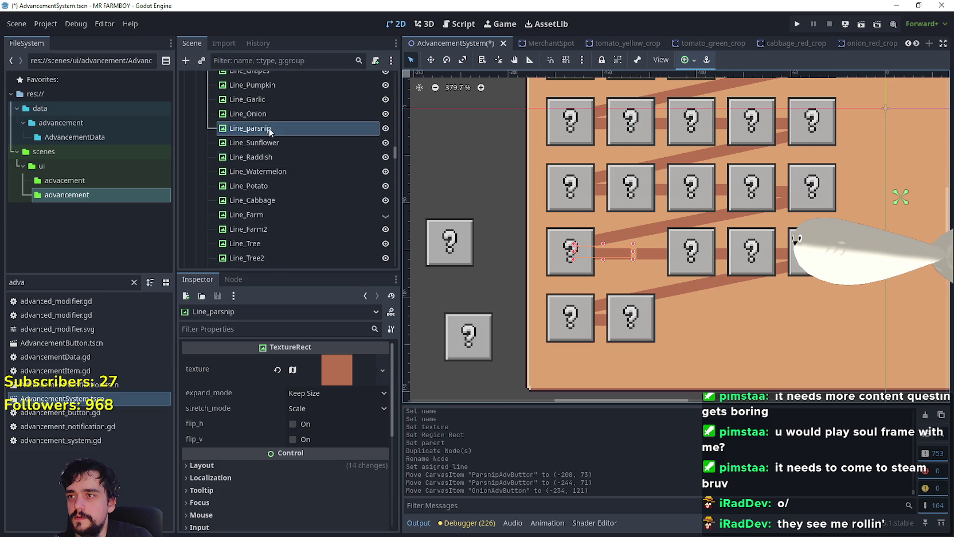
left_click_drag(269, 115, 674, 278)
key("w")
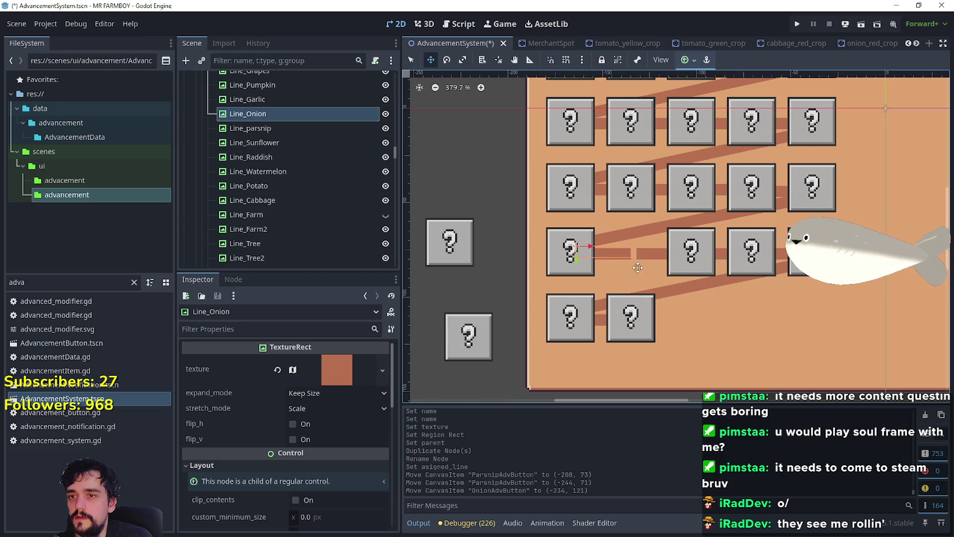
mouse_move(620, 256)
left_mouse_down()
mouse_move(456, 349)
mouse_move(459, 336)
left_mouse_up()
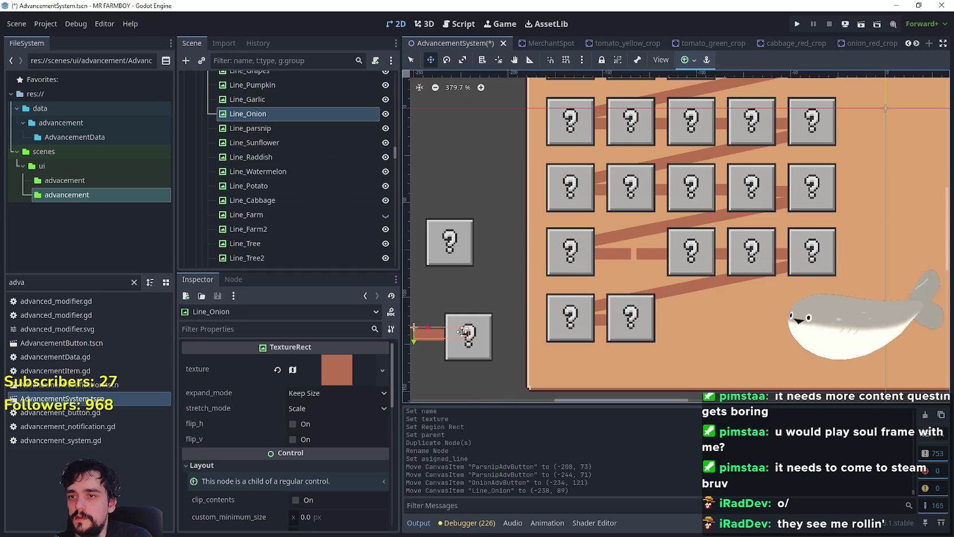
Drag ParsnipAdvButton into the onion's empty slot in the grid
left_click(410, 61)
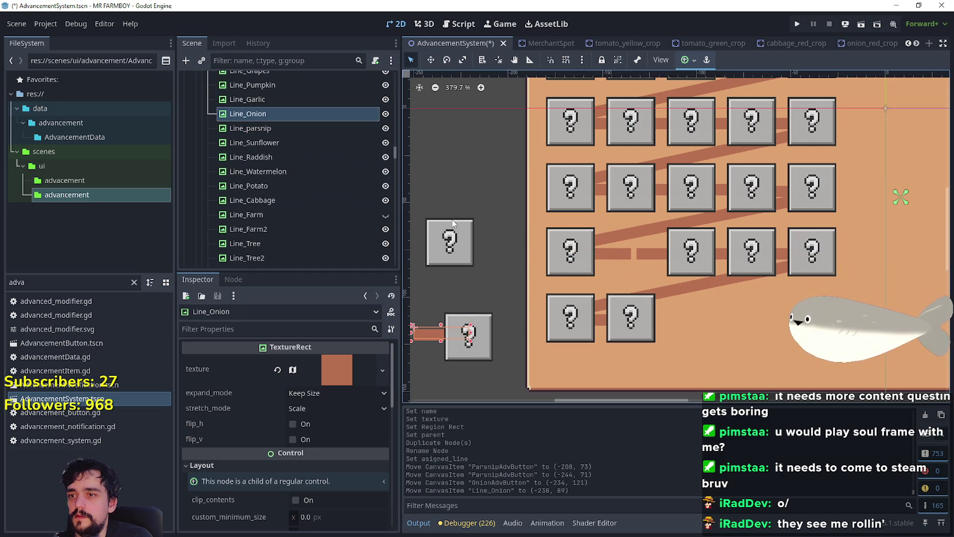
left_click(450, 226)
mouse_move(451, 226)
left_mouse_down()
mouse_move(669, 227)
mouse_move(662, 241)
mouse_move(627, 234)
left_mouse_up()
scroll(634, 252, "up", 2)
scroll(634, 252, "up", 3)
scroll(582, 235, "down", 2)
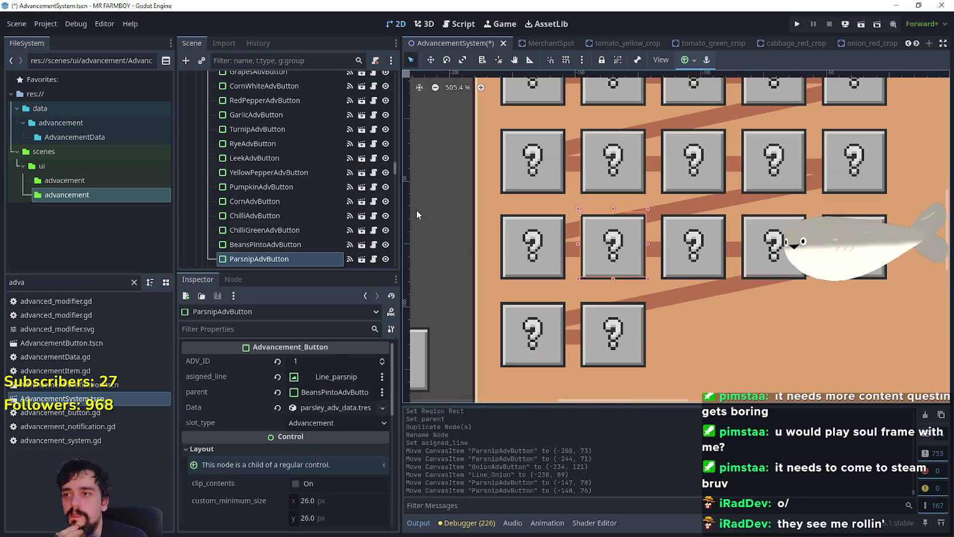
scroll(275, 215, "down", 3)
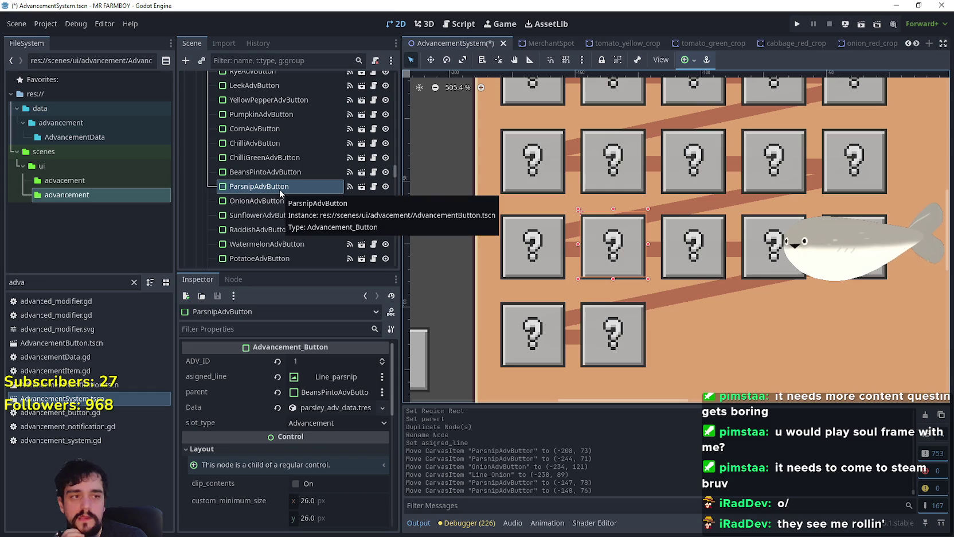
Move SunflowerAdvButton together with its line left of the crops grid
left_click(699, 245)
scroll(683, 251, "down", 3)
scroll(665, 256, "up", 3)
left_click(665, 252, "shift")
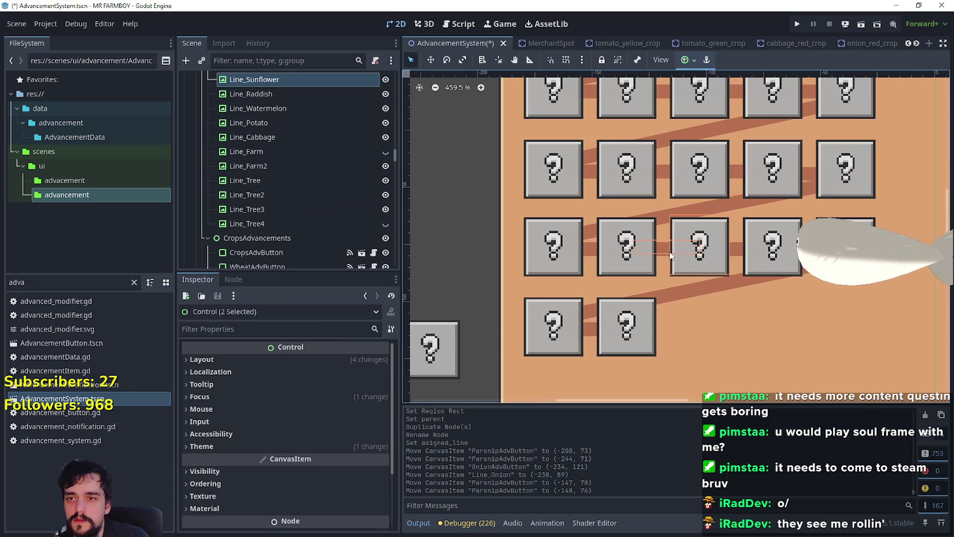
scroll(677, 249, "down", 3)
mouse_move(692, 252)
left_mouse_down()
mouse_move(484, 232)
mouse_move(482, 217)
left_mouse_up()
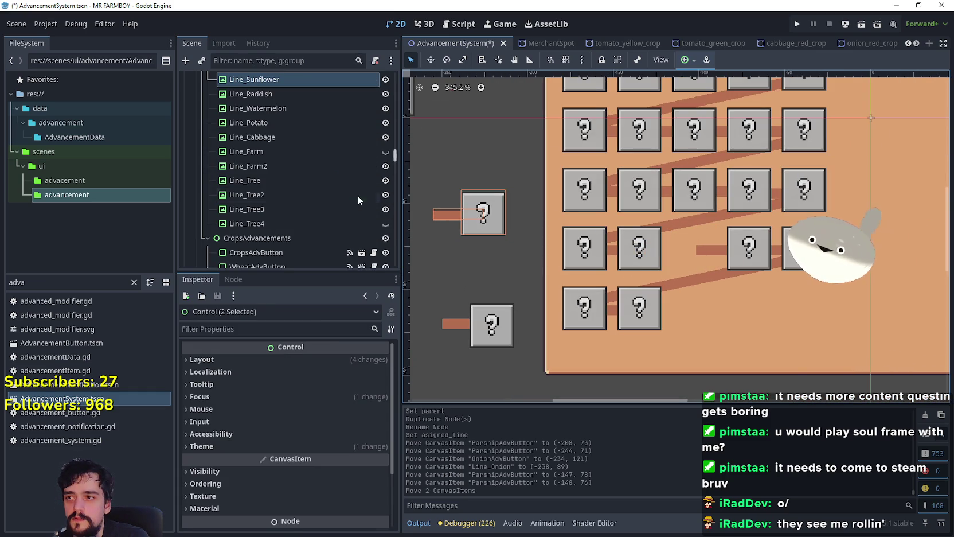
Move the Raddish and Watermelon buttons with their lines left of the grid
left_click(751, 256)
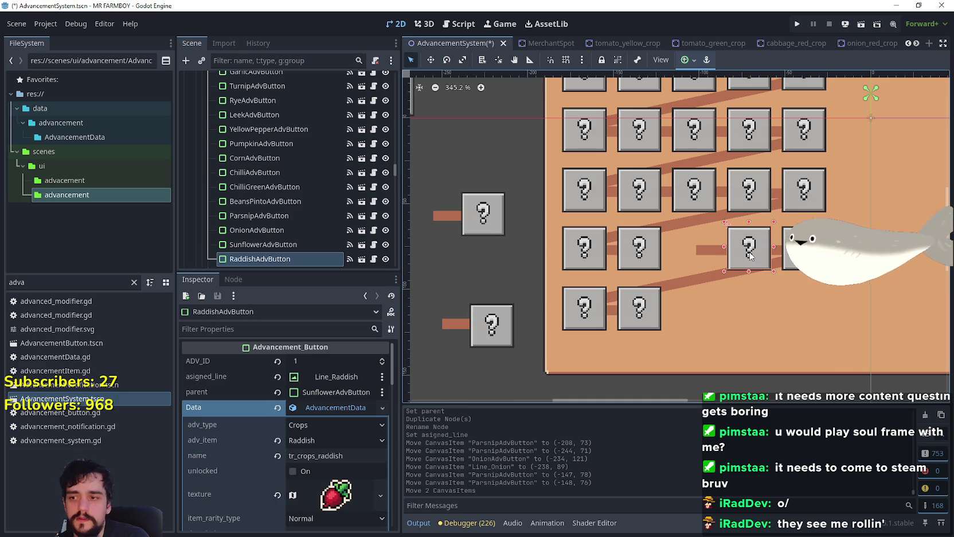
left_click(709, 252, "shift")
left_click_drag(727, 256, 465, 157)
scroll(820, 226, "down", 1)
left_click(787, 245)
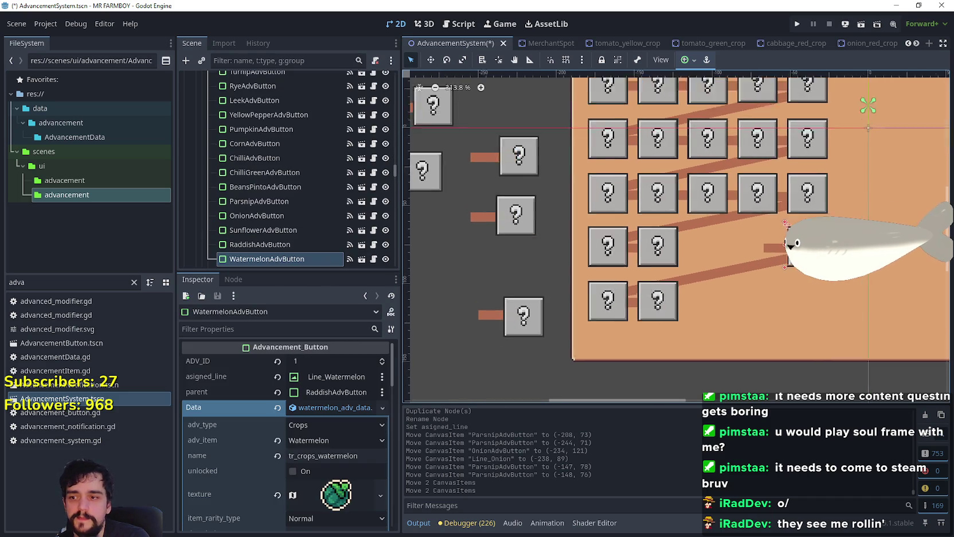
scroll(780, 247, "up", 2)
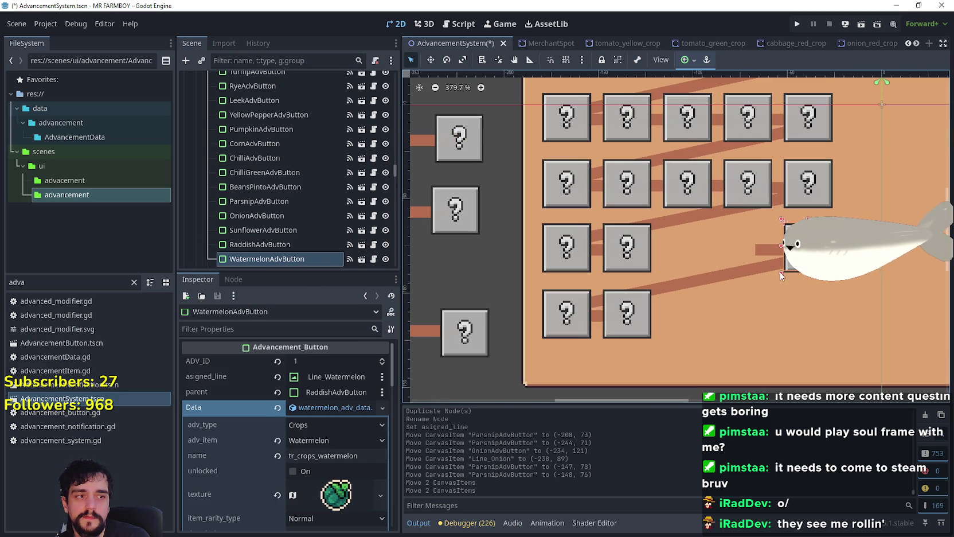
left_click(768, 251, "shift")
scroll(771, 252, "down", 3)
left_click_drag(791, 250, 496, 265)
Inspect the Leek, Corn, Tomato and Chilli buttons' settings
scroll(670, 263, "up", 4)
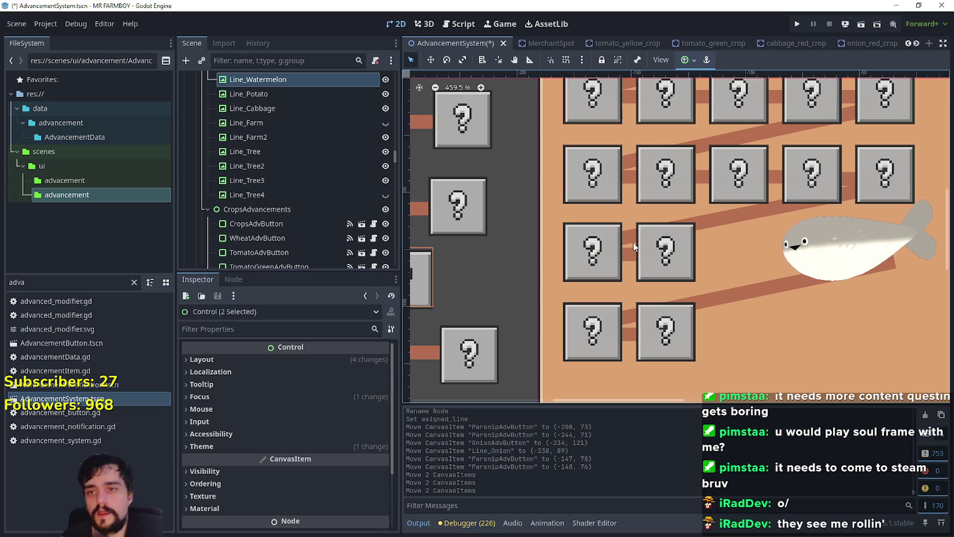
scroll(634, 247, "down", 5)
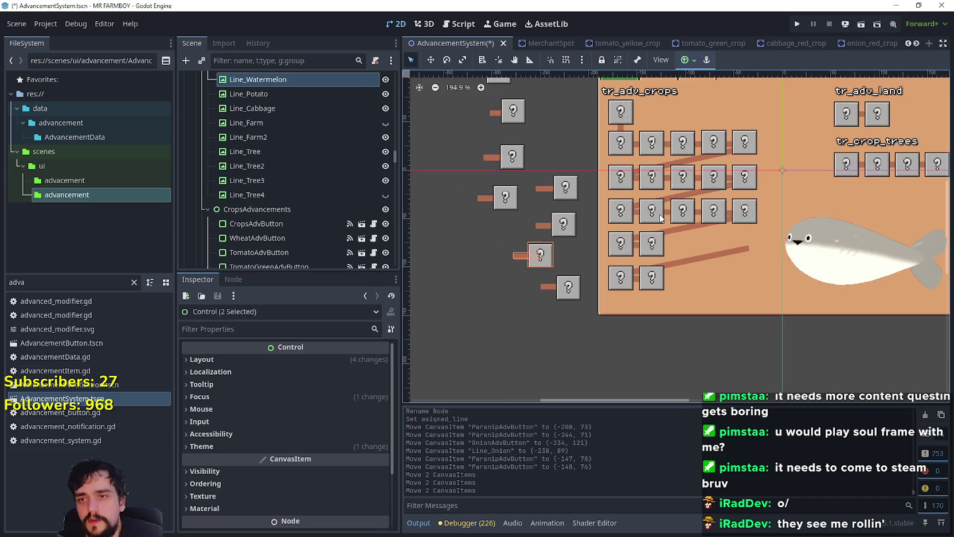
left_click(664, 215)
scroll(506, 199, "up", 2)
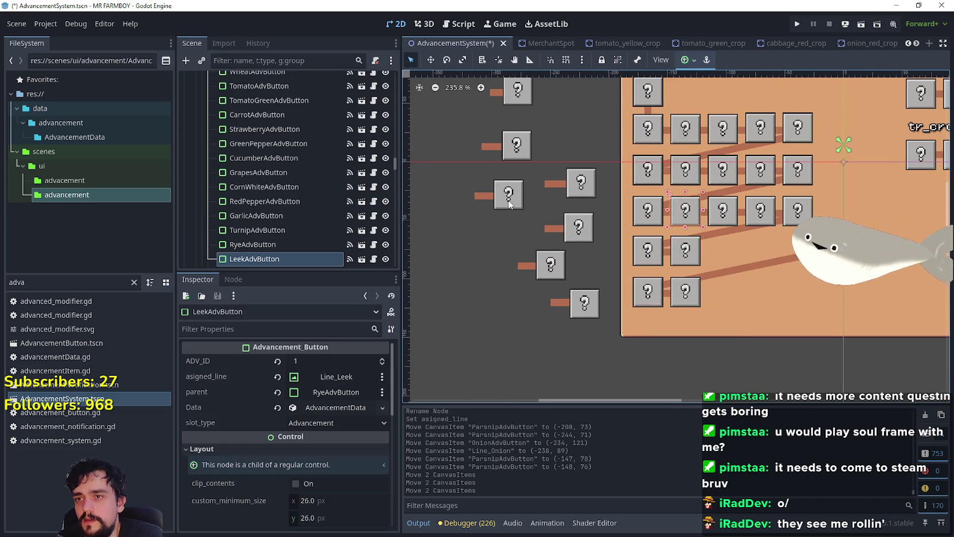
left_click(507, 202)
left_click(519, 156)
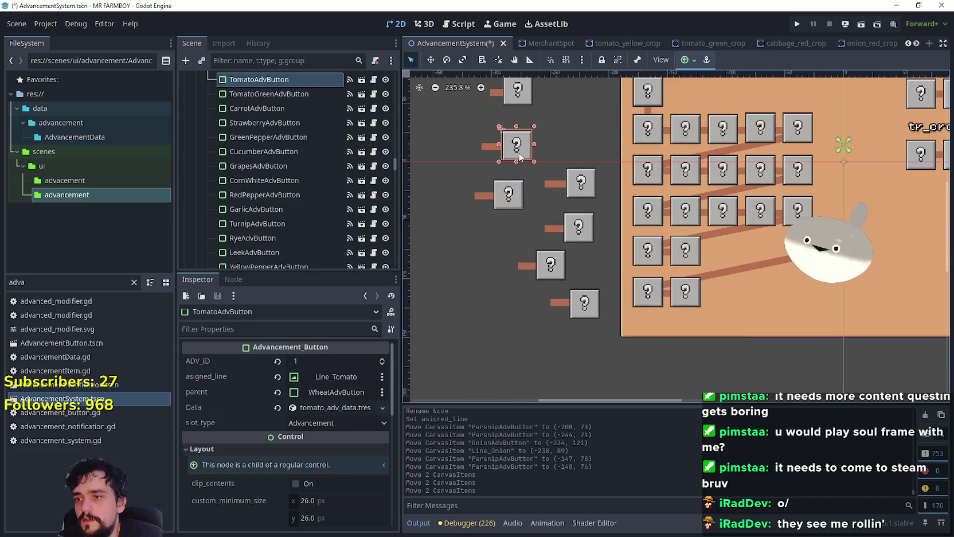
left_click(517, 90)
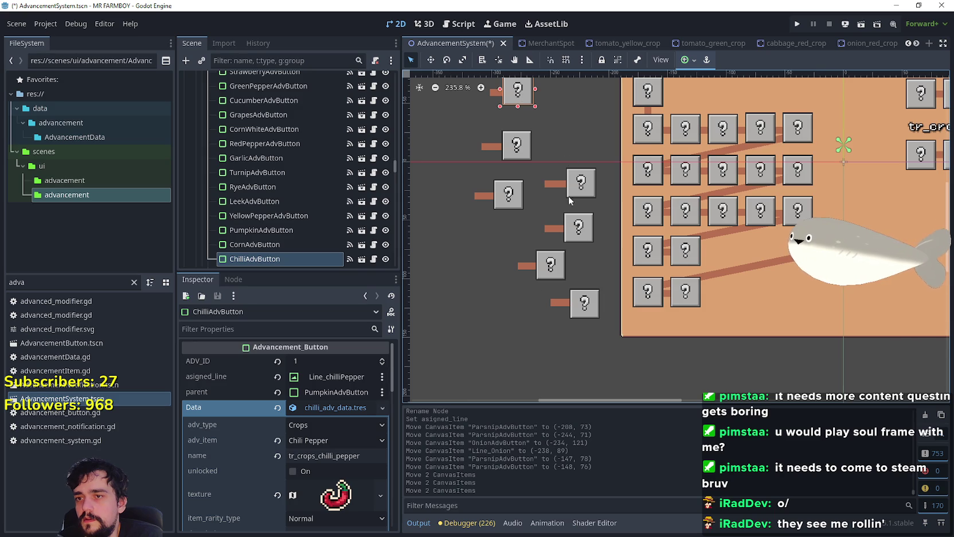
Inspect the Raddish, Sunflower and Watermelon buttons' settings
left_click(581, 184)
left_click(572, 237)
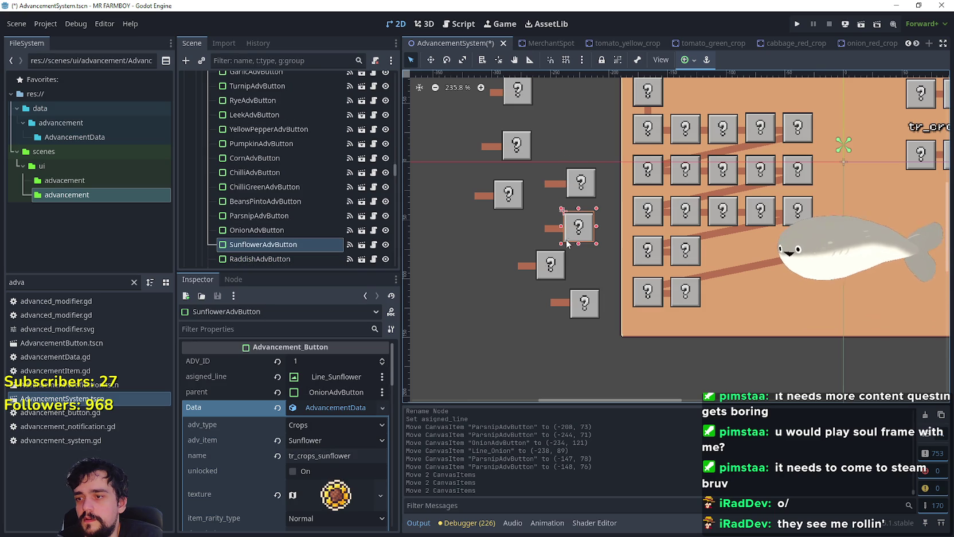
left_click(550, 263)
Select OnionAdvButton with Line_Onion and drag both up-right into the grid
left_click(585, 315)
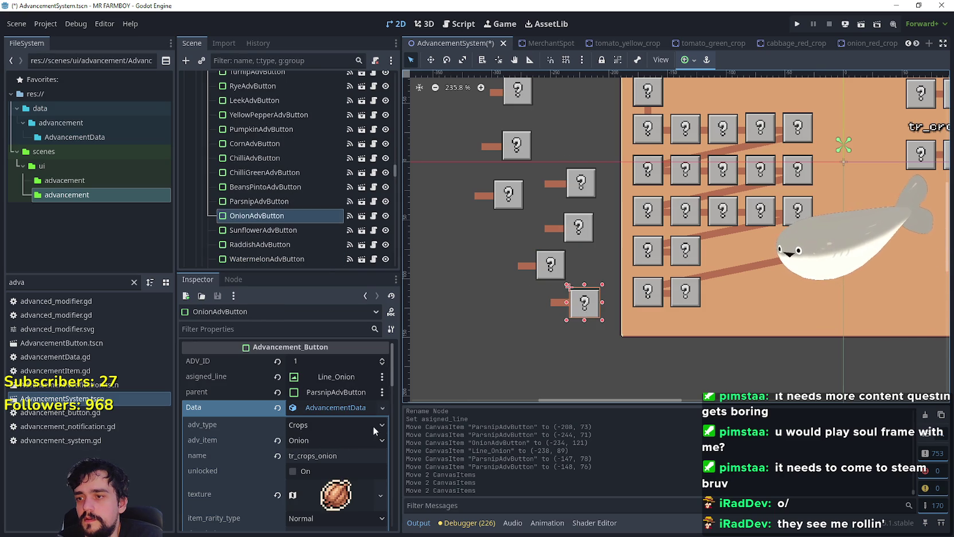
scroll(556, 307, "up", 3)
scroll(561, 315, "up", 1)
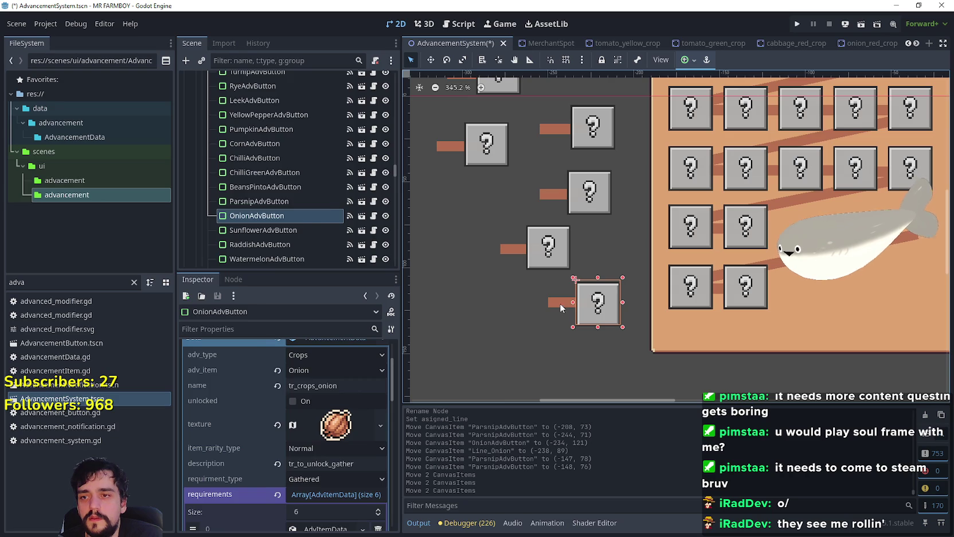
left_click(560, 303, "shift")
mouse_move(560, 303)
left_mouse_down()
mouse_move(795, 223)
mouse_move(784, 223)
left_mouse_up()
scroll(779, 222, "up", 1)
scroll(803, 222, "up", 8)
scroll(784, 222, "down", 3)
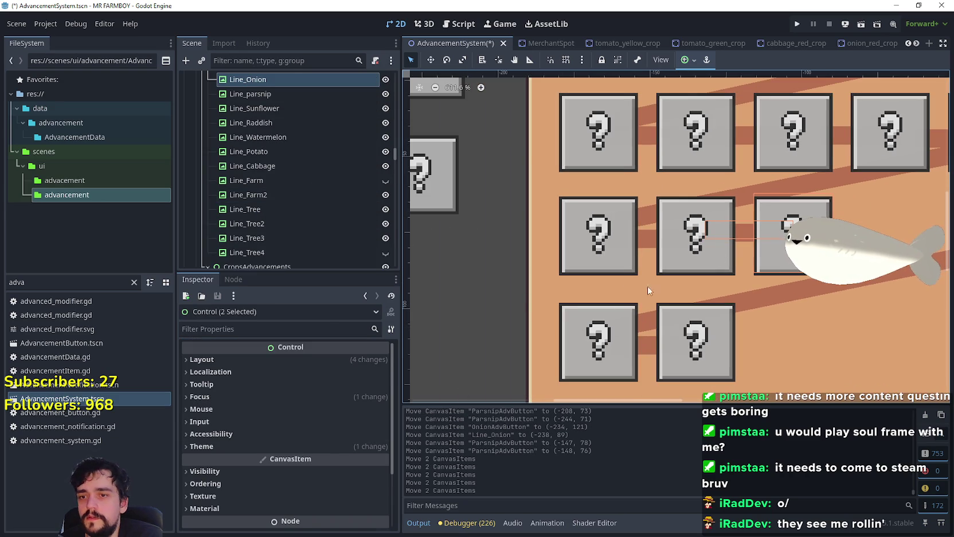
left_click(689, 252)
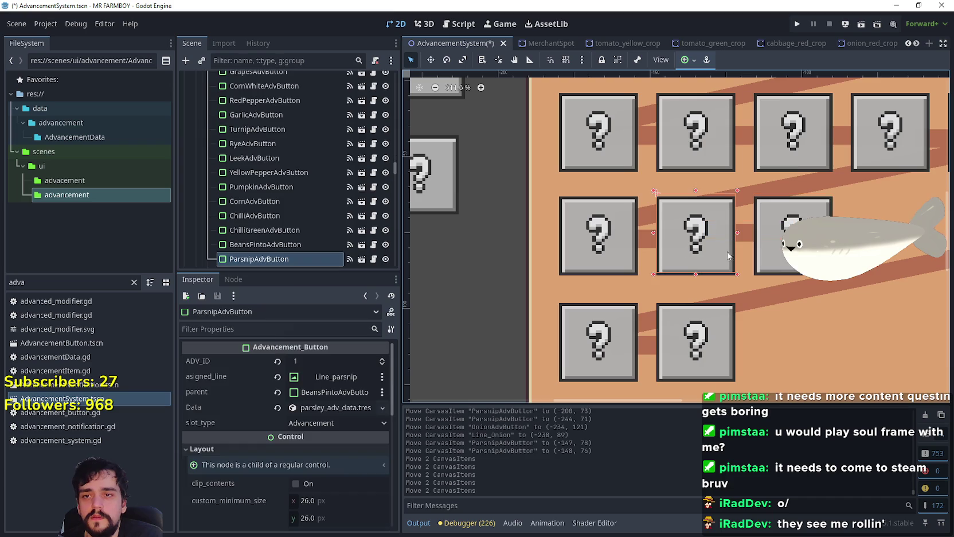
left_click(771, 235)
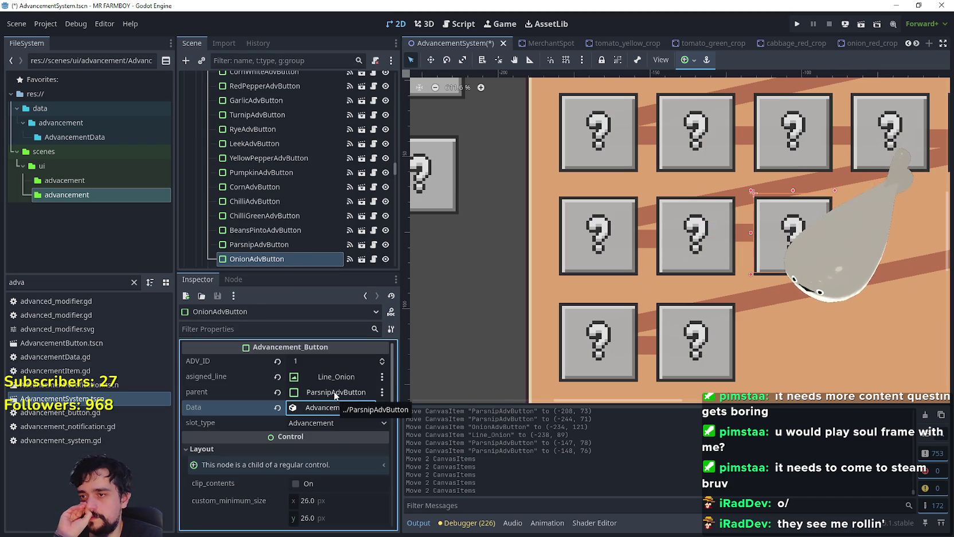
left_click(684, 261)
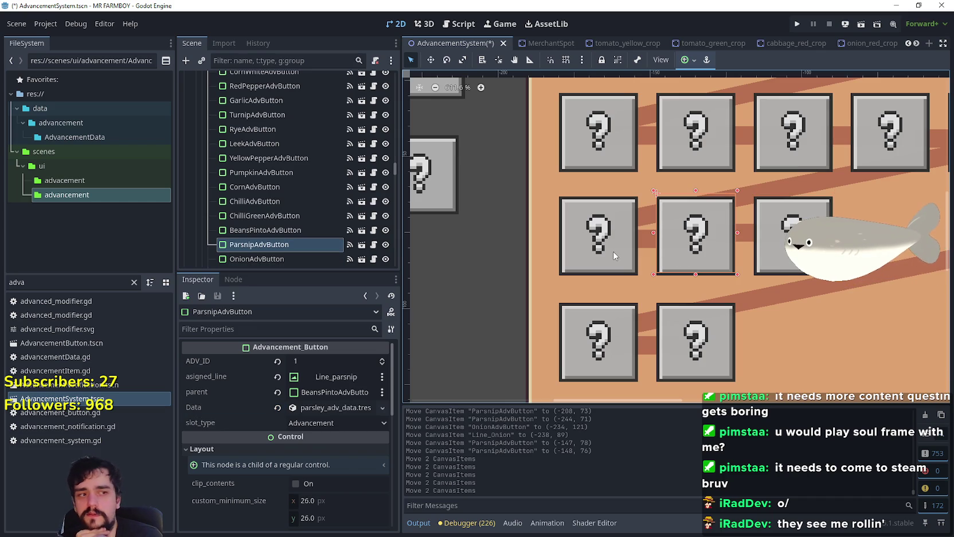
left_click(771, 243)
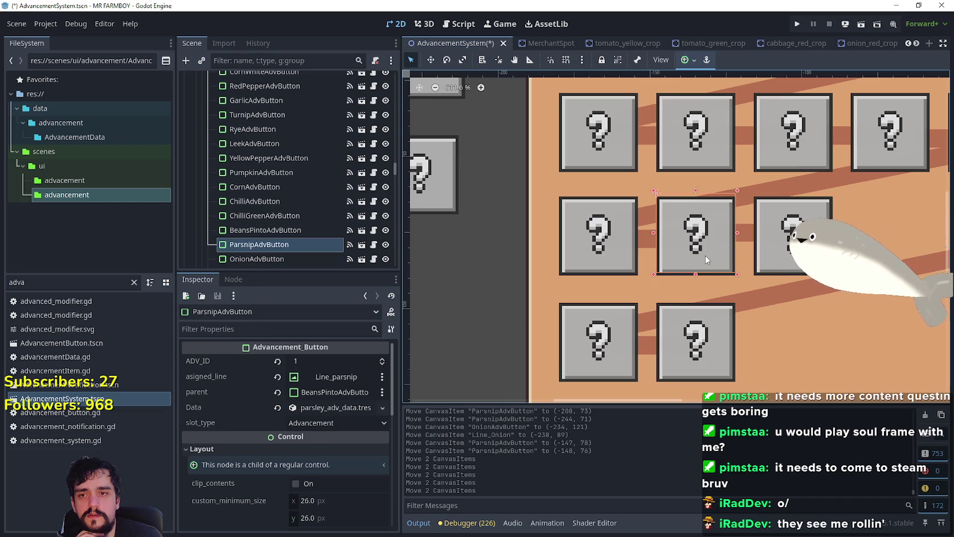
scroll(706, 259, "down", 2)
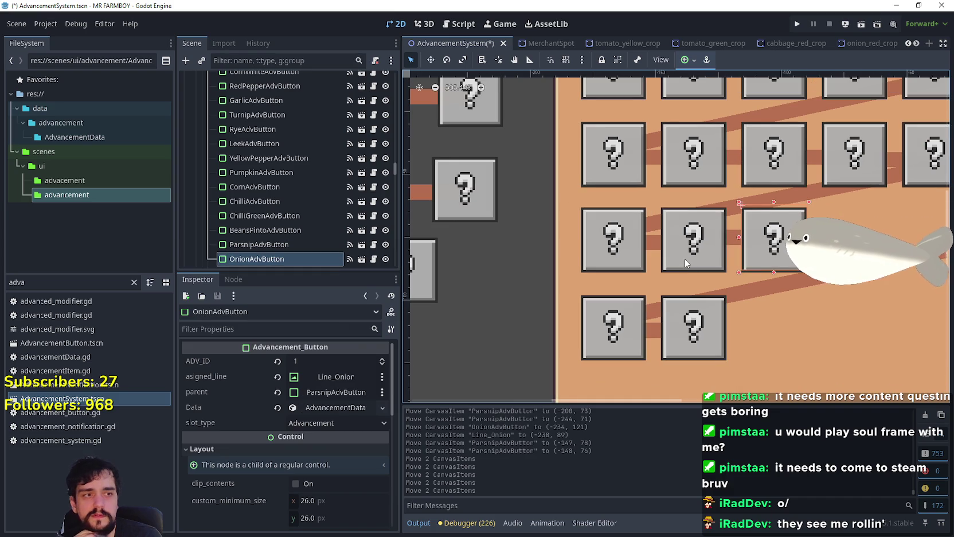
scroll(686, 262, "down", 2)
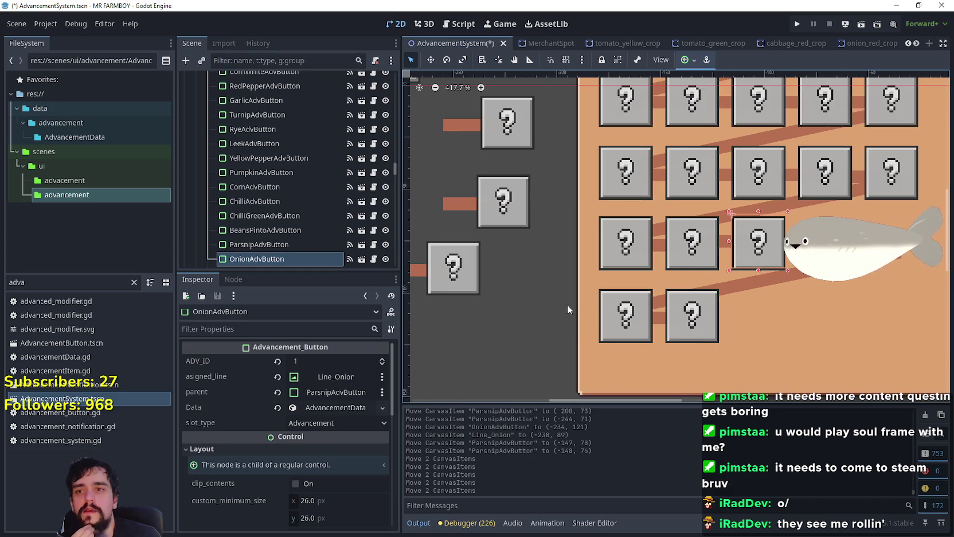
left_click(627, 252)
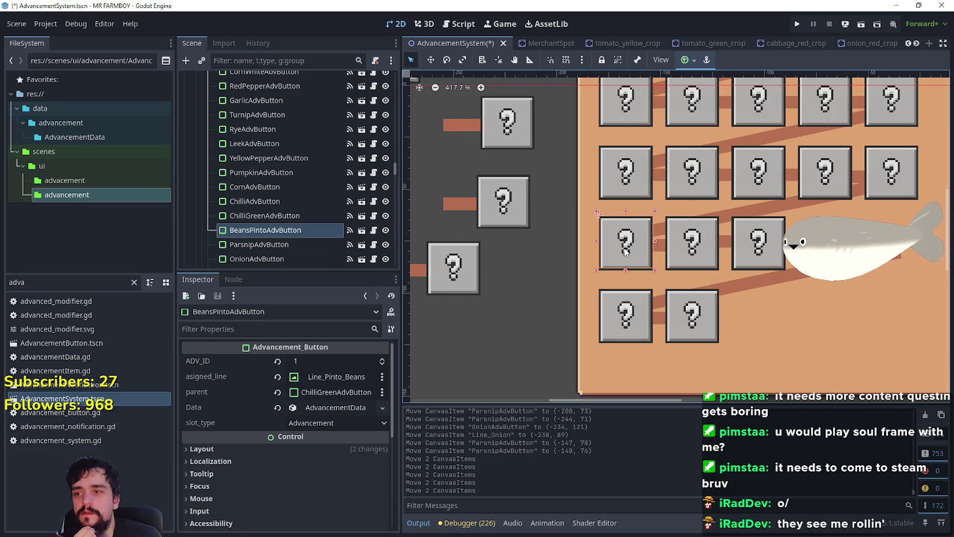
left_click(688, 253)
left_click(745, 254)
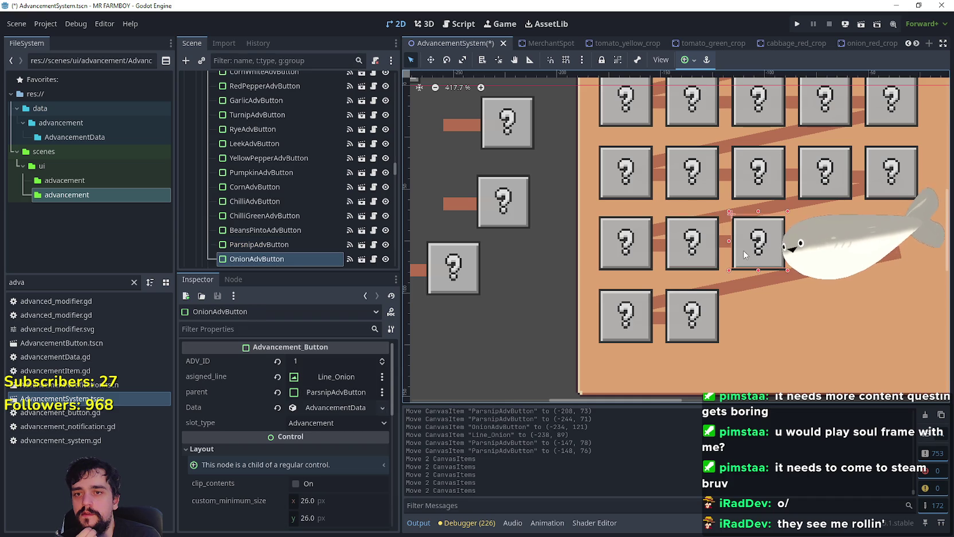
scroll(745, 254, "down", 4)
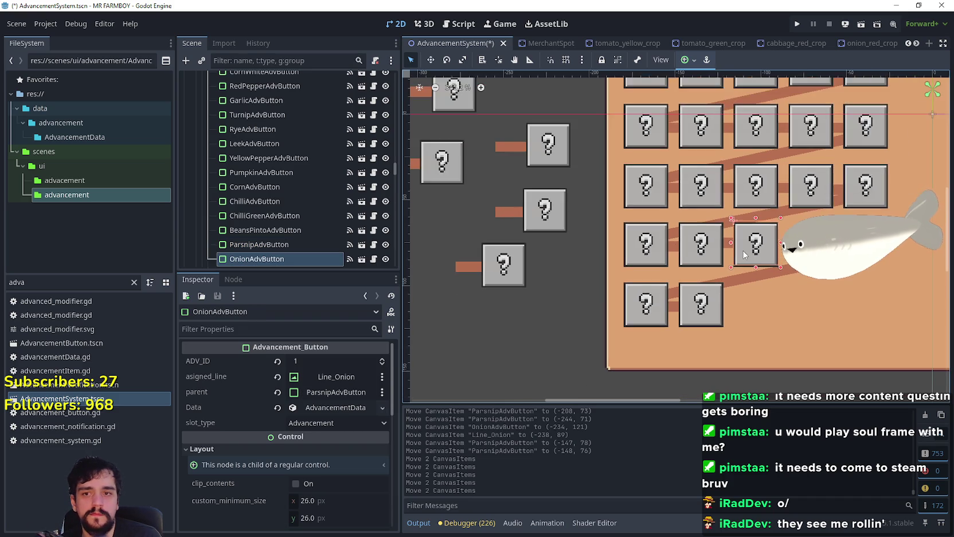
Duplicate CornAdvButton and place the copy below-left of the original
left_click(566, 265)
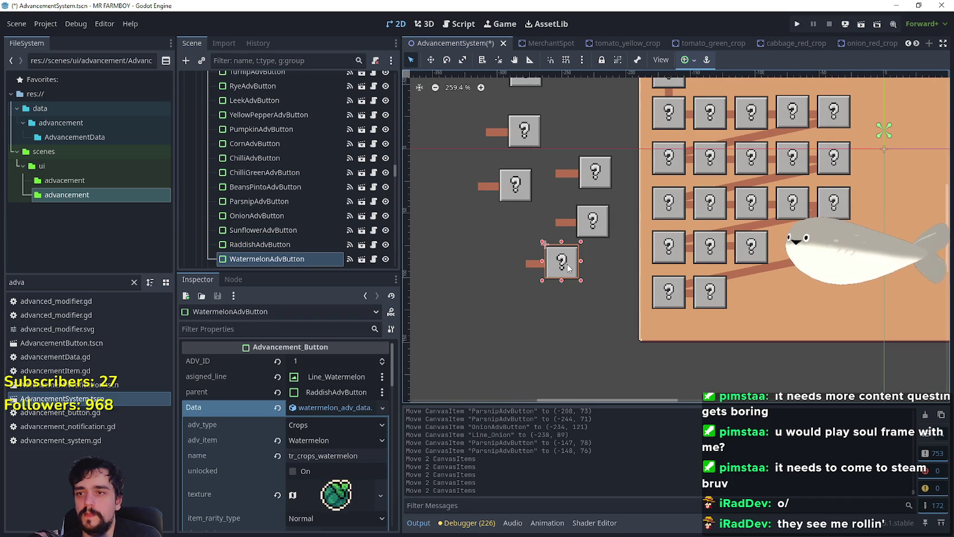
left_click(594, 221)
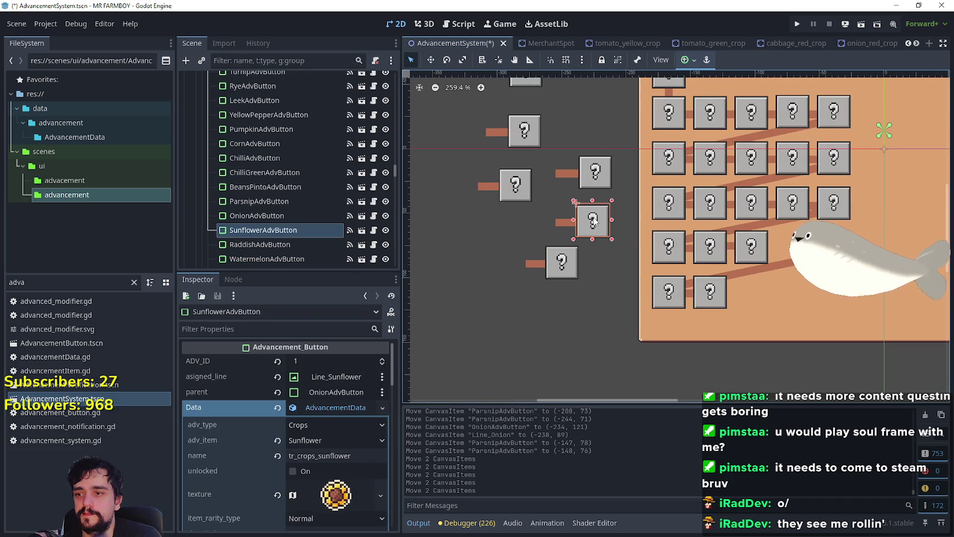
left_click(594, 184)
left_click(516, 186)
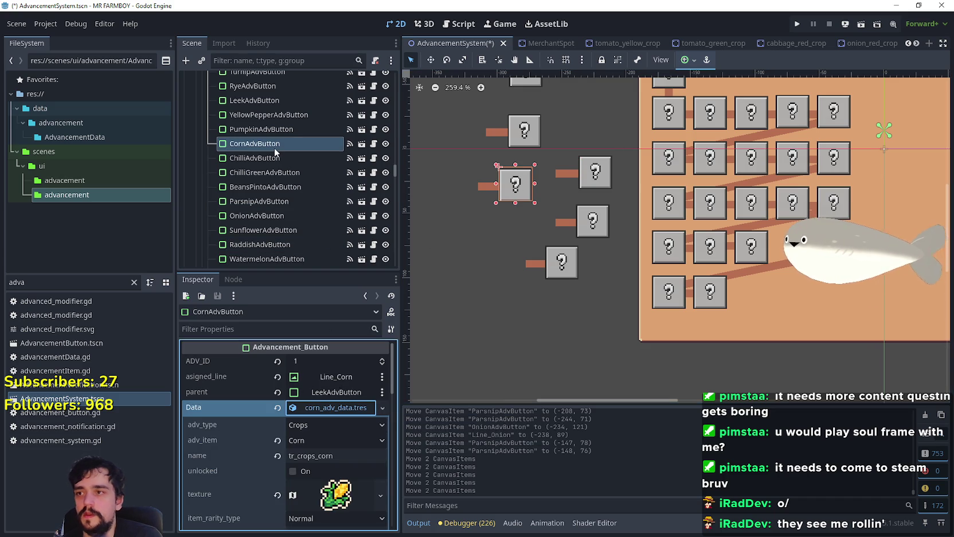
scroll(500, 183, "up", 1)
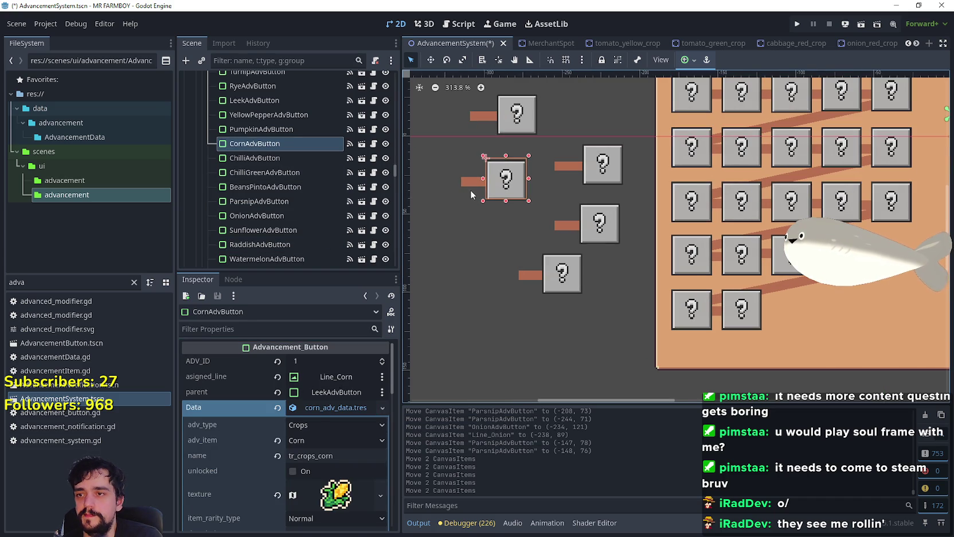
key("ctrl+d")
mouse_move(487, 189)
left_mouse_down()
mouse_move(467, 291)
mouse_move(460, 258)
left_mouse_up()
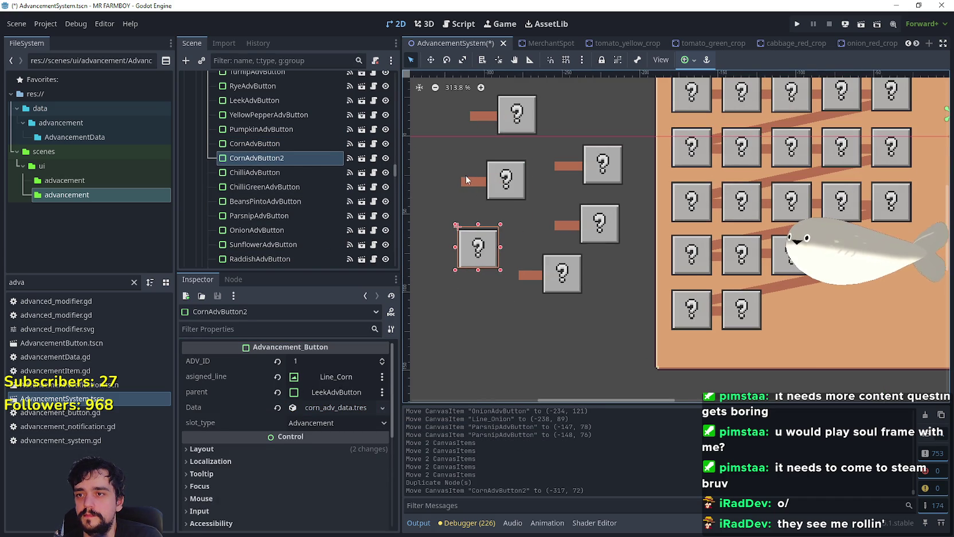
Duplicate Line_Corn and rename the copy Line_CornWhite
left_click(467, 178)
key("ctrl+d")
left_click(278, 92)
left_click(265, 95)
type("White")
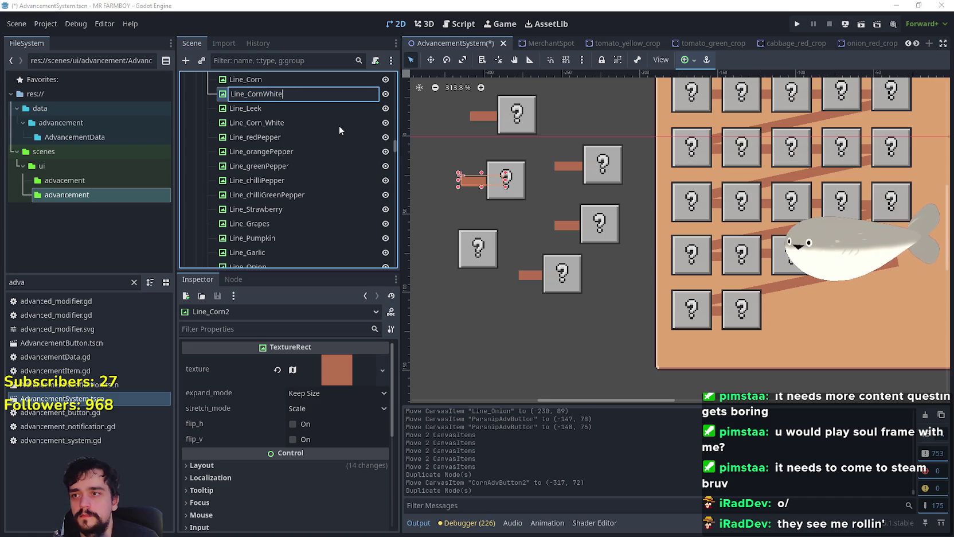
key("Return")
Duplicate Line_CornWhite and rename the copy Line_CornRed
key("ctrl+d")
left_click(292, 108)
left_click(293, 108)
left_click_drag(288, 109, 266, 104)
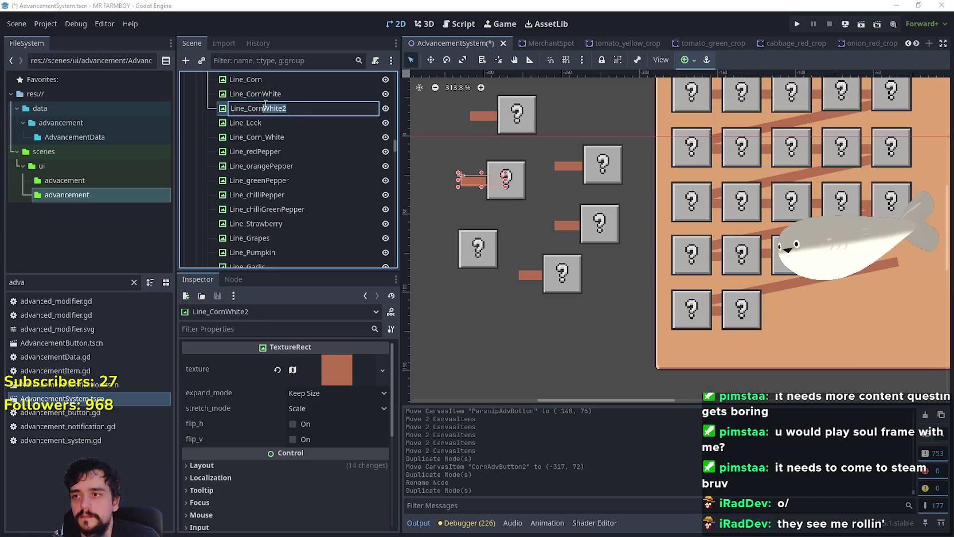
key("Return")
Move Line_CornWhite down-left and Line_CornRed beside the new Corn button copy
scroll(442, 180, "up", 1)
left_click(431, 60)
left_click_drag(481, 183, 446, 150)
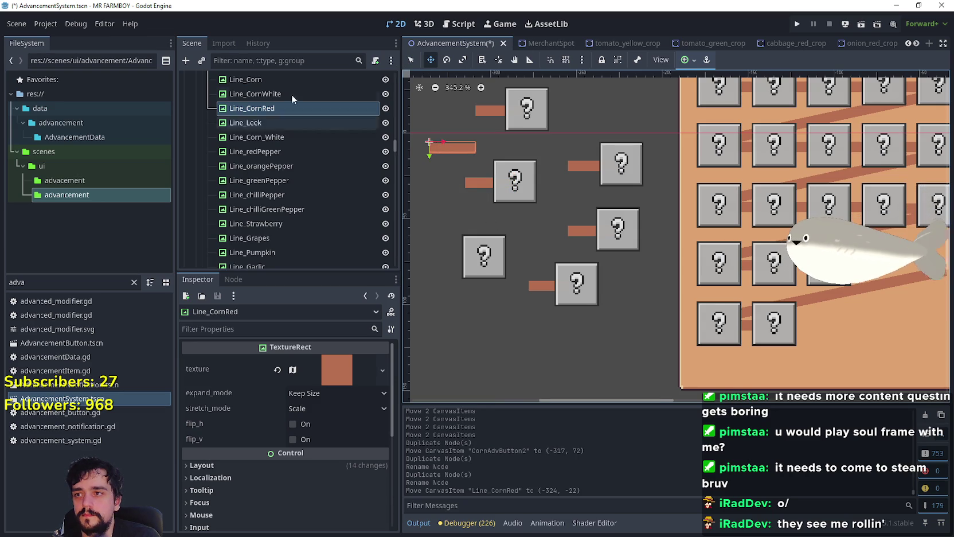
left_click(321, 94)
mouse_move(481, 184)
left_mouse_down()
mouse_move(441, 258)
mouse_move(453, 251)
mouse_move(421, 166)
mouse_move(422, 187)
left_mouse_up()
left_click(303, 108)
left_click_drag(453, 147, 457, 254)
left_click(411, 60)
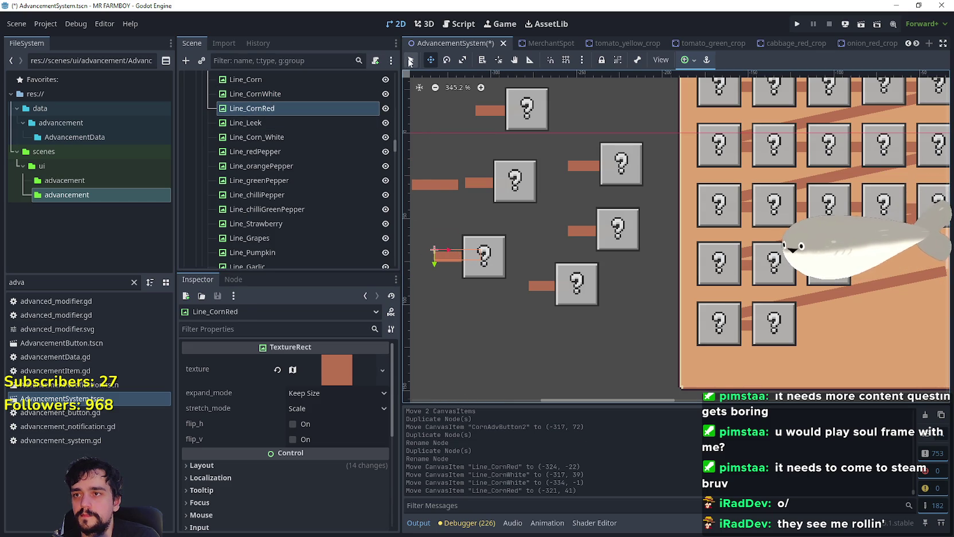
left_click(498, 265)
scroll(296, 259, "down", 2)
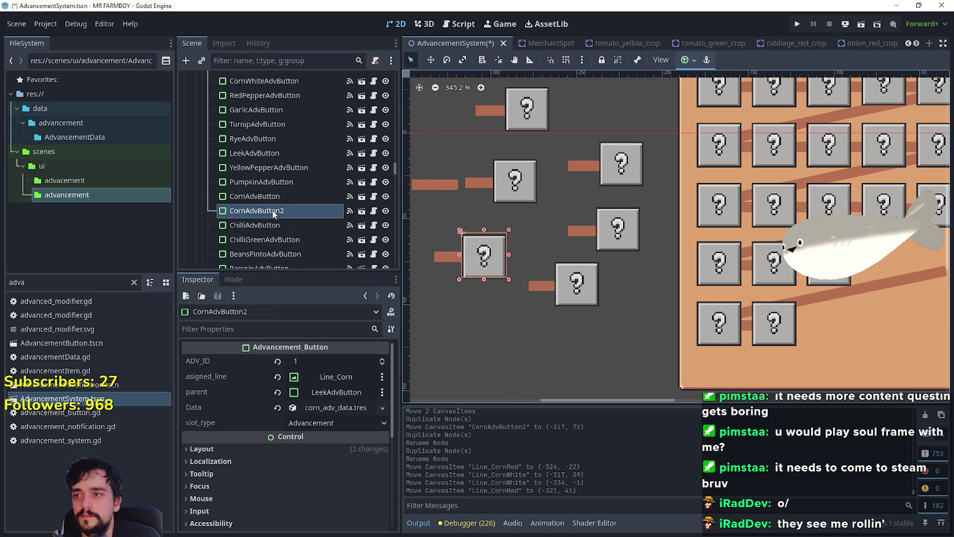
Rename the copied Corn button to CornRedAdvButton
double_click(247, 211)
left_click(247, 211)
type("Red")
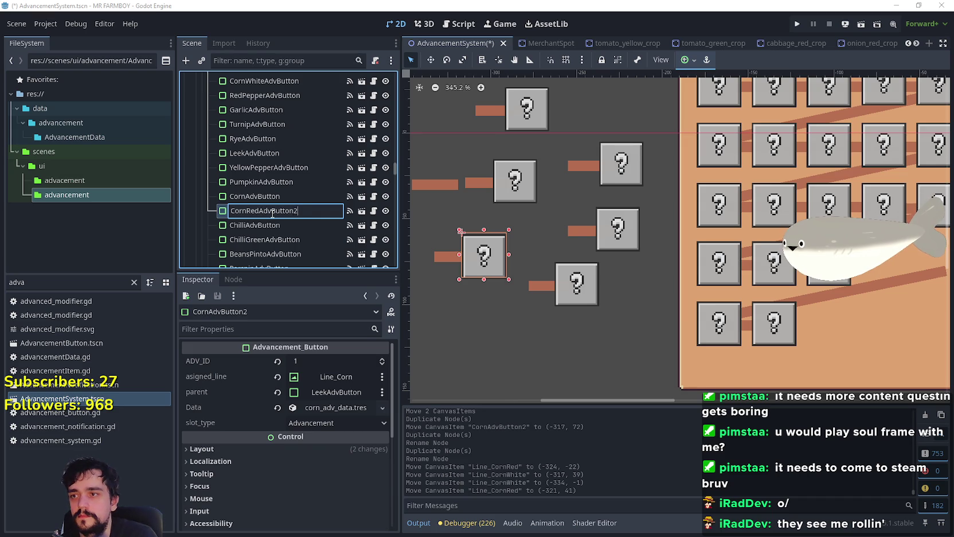
key("BackSpace")
key("Return")
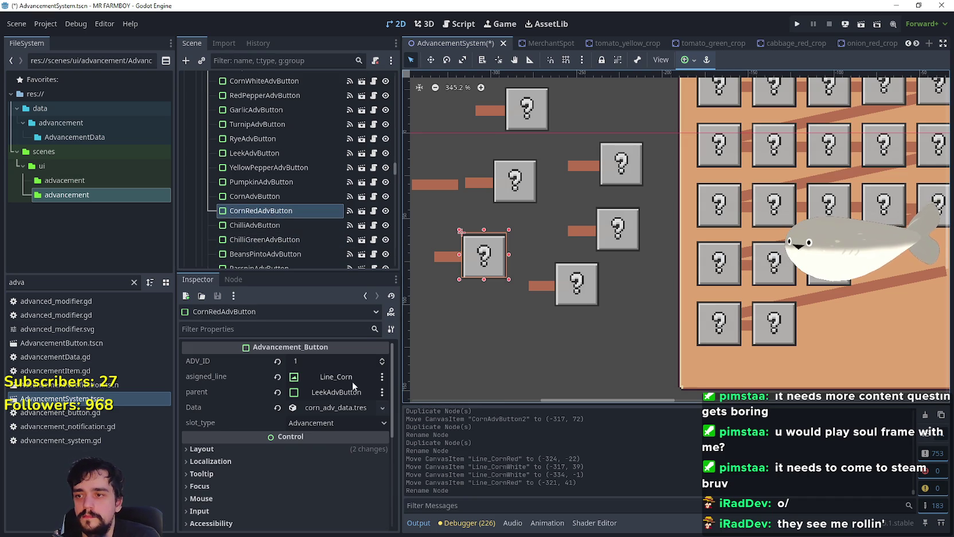
Set CornRedAdvButton's asigned_line to Line_CornRed
left_click(336, 376)
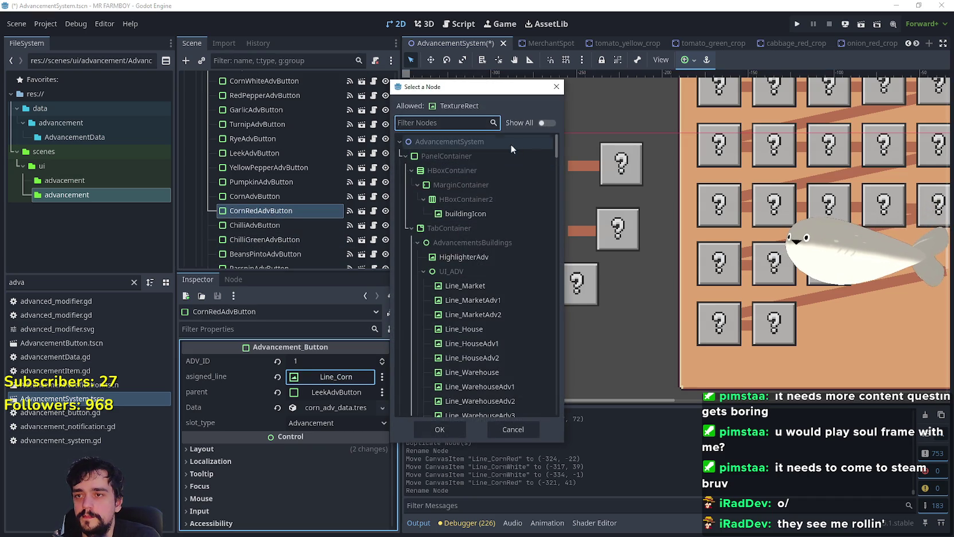
type("Corn")
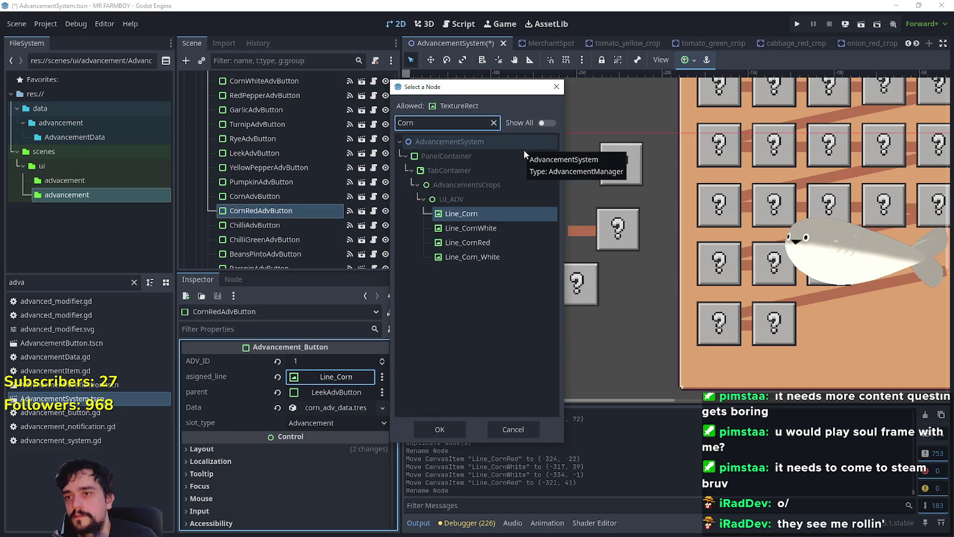
left_click(462, 242)
left_click(439, 429)
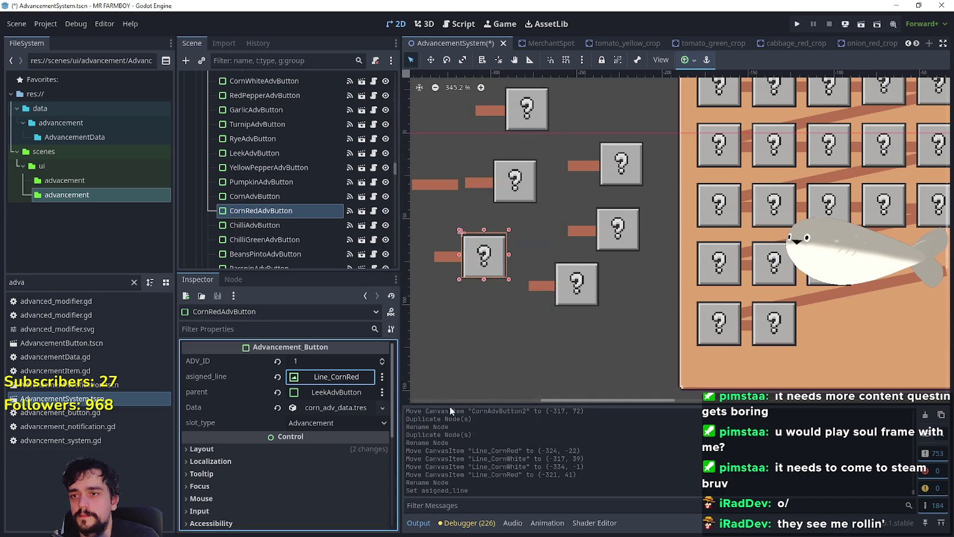
scroll(470, 257, "left", 2)
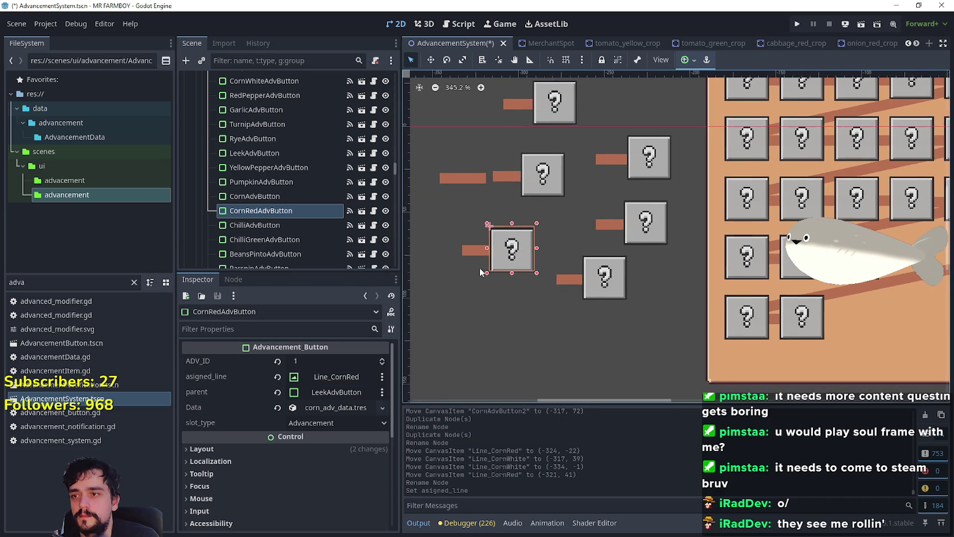
Set its parent to OnionAdvButton, then select Line_CornRed together with the button
left_click(340, 394)
type("Oni")
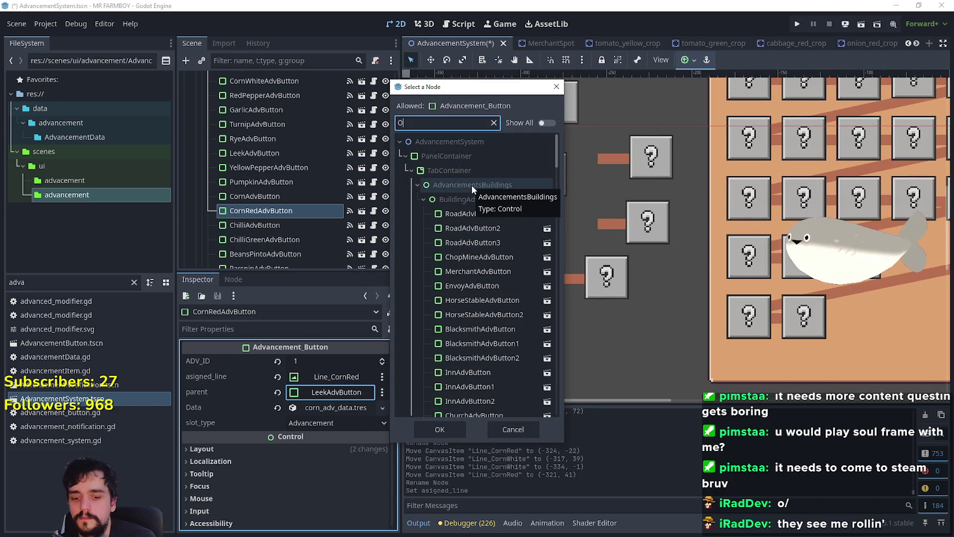
type("o")
left_click(483, 215)
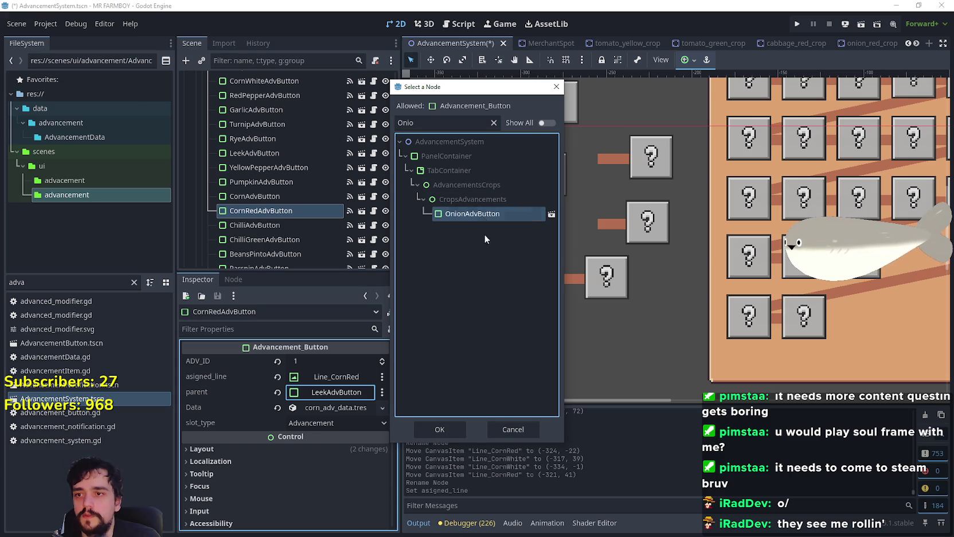
left_click(440, 431)
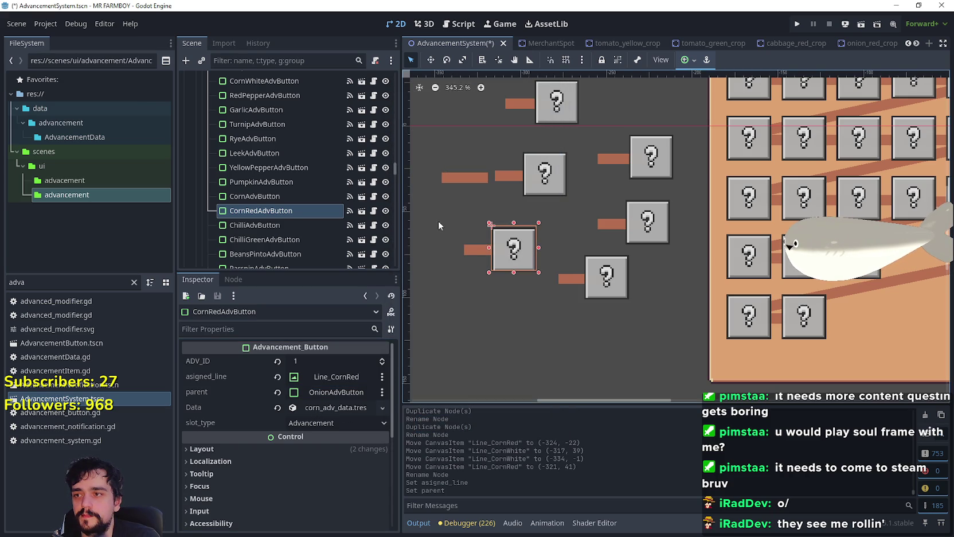
left_click(471, 250)
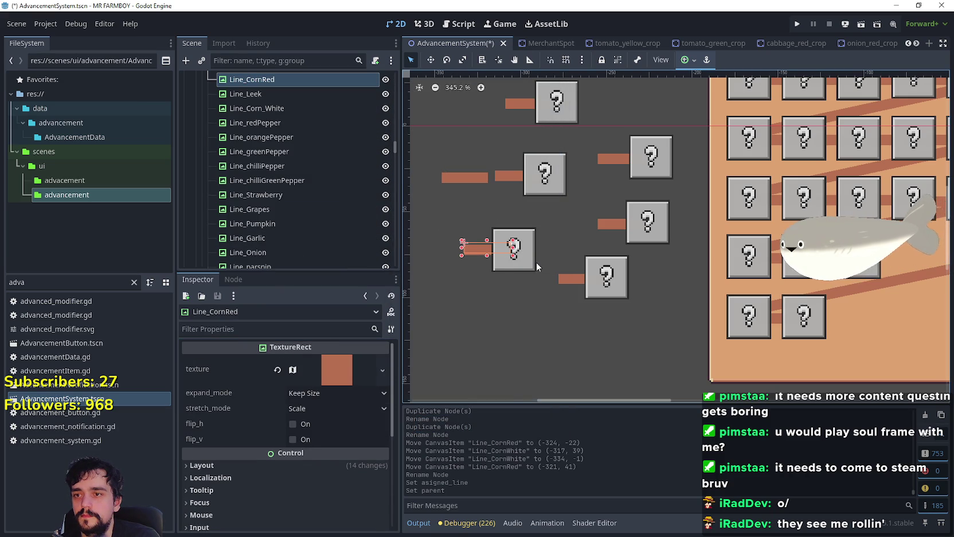
left_click(514, 265, "shift")
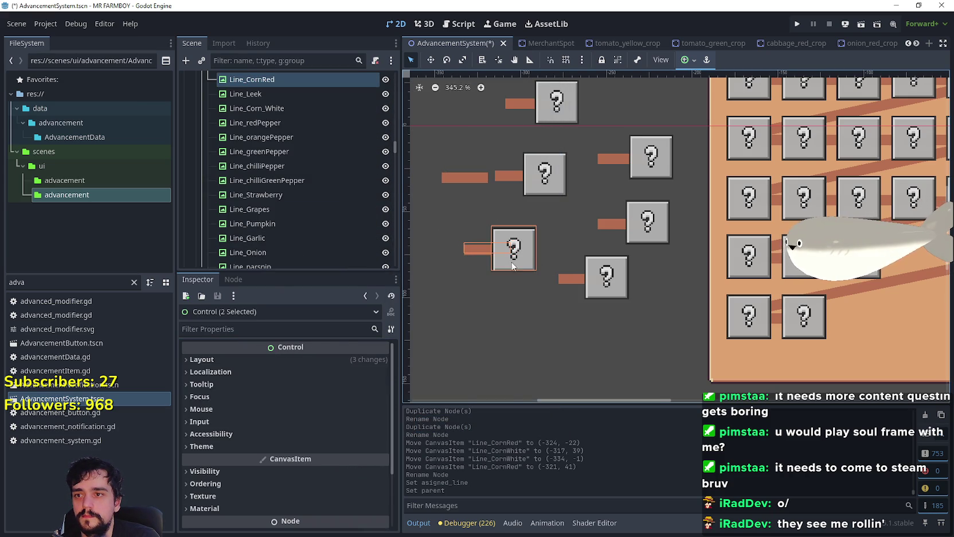
Drag Line_CornRed and CornRedAdvButton together into the crops grid
scroll(513, 267, "up", 2)
left_click_drag(485, 236, 796, 255)
scroll(717, 252, "up", 1)
scroll(796, 254, "up", 6)
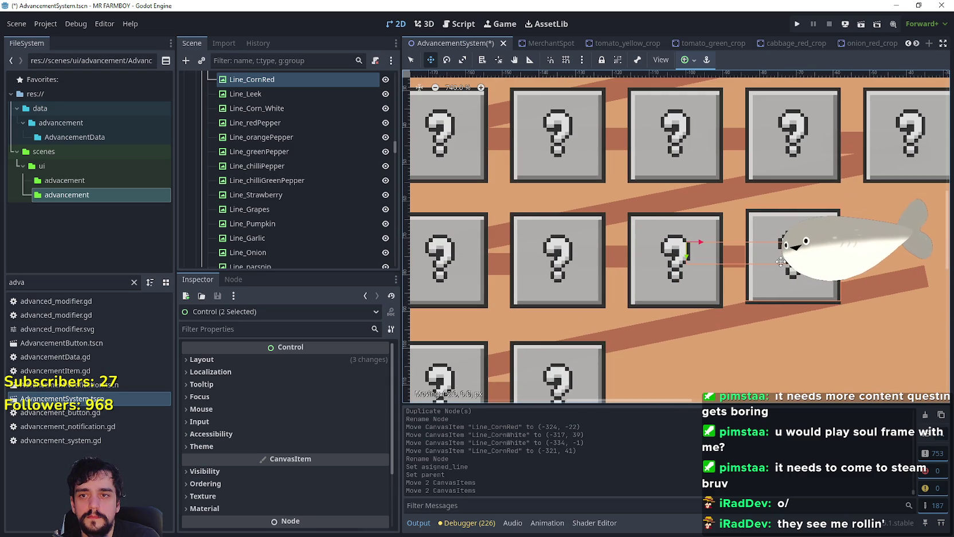
left_click(781, 261)
scroll(780, 261, "up", 1)
left_click(780, 261)
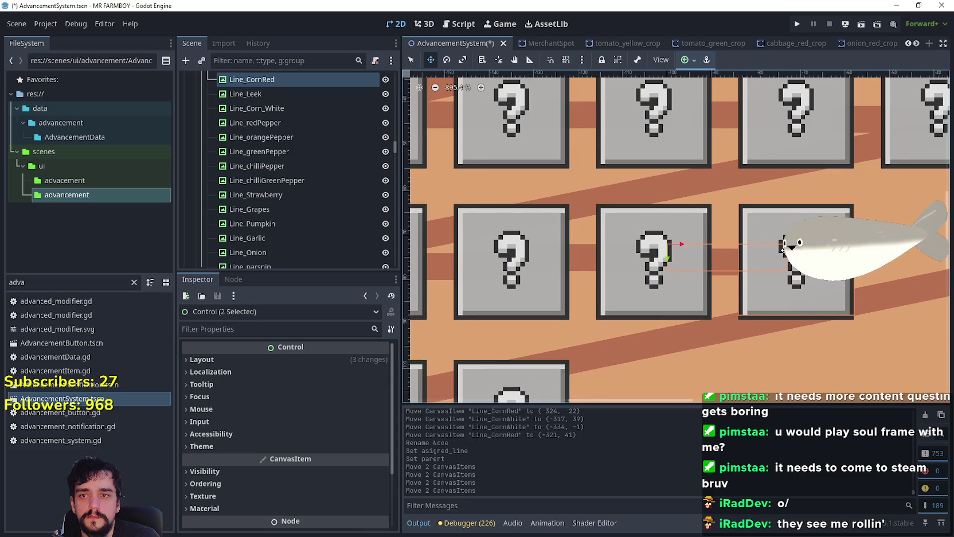
scroll(784, 258, "down", 14)
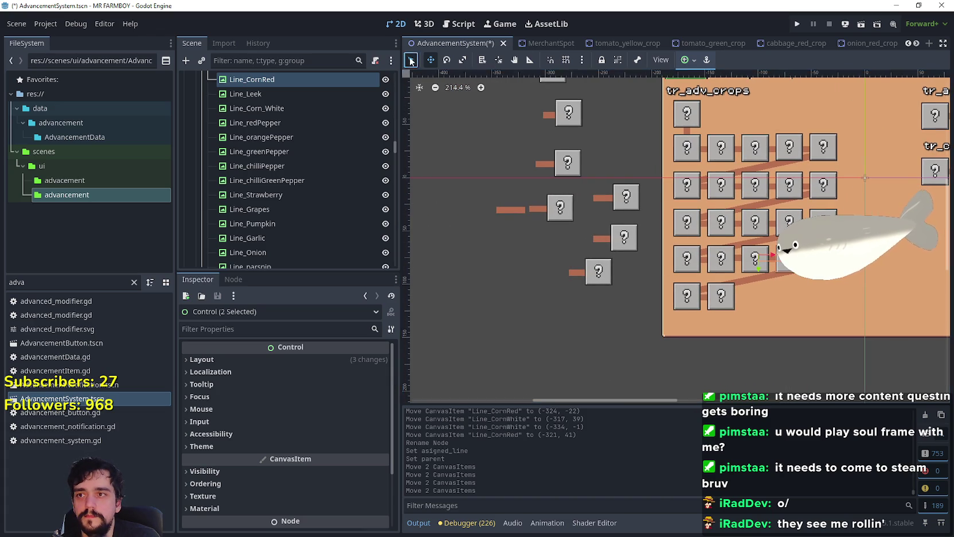
Append _red to CornRedAdvButton's data name, making tr_crops_corn_red
left_click(247, 80, "ctrl")
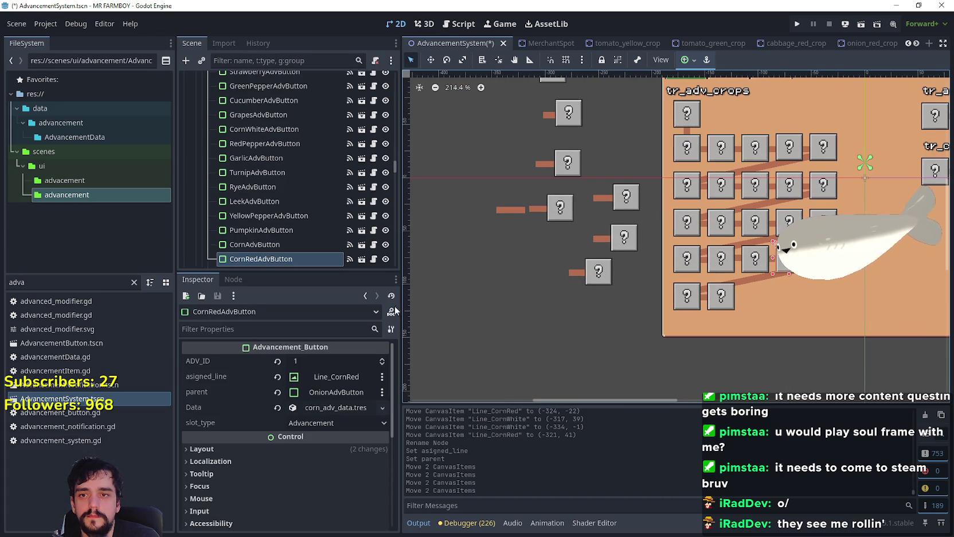
left_click(340, 409)
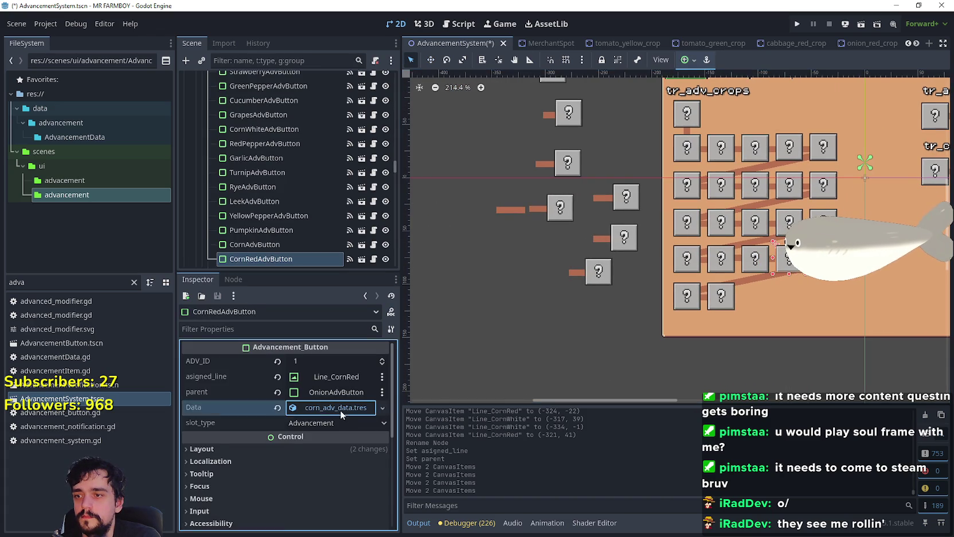
left_click(358, 457)
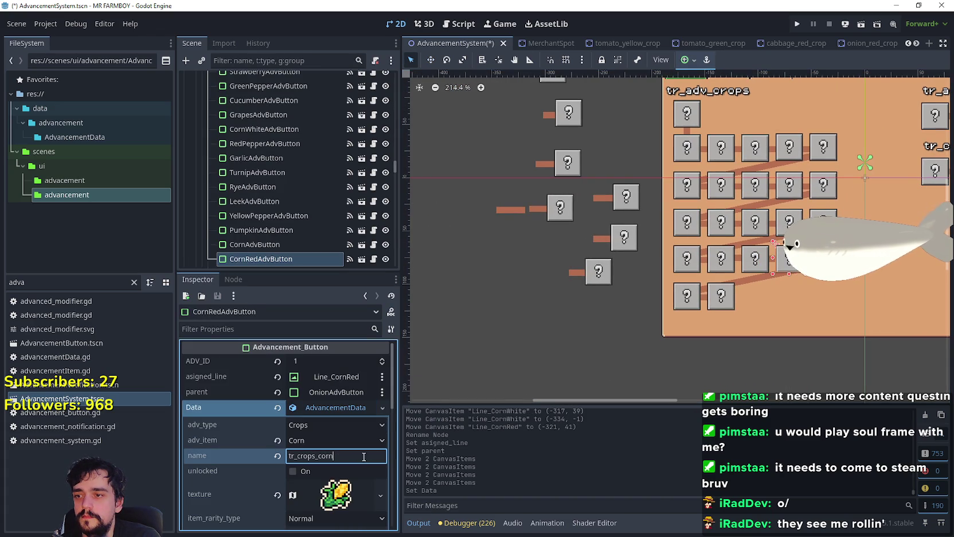
type("_red")
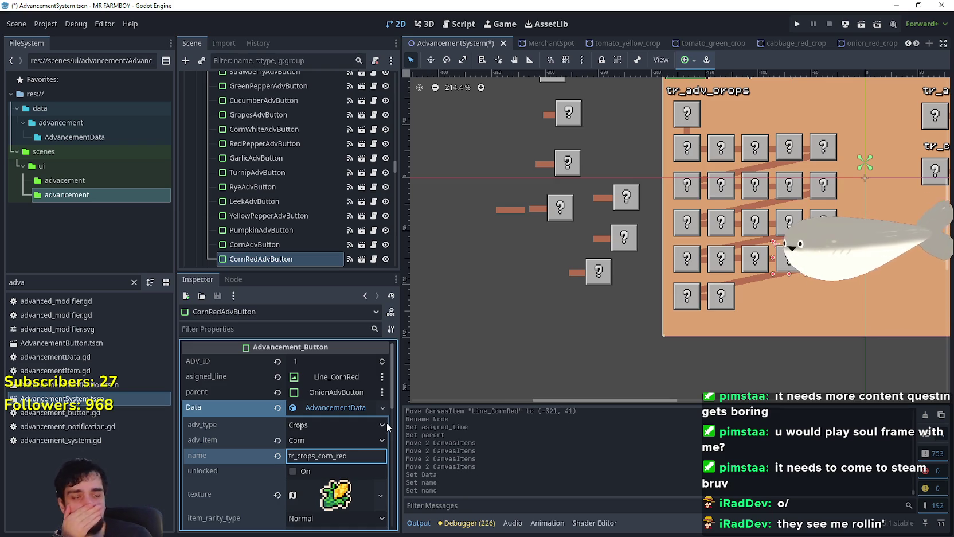
left_click(711, 150)
left_click(754, 185)
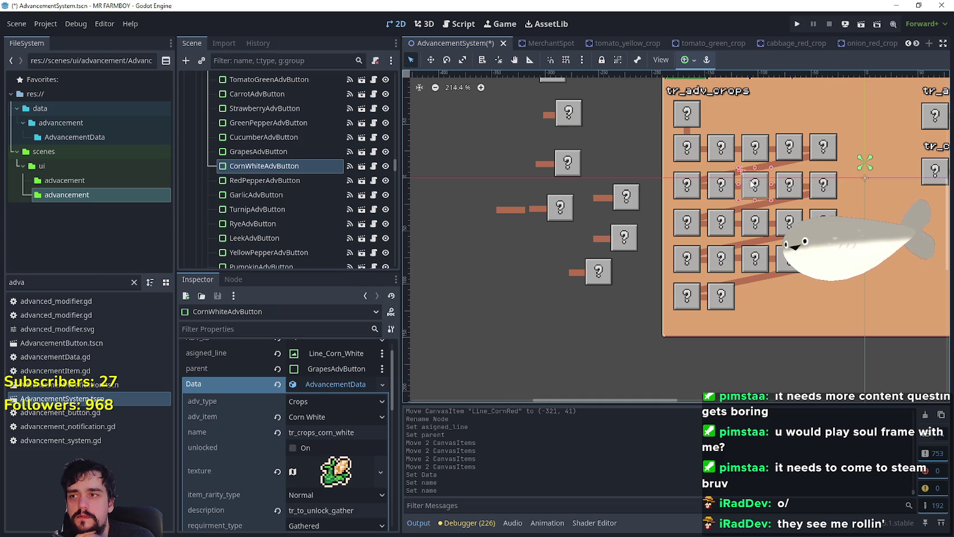
scroll(308, 466, "down", 3)
left_click(308, 467)
scroll(308, 436, "up", 3)
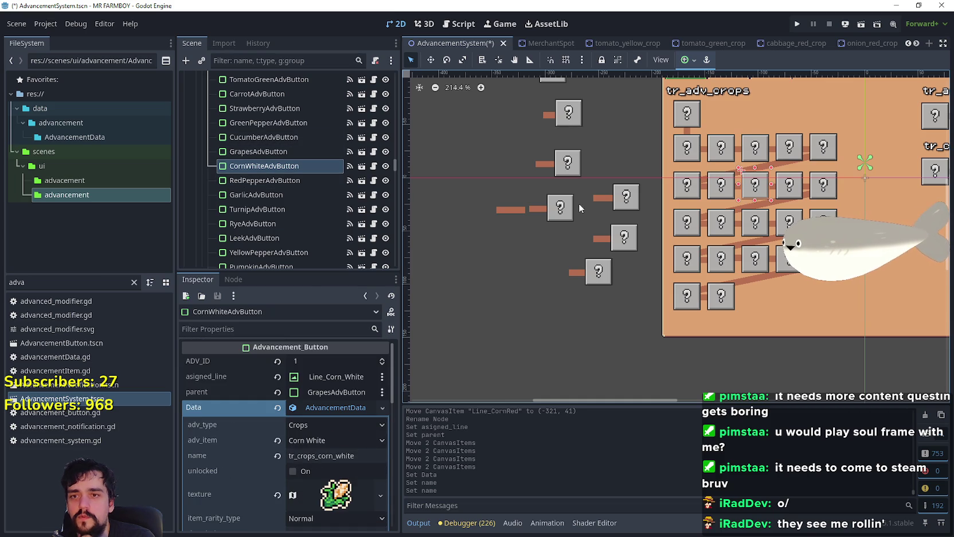
left_click(519, 211)
left_click(762, 186)
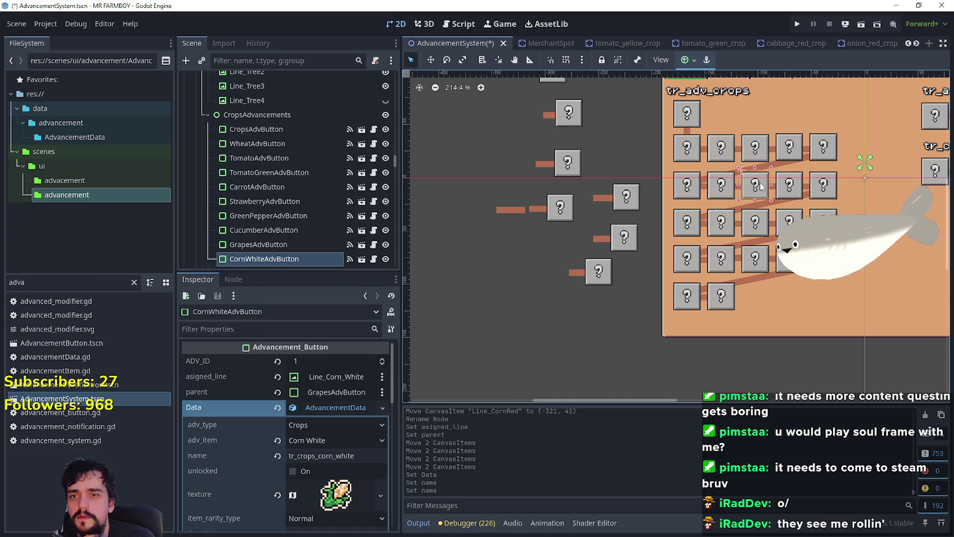
left_click(517, 211)
scroll(328, 150, "up", 1)
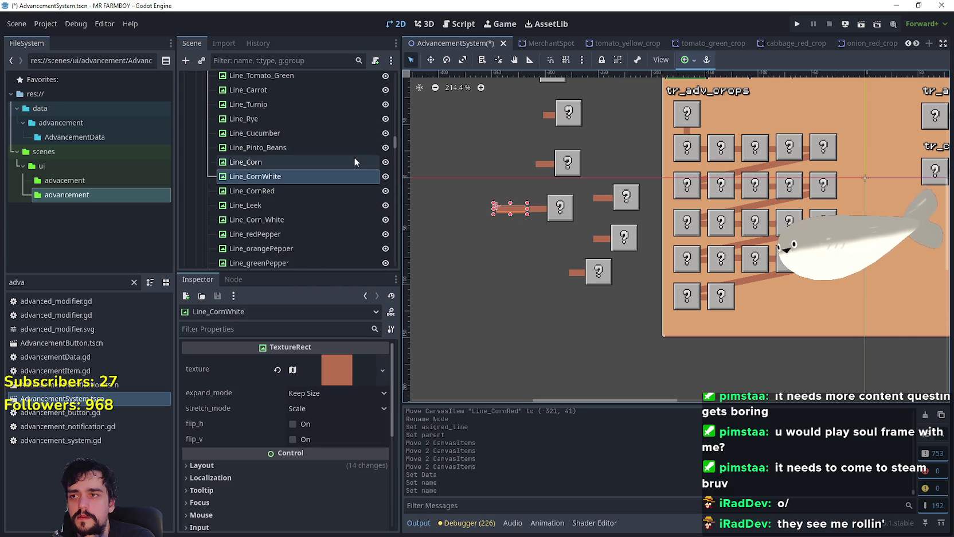
scroll(350, 187, "up", 2)
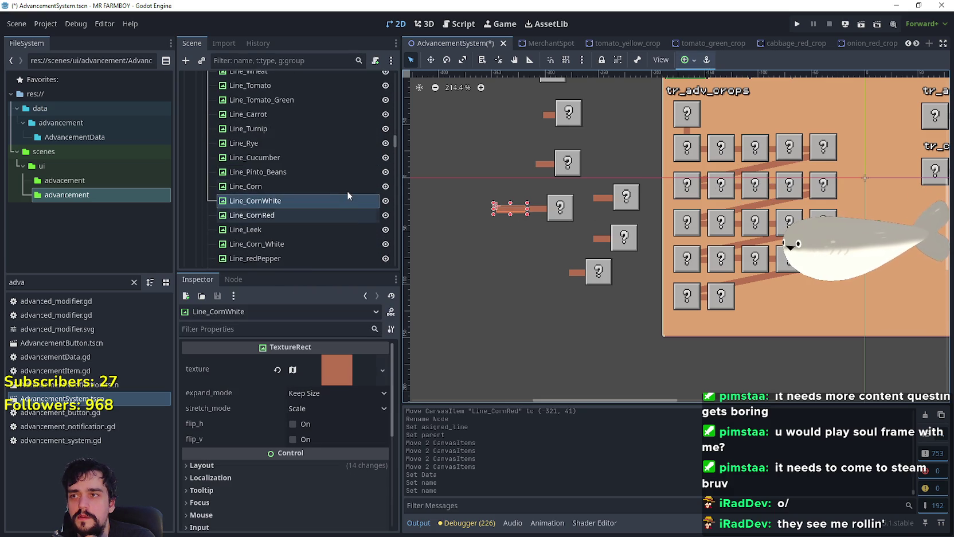
Delete the duplicate Line_CornWhite node from the scene tree
scroll(347, 189, "down", 4)
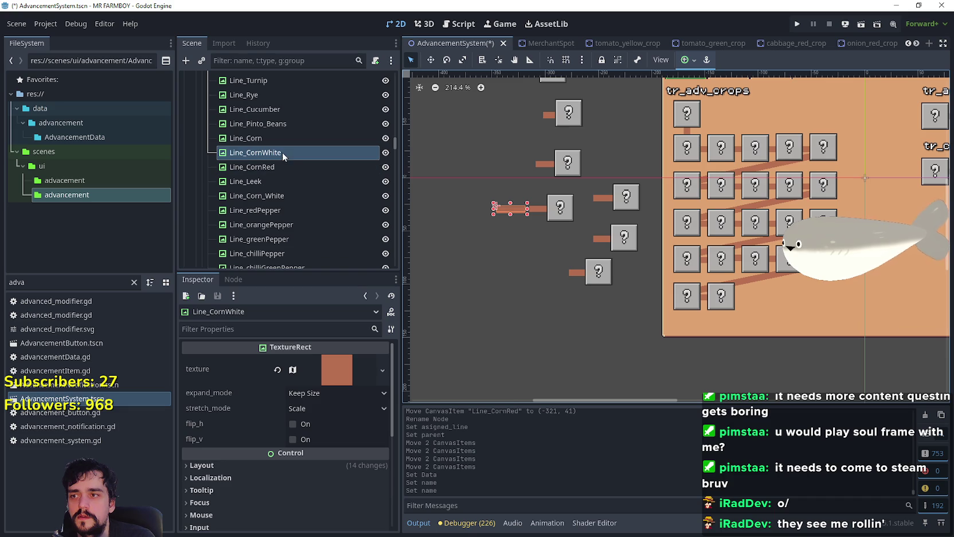
right_click(280, 155)
left_click(355, 477)
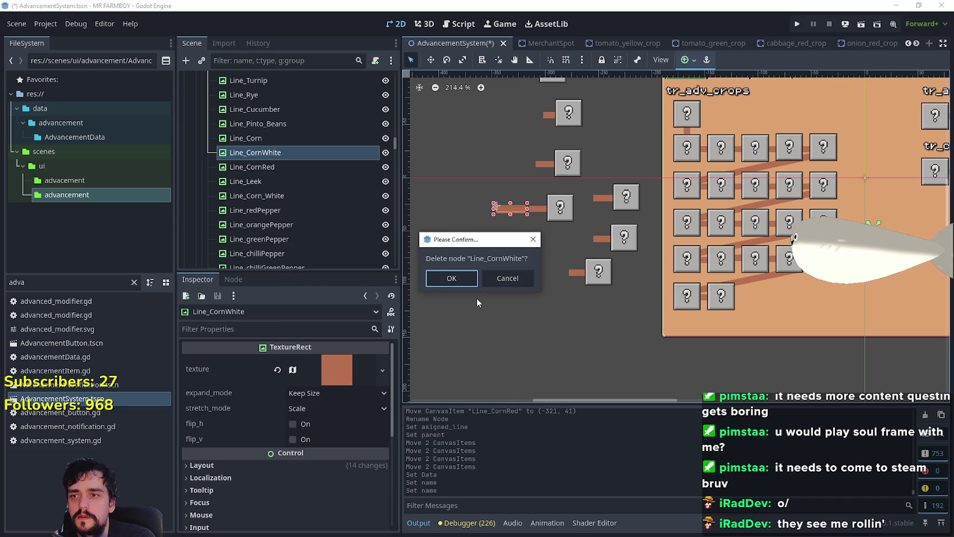
left_click(453, 278)
Rename Line_CornRed to Line_Corn_Red
left_click(265, 152)
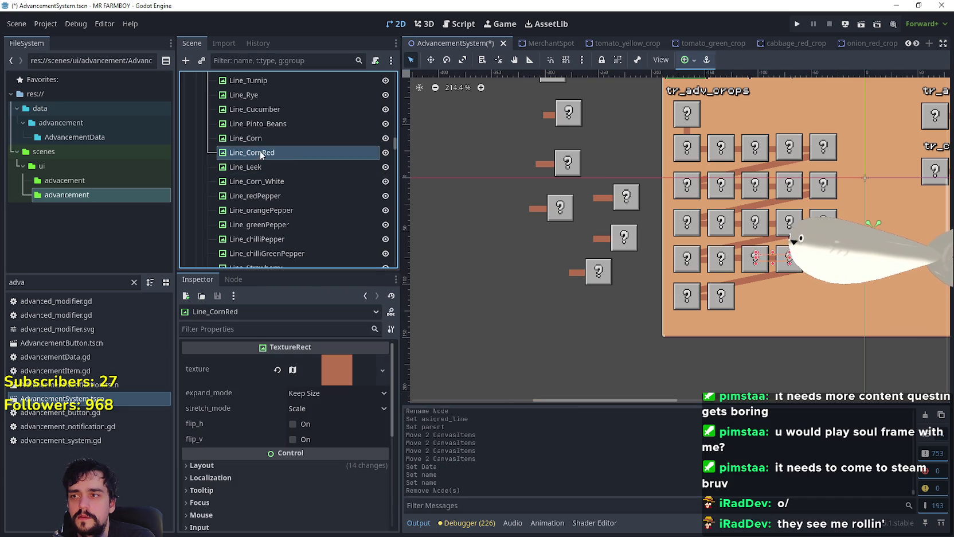
left_click(265, 152)
left_click(265, 152)
type("_")
key("Return")
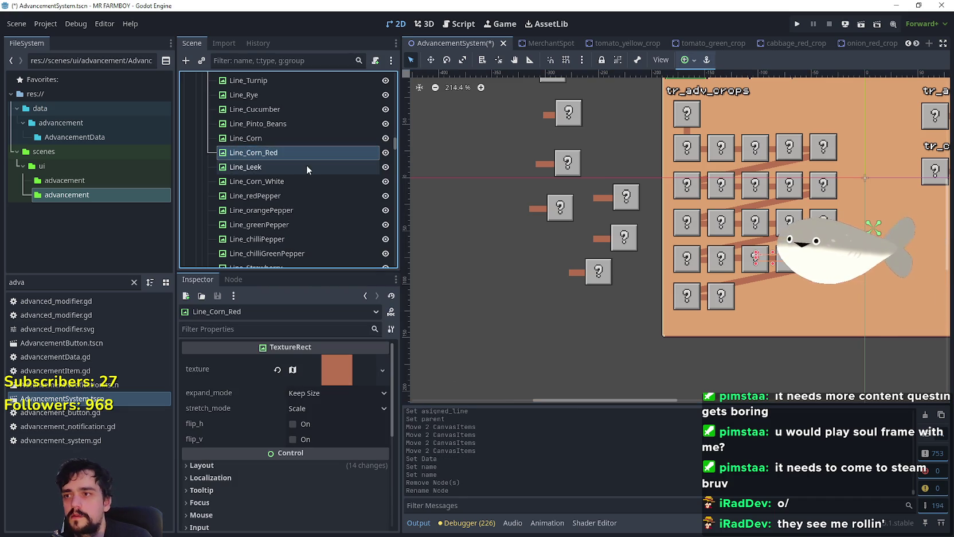
Select CornRedAdvButton and make its advancement texture unique to this button
scroll(808, 247, "up", 3)
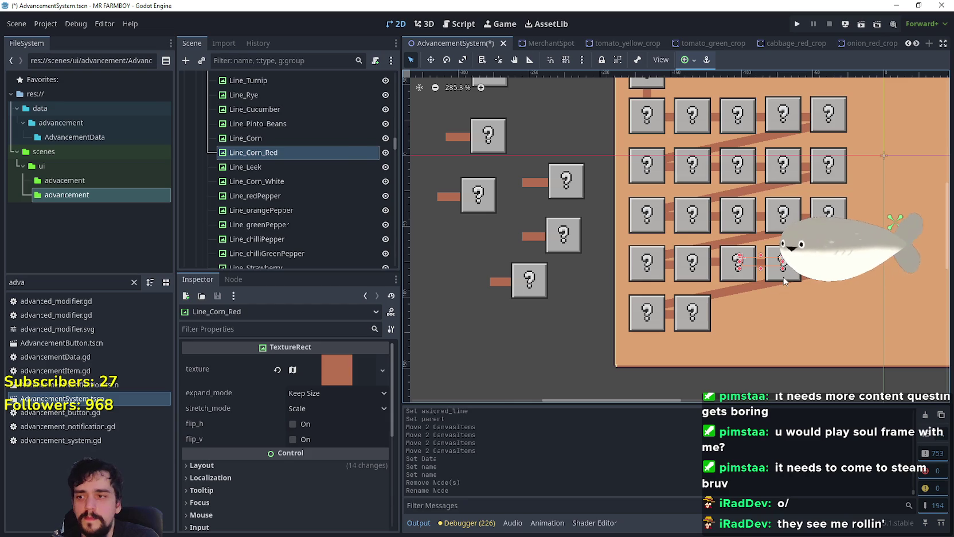
left_click(785, 279)
scroll(338, 435, "down", 2)
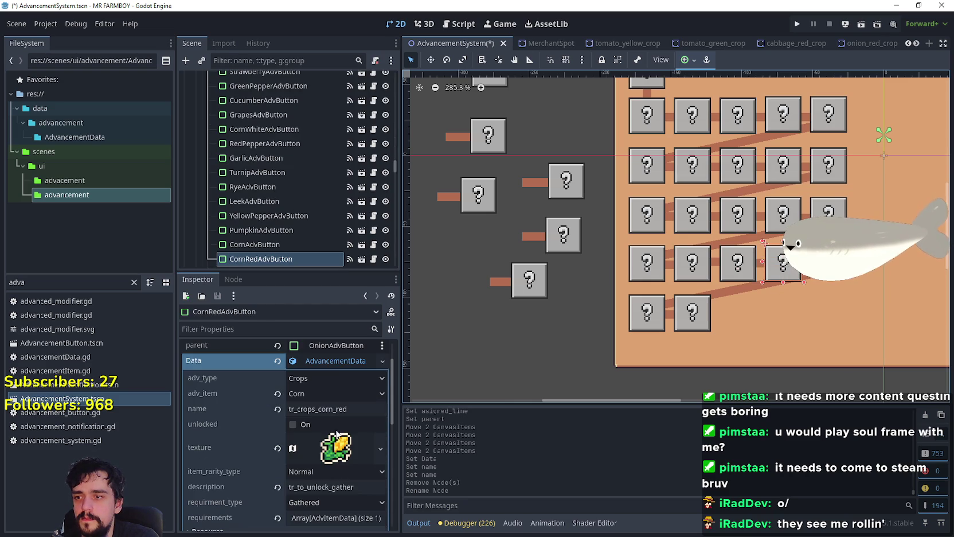
right_click(326, 360)
key("Escape")
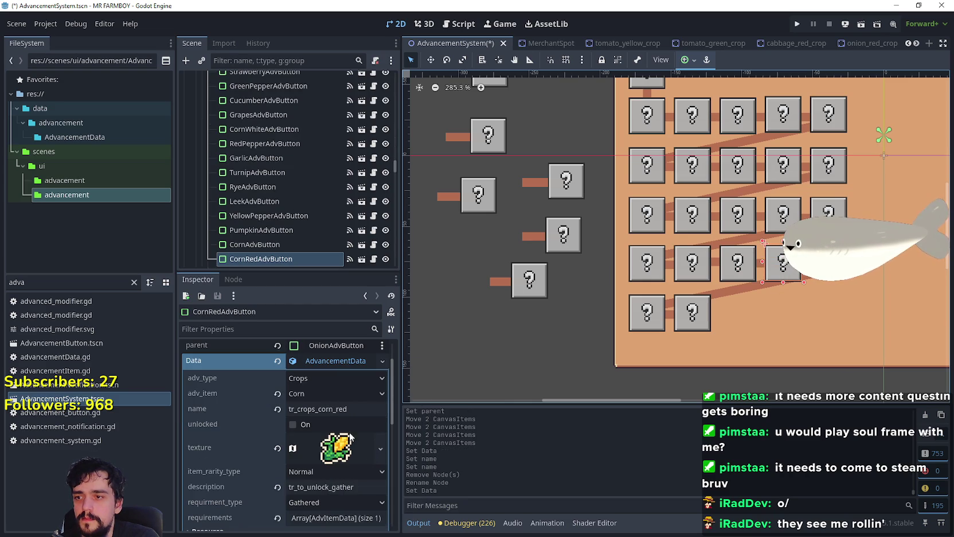
left_click(352, 412)
scroll(331, 413, "down", 2)
left_click(331, 412)
right_click(331, 412)
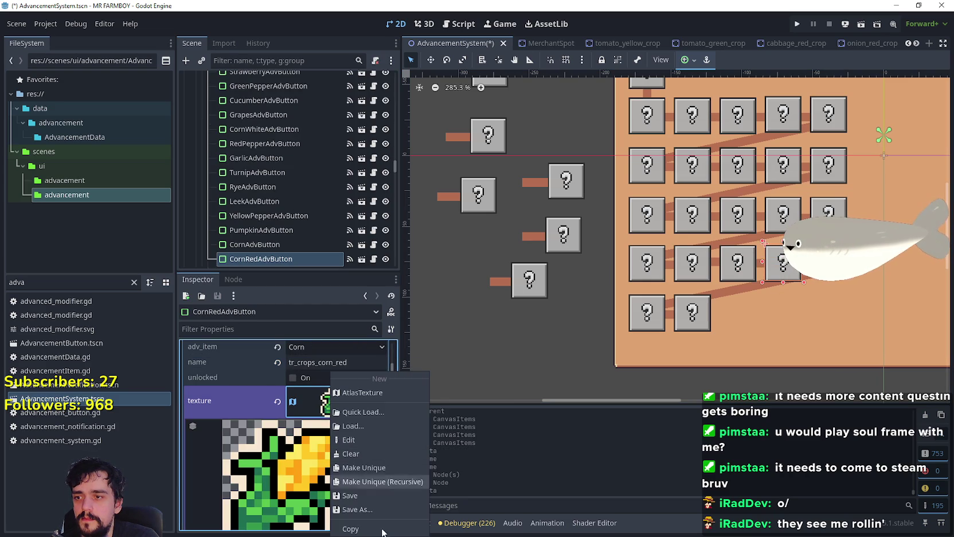
left_click(379, 471)
In the Region Editor, set the texture region to the purple crop sprite at (672, 528)
scroll(326, 474, "down", 2)
scroll(327, 474, "down", 4)
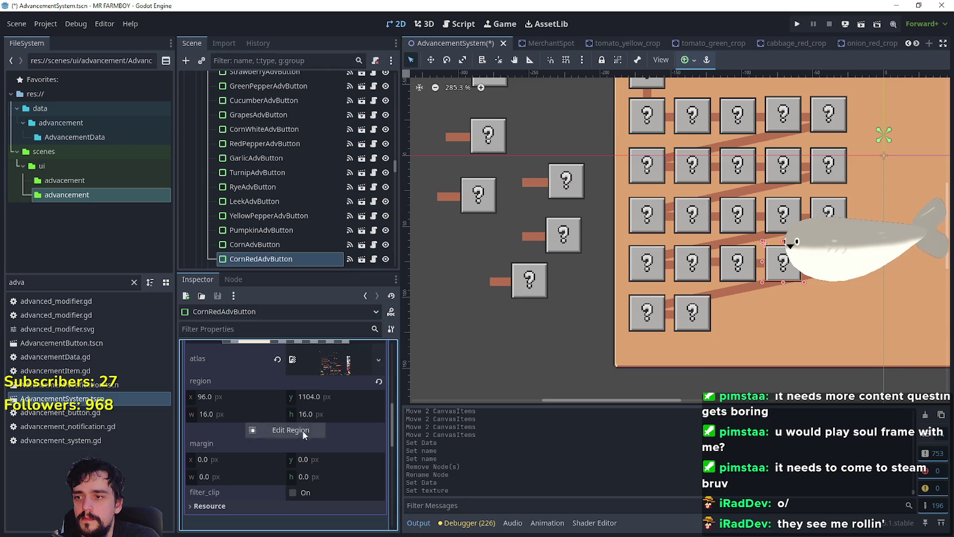
left_click(304, 431)
scroll(514, 265, "down", 4)
scroll(420, 198, "up", 3)
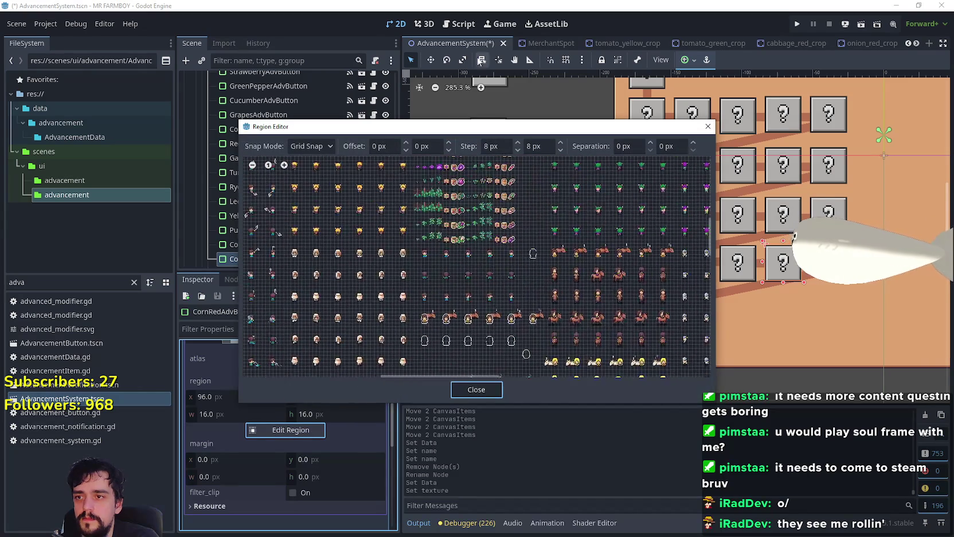
scroll(486, 177, "up", 2)
scroll(487, 239, "up", 3)
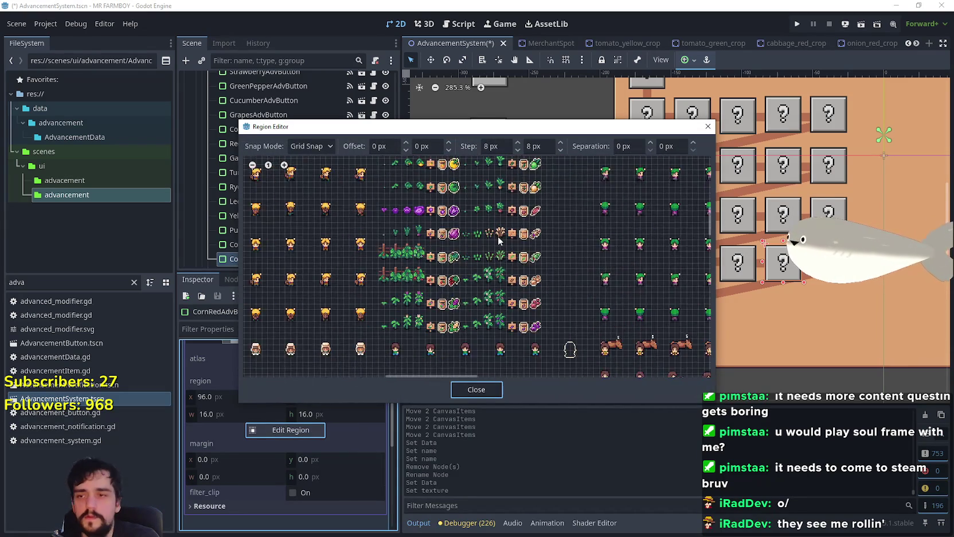
scroll(496, 261, "up", 2)
scroll(591, 342, "up", 2)
scroll(462, 288, "up", 2)
scroll(487, 242, "up", 1)
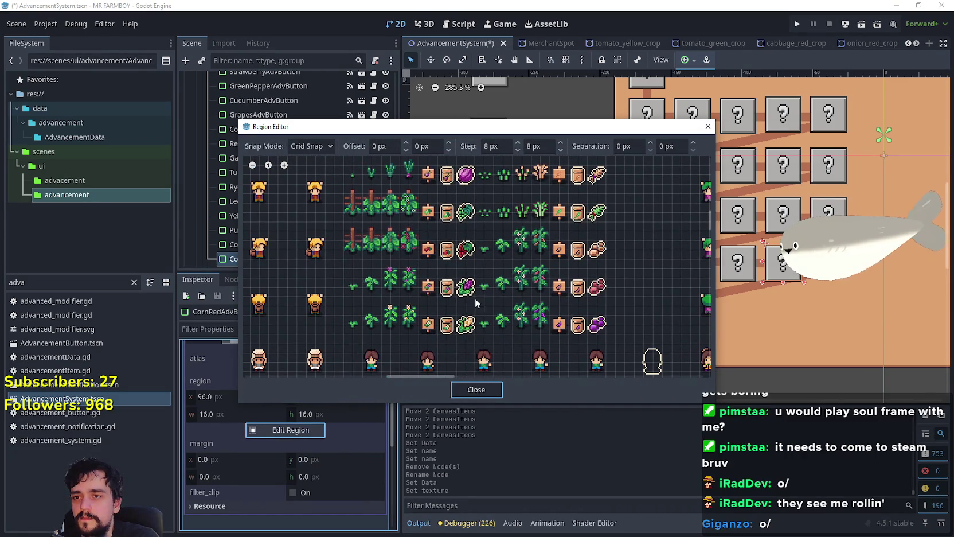
scroll(476, 295, "up", 3)
left_click(465, 282)
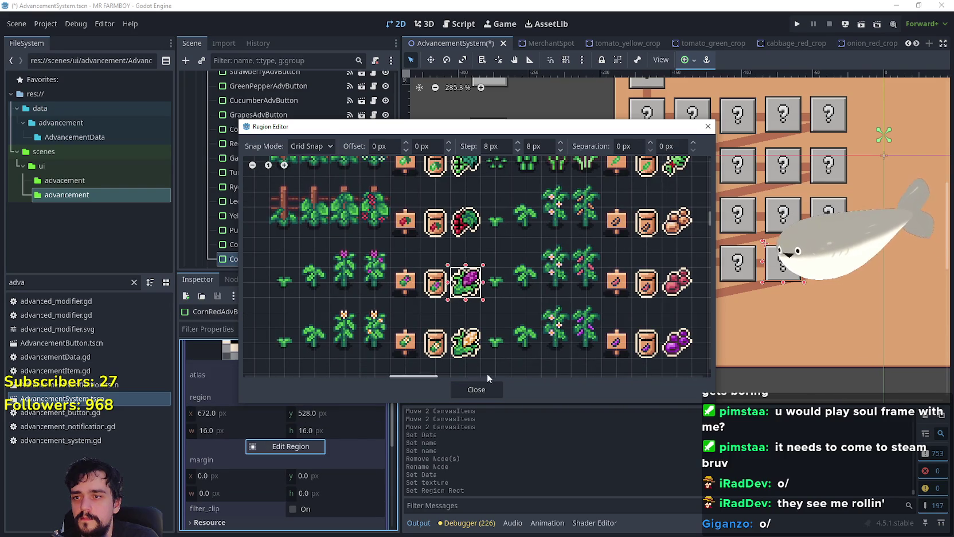
left_click(484, 390)
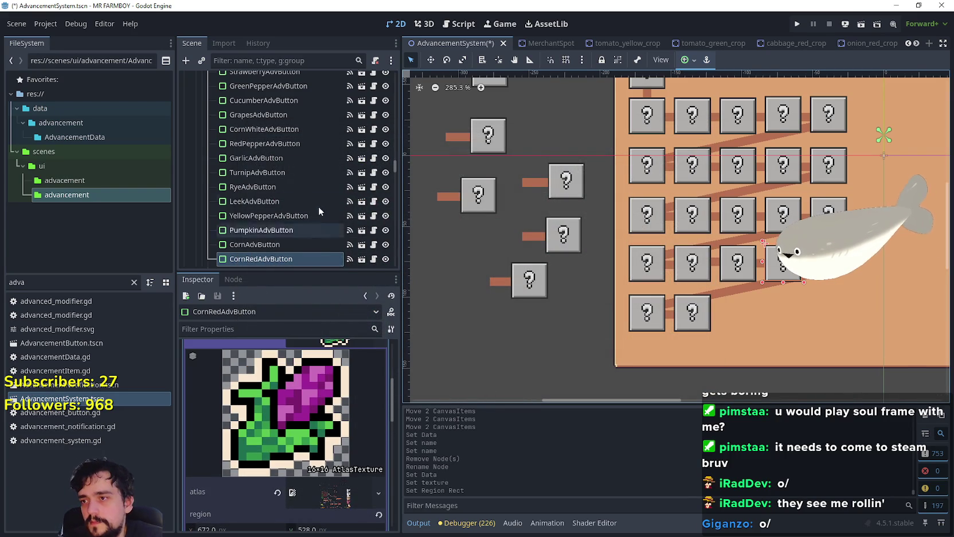
Reselect the red corn button and save AdvancementSystem.tscn
scroll(309, 221, "down", 1)
left_click(291, 235)
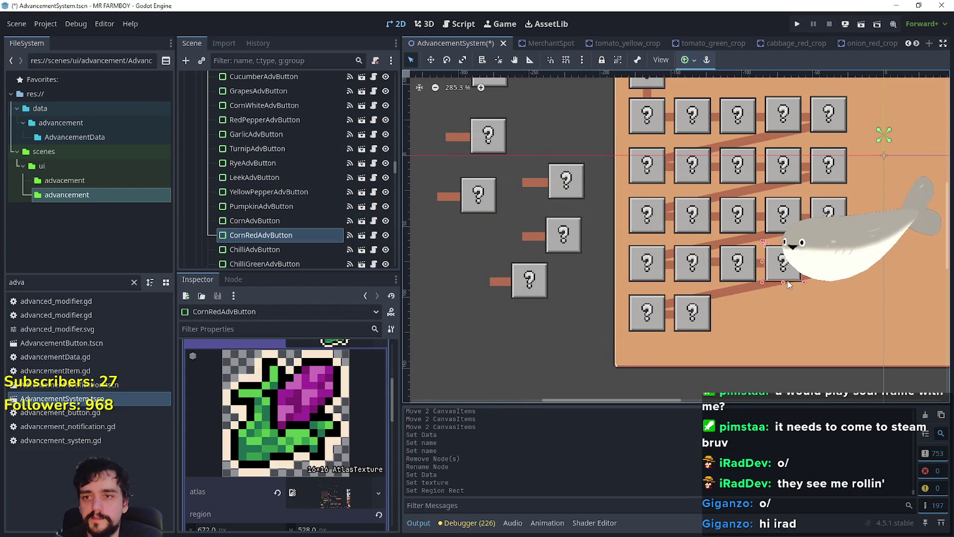
scroll(768, 283, "down", 2)
key("ctrl+s")
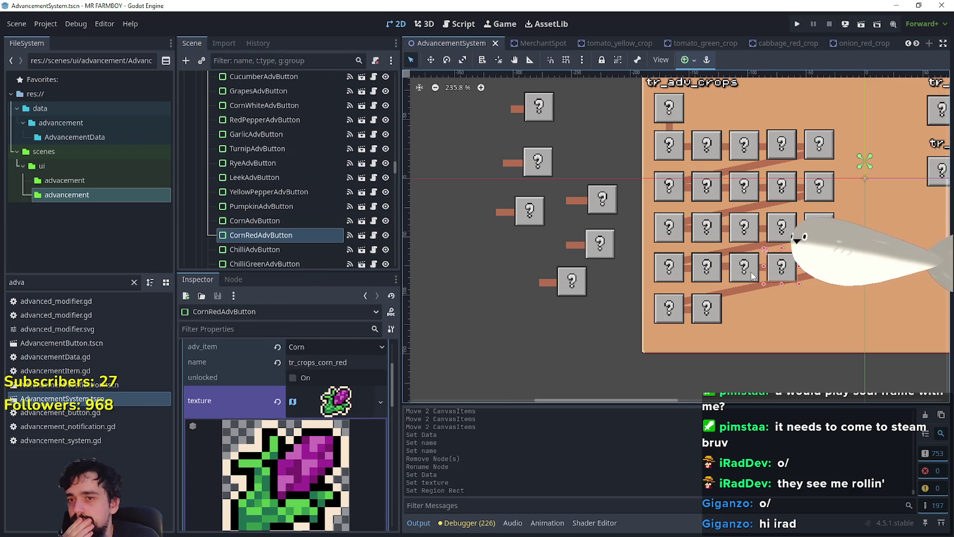
Collapse the corn button's texture preview and data resource in the Inspector
left_click(292, 408)
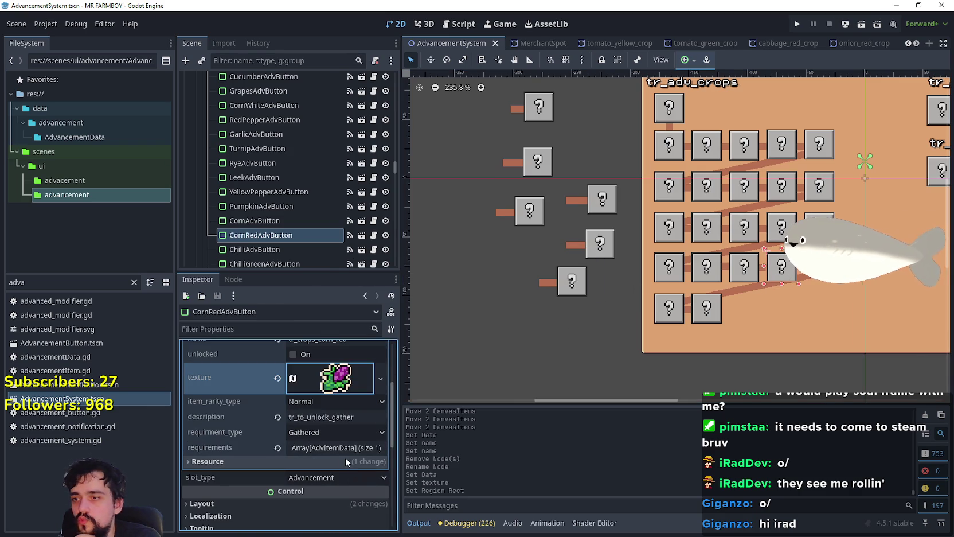
scroll(316, 408, "down", 3)
scroll(319, 405, "up", 3)
left_click(324, 408)
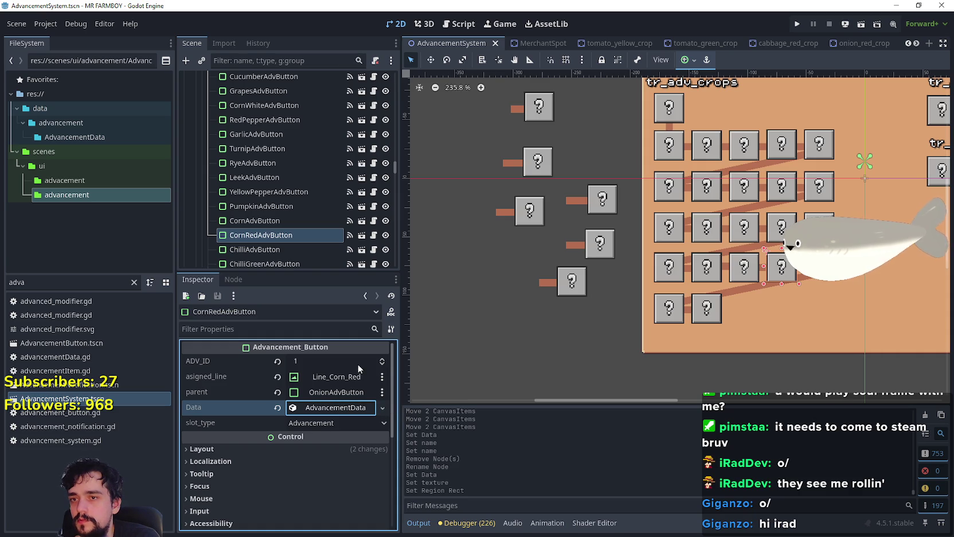
left_click_drag(775, 308, 770, 310)
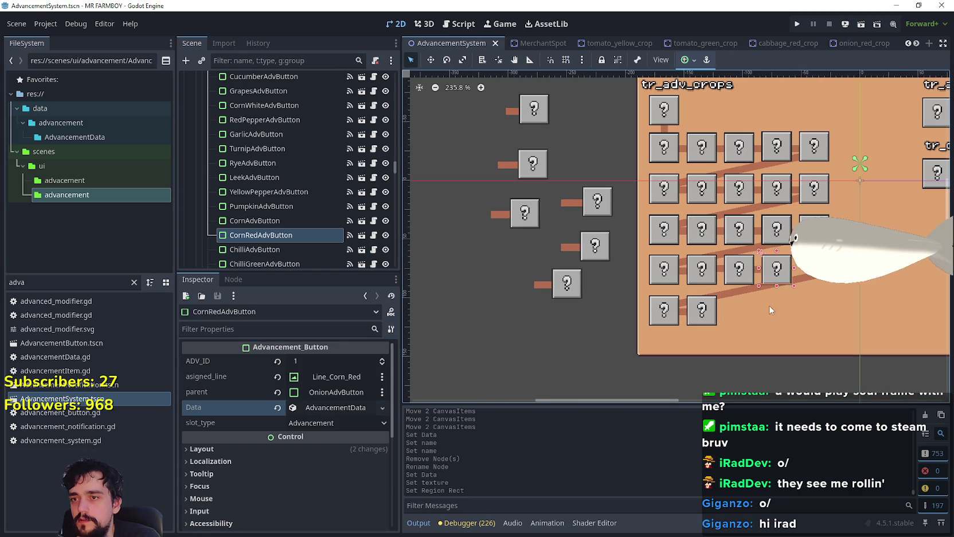
Drag PotatoeAdvButton and CabbageAdvButton out of the crop panel to the left
left_click(670, 320)
left_click(695, 320)
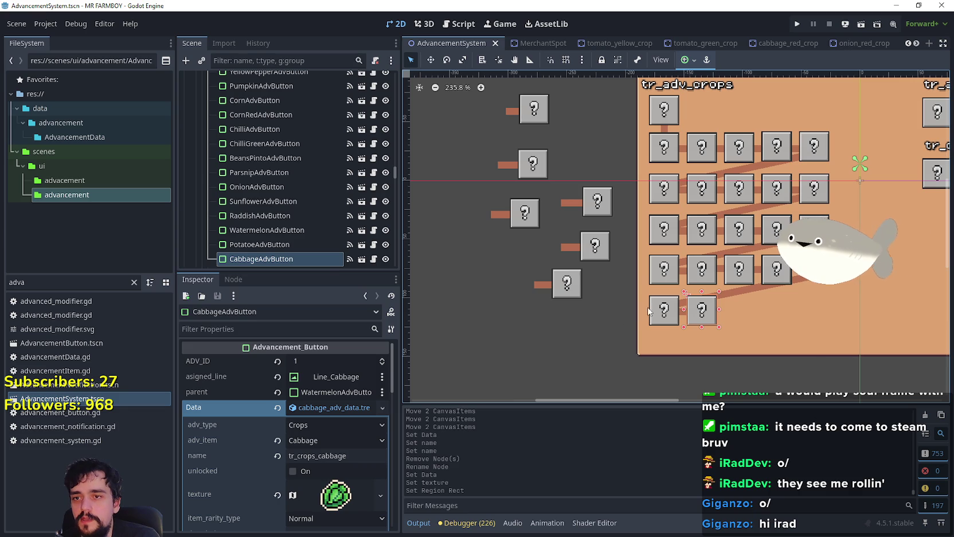
left_click_drag(655, 315, 505, 337)
left_click(702, 312)
left_click_drag(702, 313, 591, 353)
Move Line_Cabbage out of the panel to sit beside the cabbage button
left_click(688, 315)
mouse_move(688, 317)
left_mouse_down()
mouse_move(539, 370)
mouse_move(538, 362)
mouse_move(567, 350)
left_mouse_up()
key("ctrl+z")
mouse_move(691, 320)
left_mouse_down()
mouse_move(564, 357)
mouse_move(576, 364)
left_mouse_up()
Select RaddishAdvButton and duplicate it
left_click(571, 288)
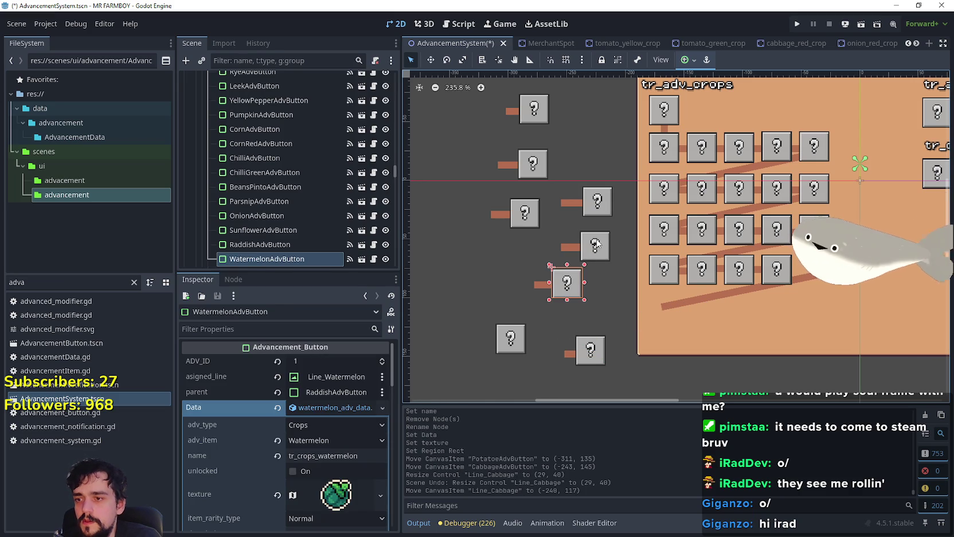
left_click(597, 243)
left_click(600, 200)
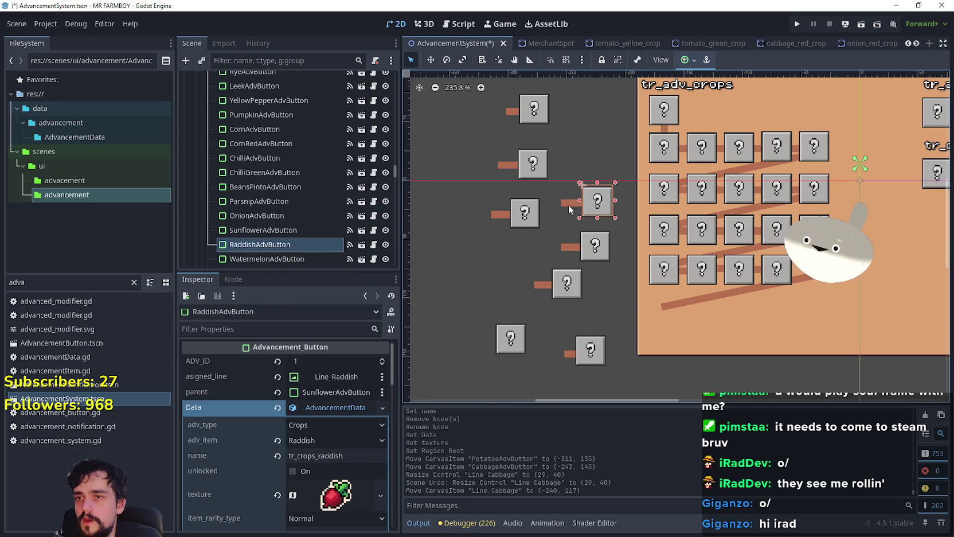
scroll(598, 204, "up", 1)
key("ctrl+d")
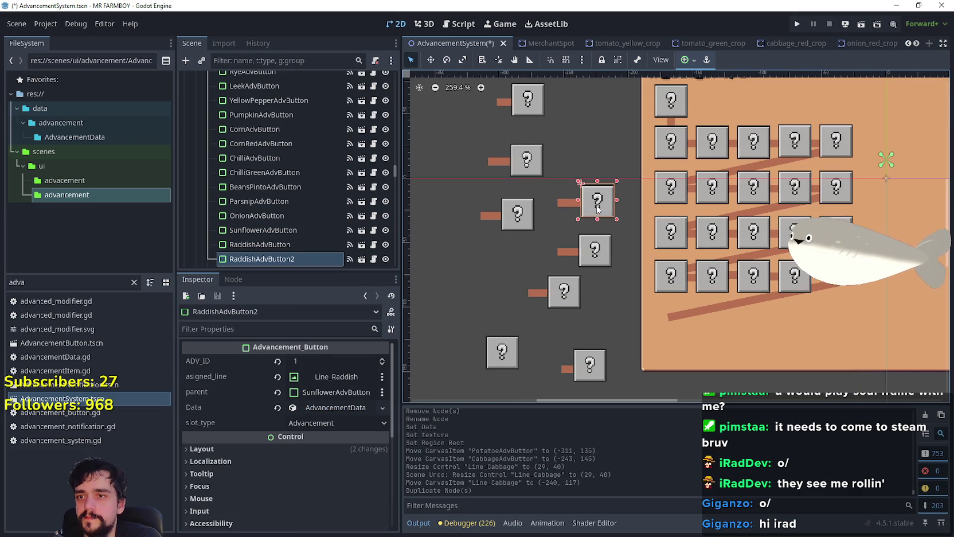
Move the radish copy upward and rename it RaddishGreenAdvButton
left_click_drag(598, 206, 604, 145)
left_click(302, 260)
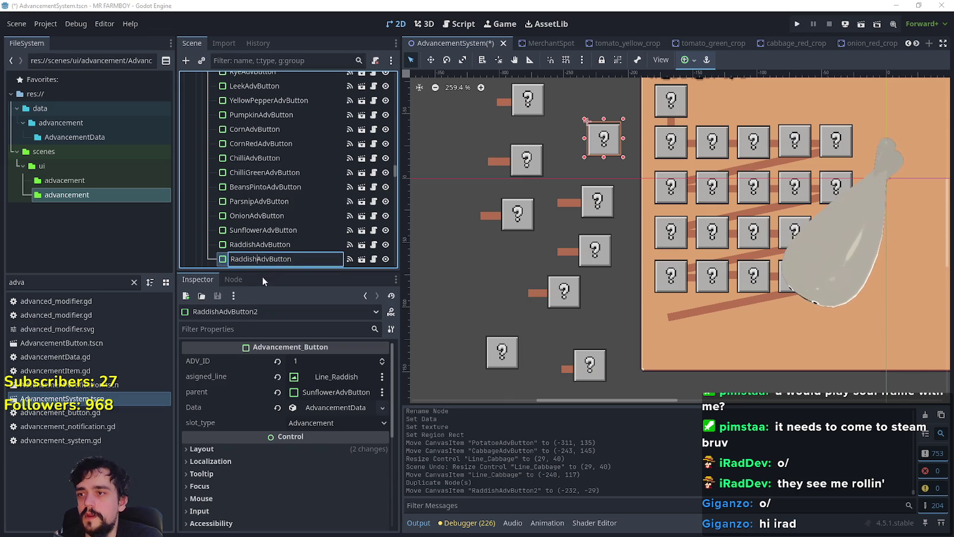
key("Left")
key("Left")
key("Left")
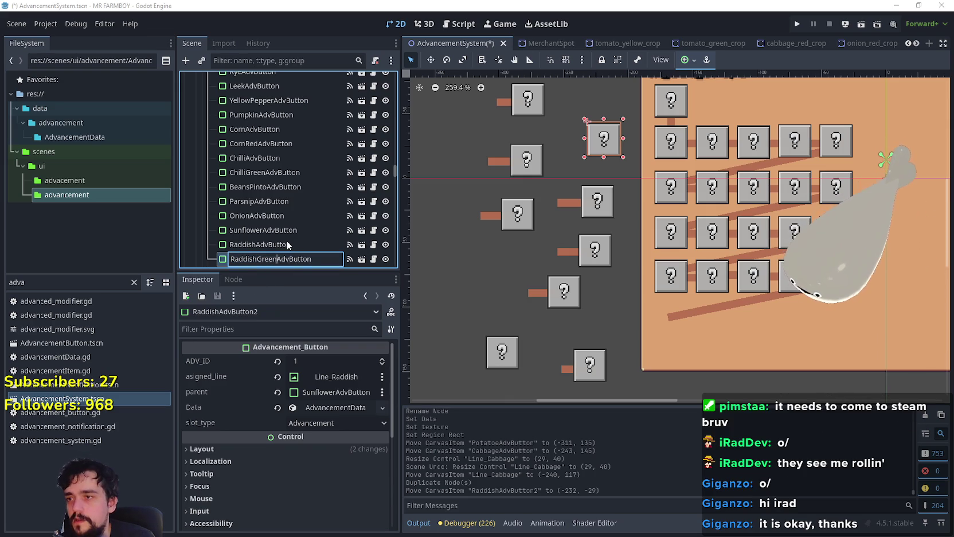
key("Return")
Duplicate the radish line as Line_RaddishGreen and place it beside the green button
left_click(566, 205)
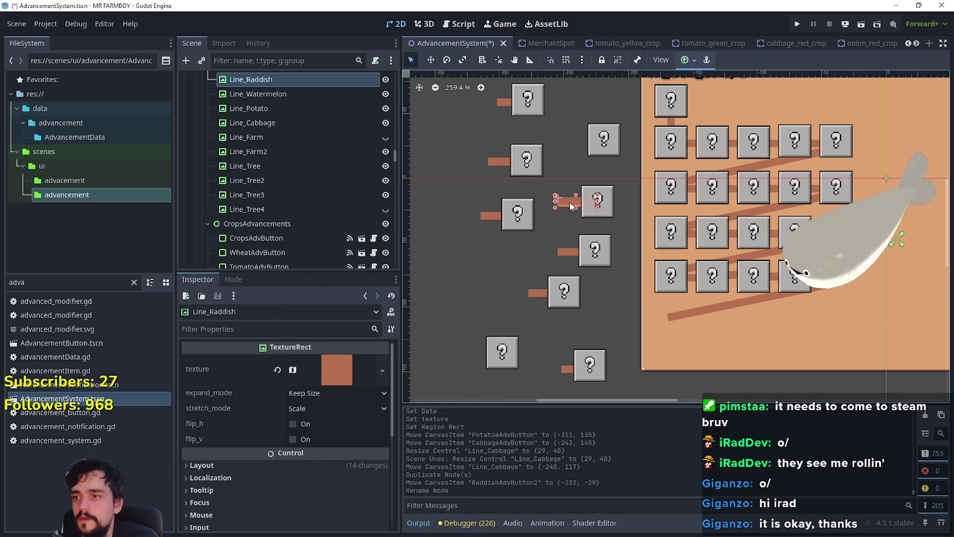
key("ctrl+d")
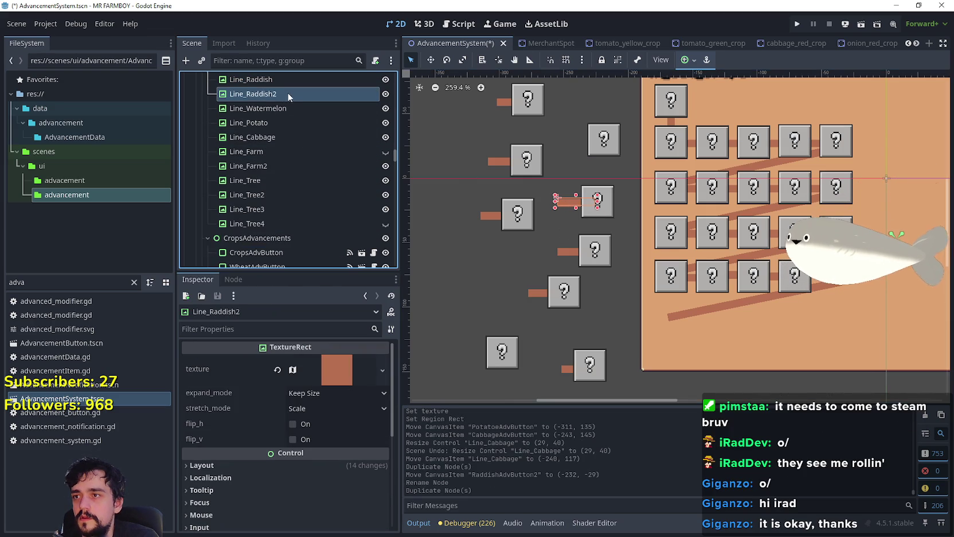
double_click(276, 95)
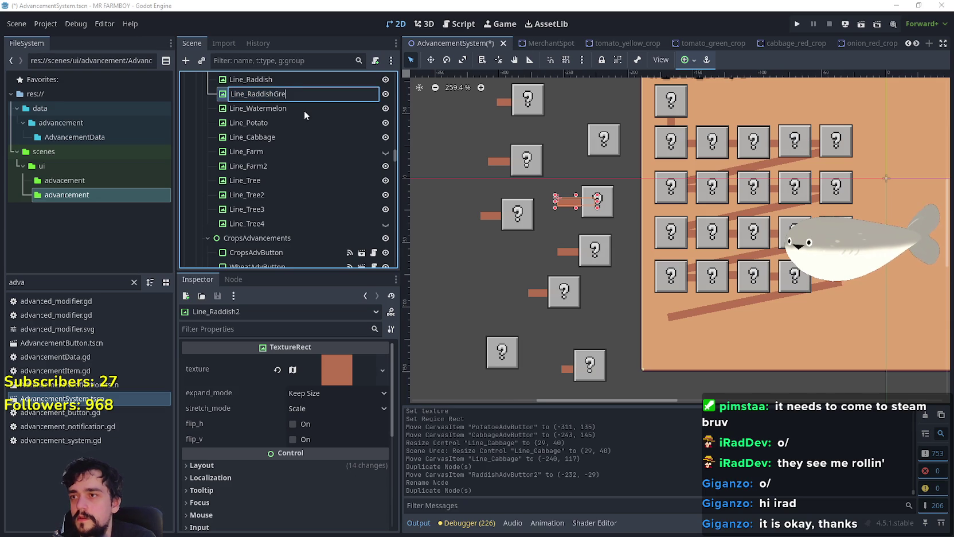
type("en")
key("Return")
key("w")
left_click_drag(573, 197, 579, 142)
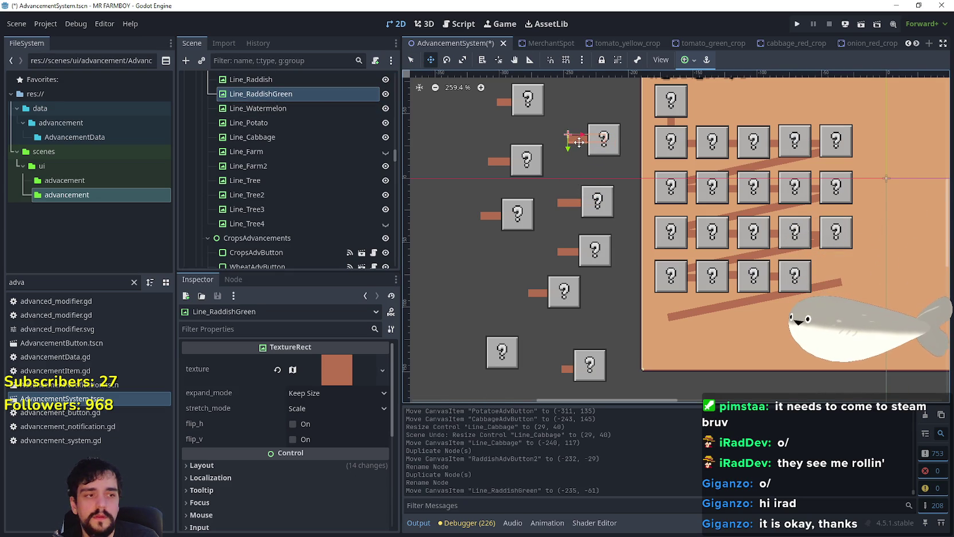
Duplicate Line_RaddishGreen as Line_RaddishWhite and move it to the lower left
key("ctrl+d")
double_click(278, 108)
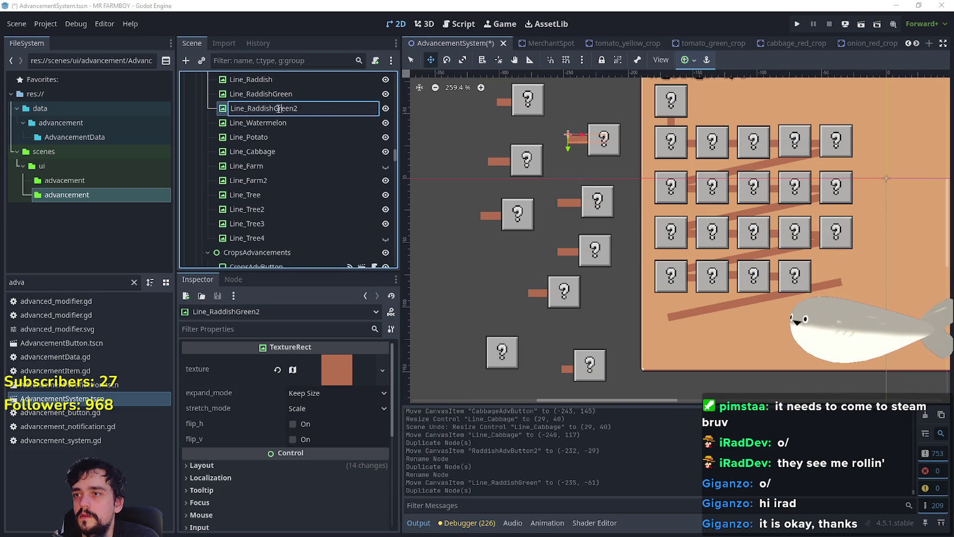
type("hite")
key("Return")
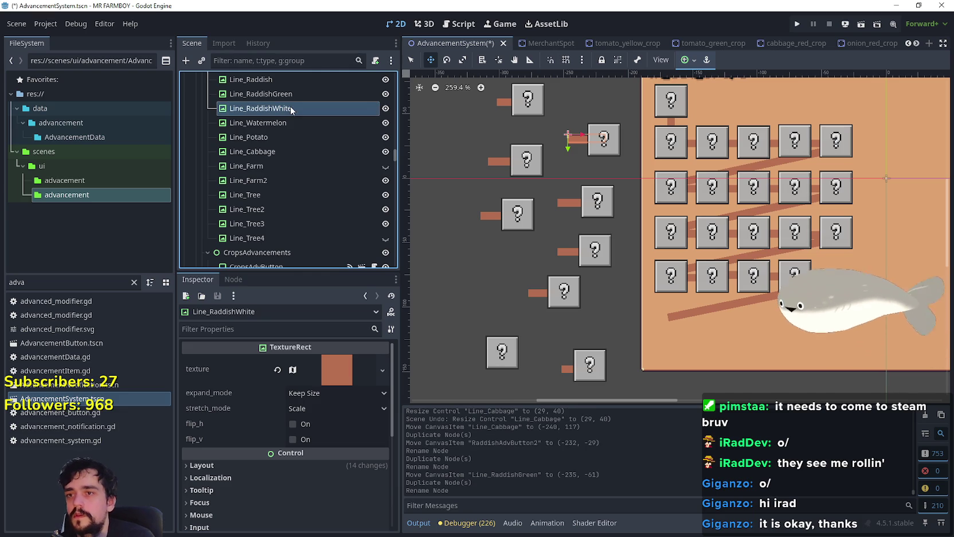
left_click_drag(528, 187, 463, 267)
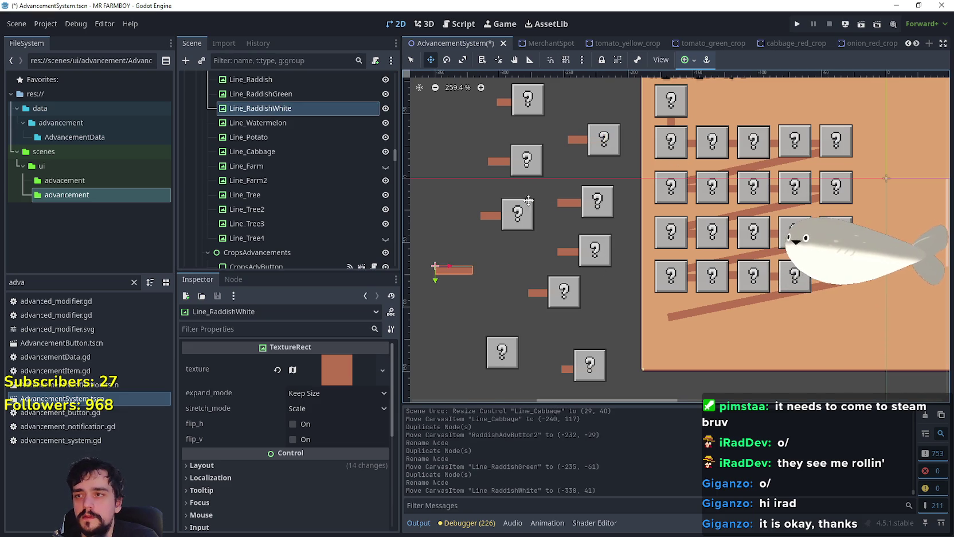
Duplicate the RaddishGreen button and rename the copy RaddishWhiteAdvButton
key("q")
left_click(612, 143)
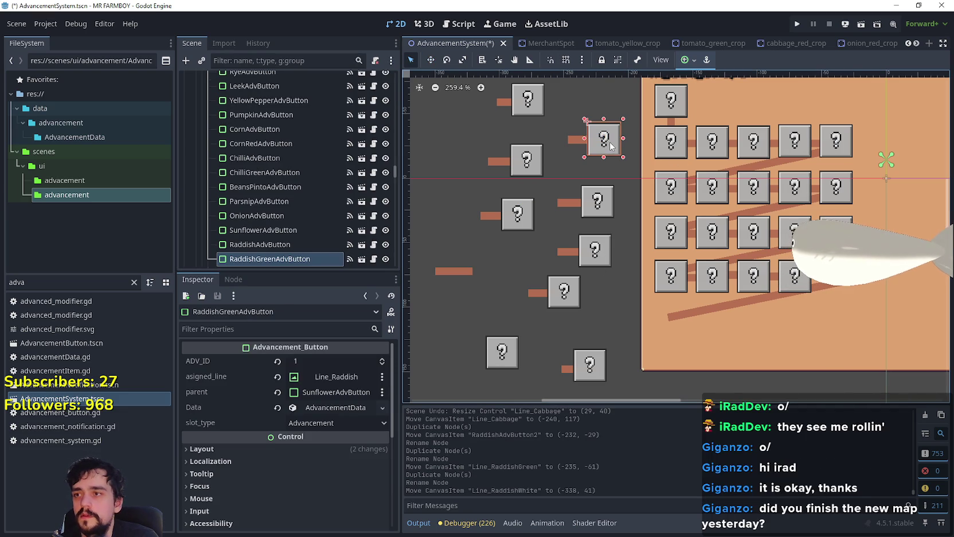
key("ctrl+d")
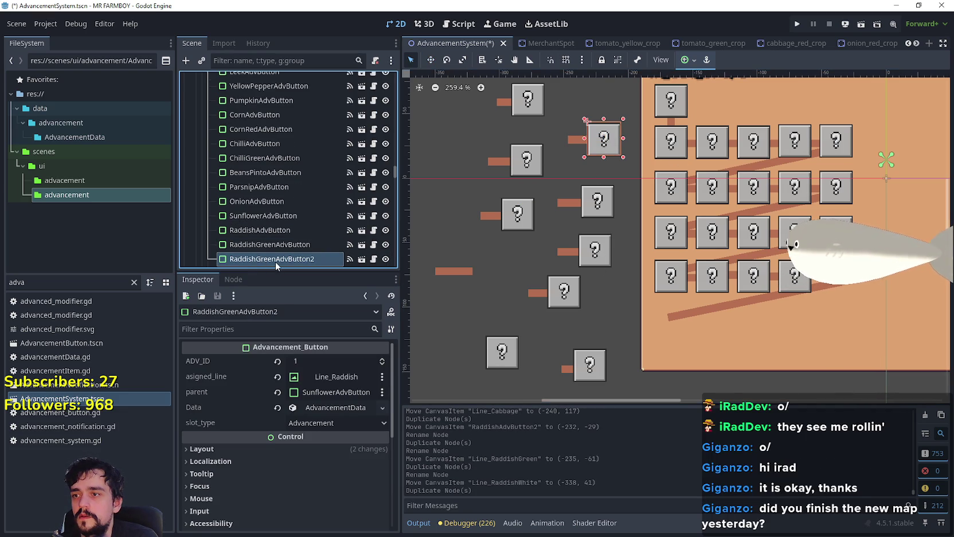
double_click(276, 259)
left_click(277, 258)
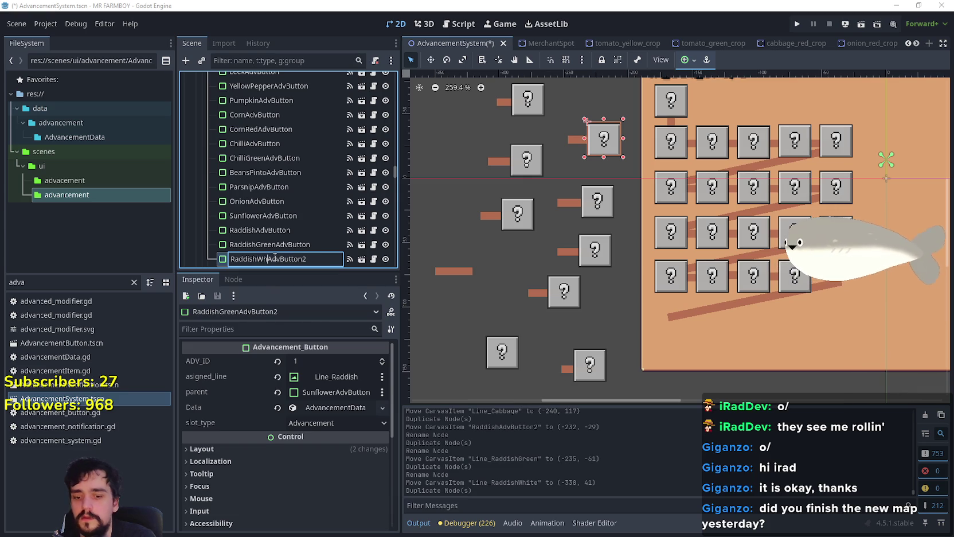
type("ite")
key("Return")
double_click(315, 260)
left_click(314, 260)
key("BackSpace")
key("Return")
Place RaddishWhiteAdvButton by its line, then move the green button and line into the crop grid
left_click(430, 59)
left_click_drag(596, 140, 466, 276)
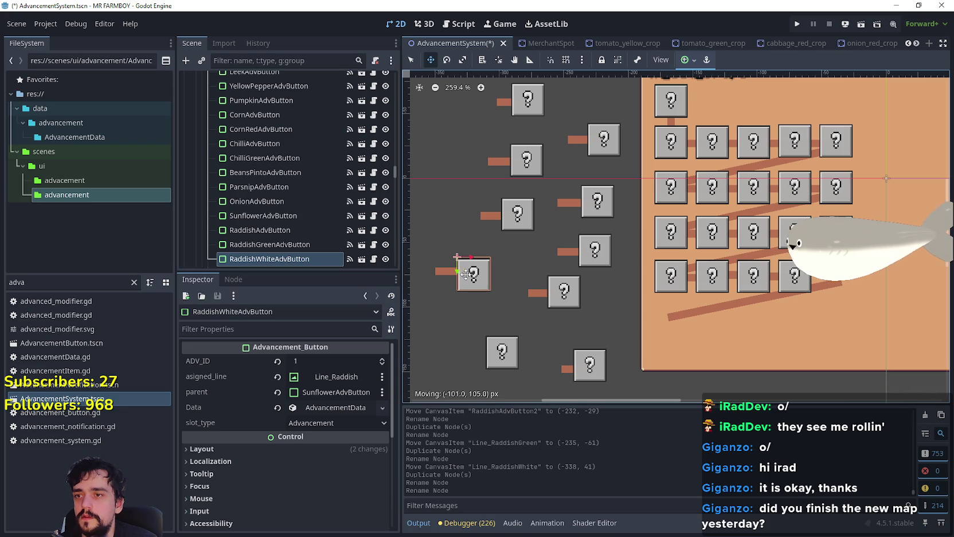
left_click(410, 61)
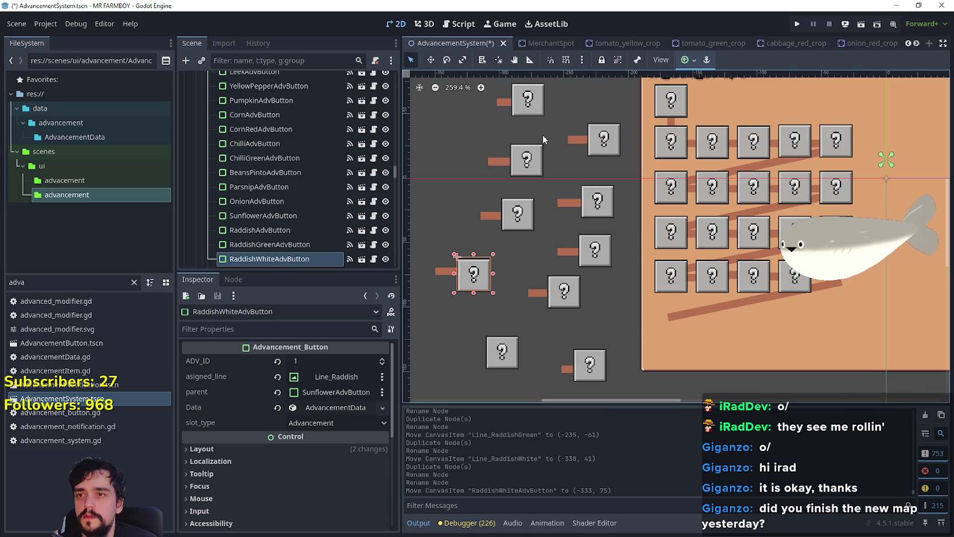
left_click(590, 138)
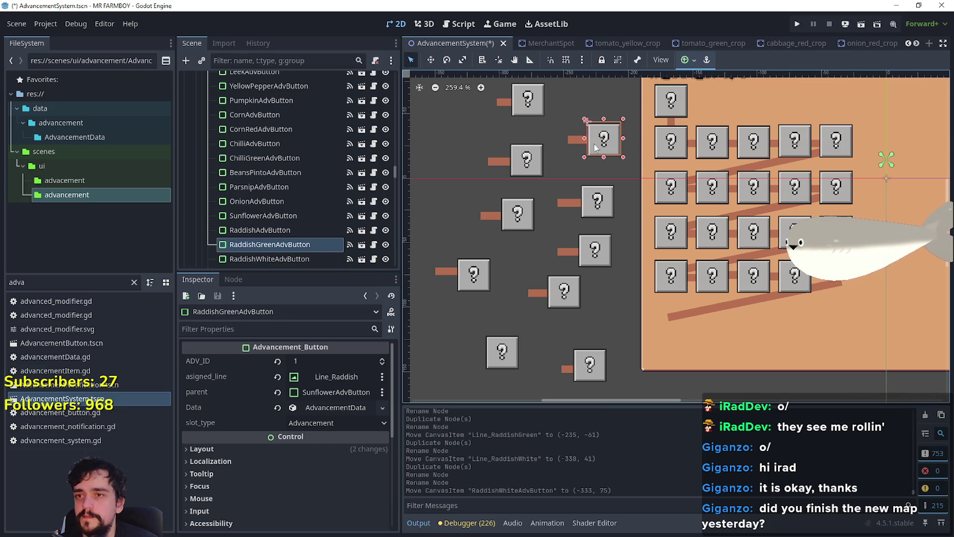
left_click(579, 140, "shift")
key("w")
mouse_move(607, 142)
left_mouse_down()
mouse_move(862, 281)
mouse_move(811, 275)
left_mouse_up()
scroll(862, 281, "up", 5)
scroll(810, 276, "down", 1)
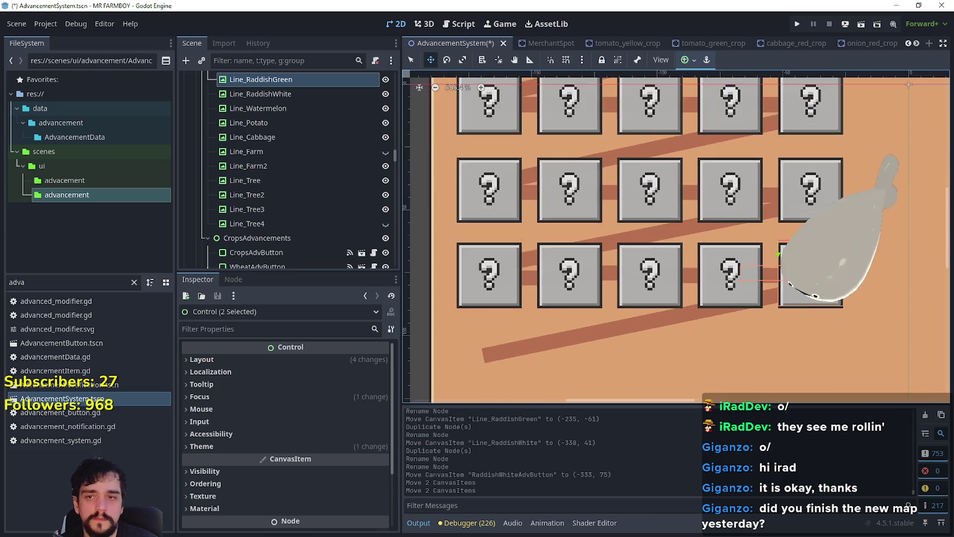
Select RaddishGreenAdvButton and set its assigned_line to Line_RaddishGreen
scroll(798, 284, "down", 2)
scroll(797, 284, "up", 5)
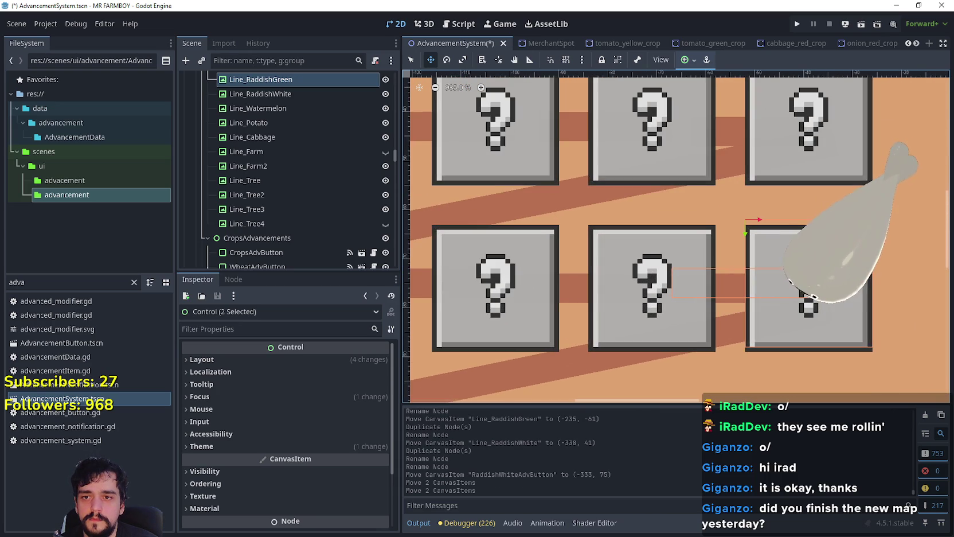
scroll(803, 314, "down", 1)
key("q")
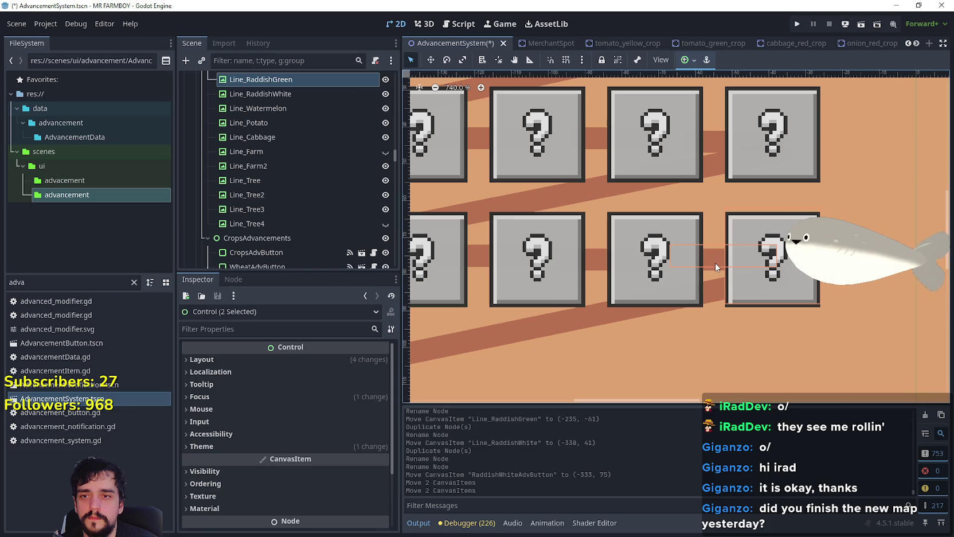
left_click(664, 297)
left_click(791, 253)
left_click(336, 376)
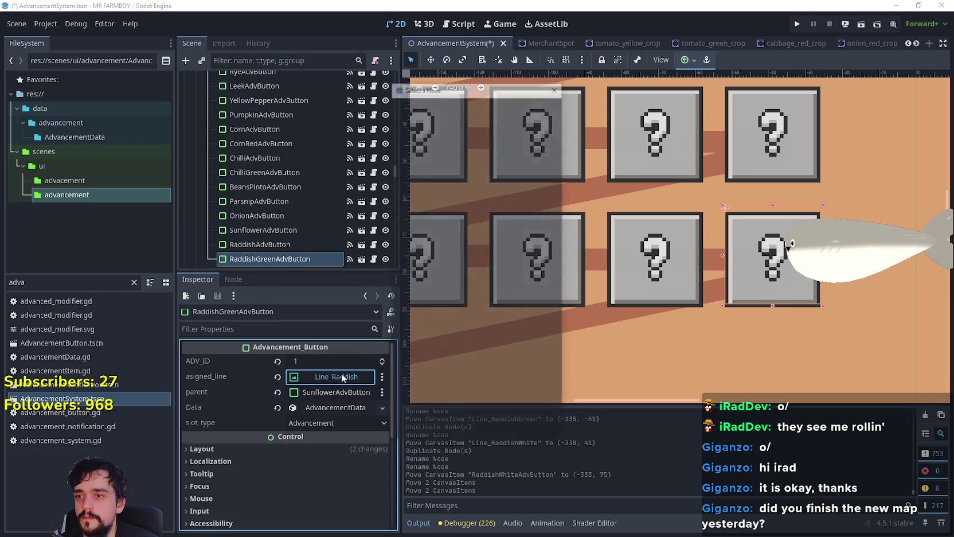
type("Radd")
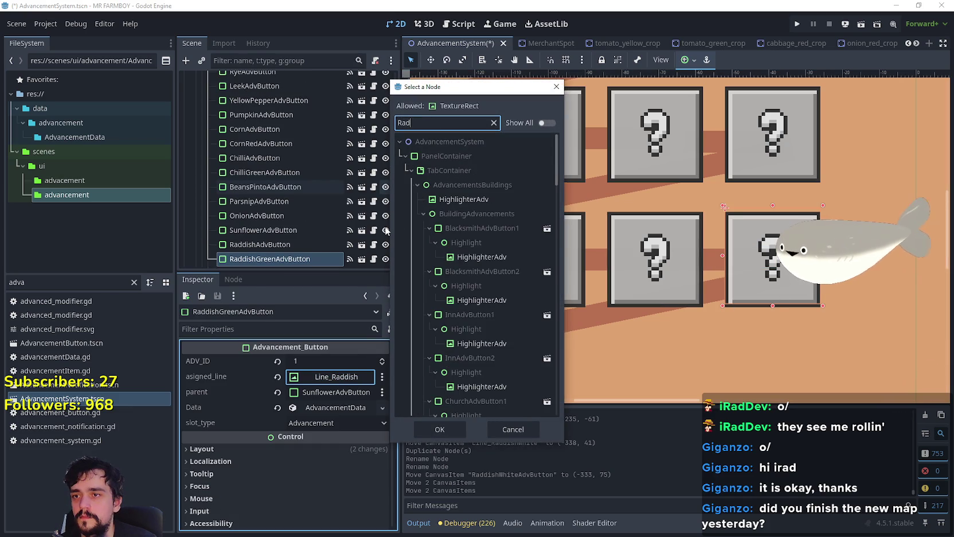
left_click(471, 229)
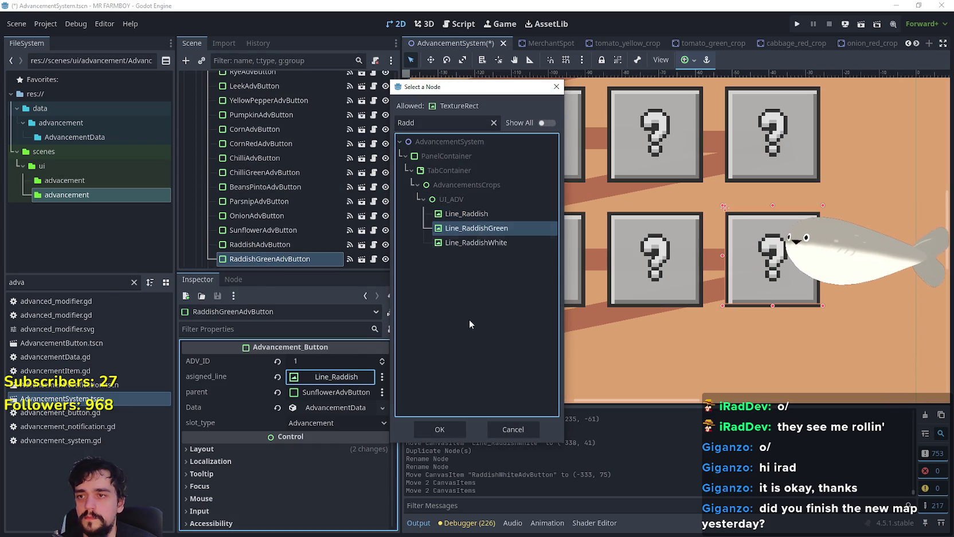
left_click(445, 427)
Set the button's parent to CornRedAdvButton
left_click(323, 395)
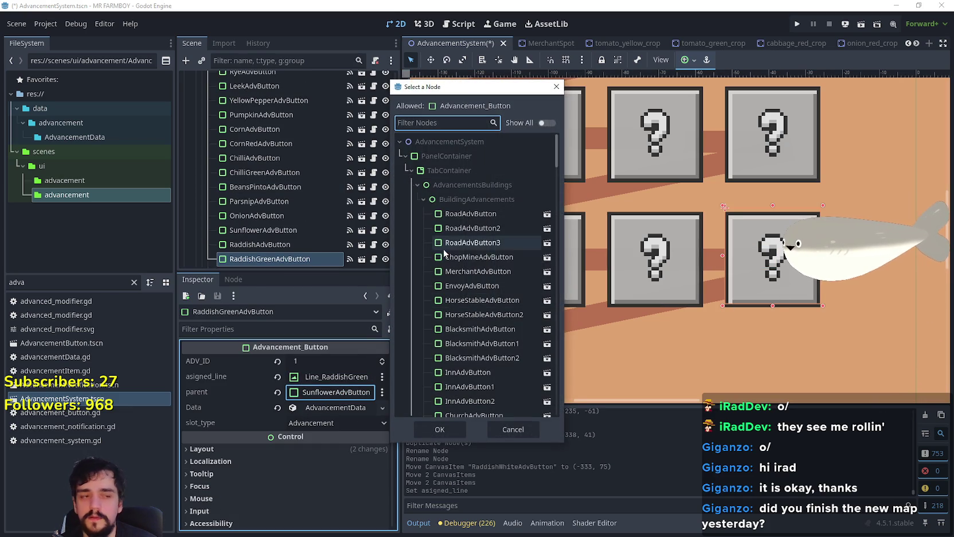
type("corn")
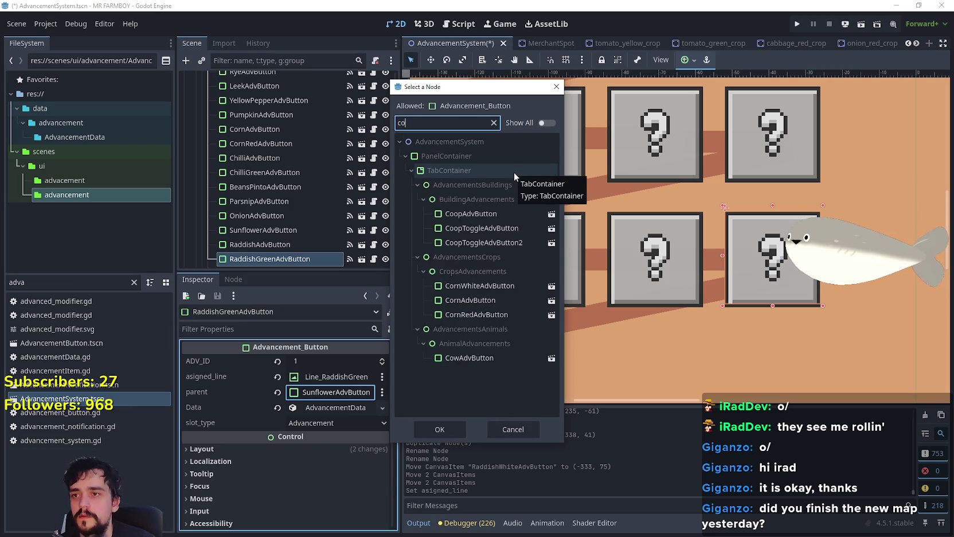
key("Up")
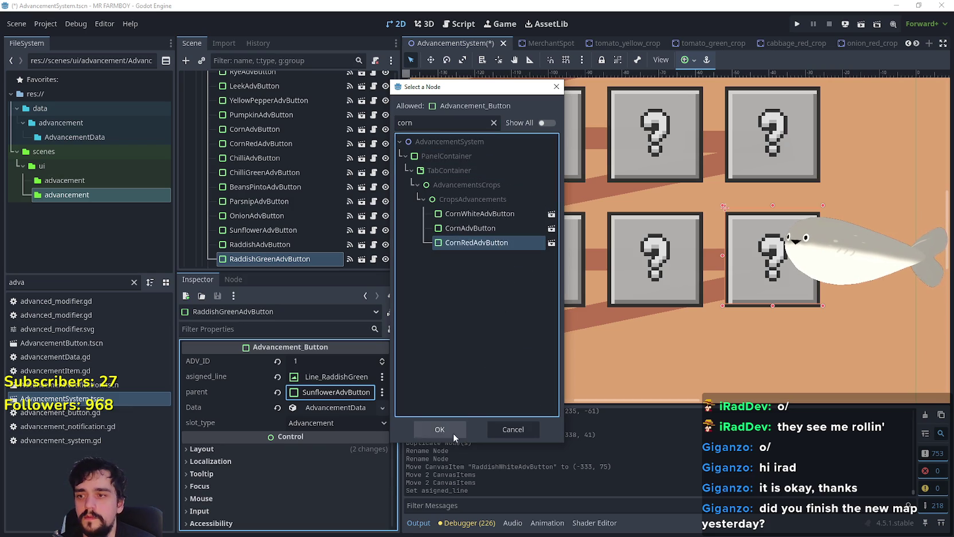
left_click(453, 433)
left_click(325, 407)
scroll(324, 393, "down", 1)
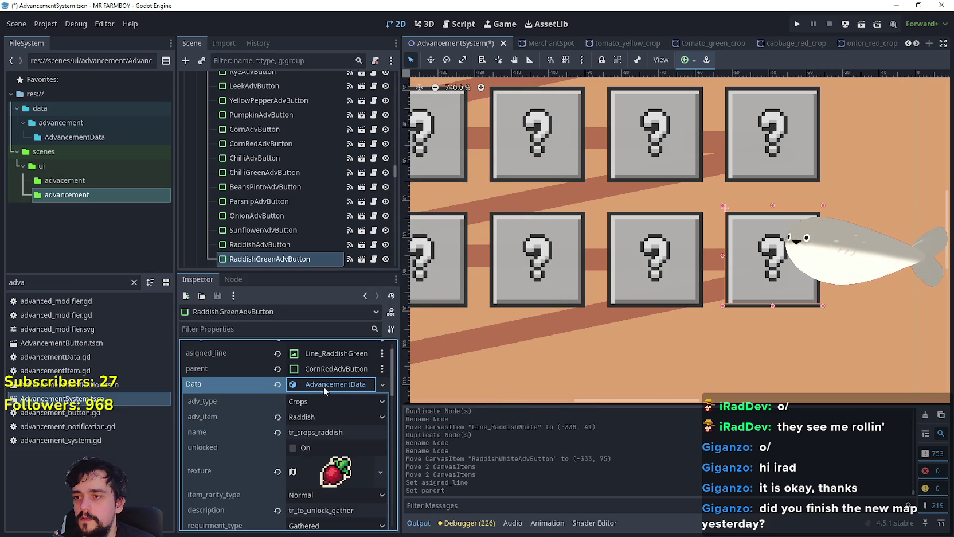
Make the advancement data unique and name it tr_crops_raddish_green
right_click(325, 393)
left_click(405, 464)
type("_green")
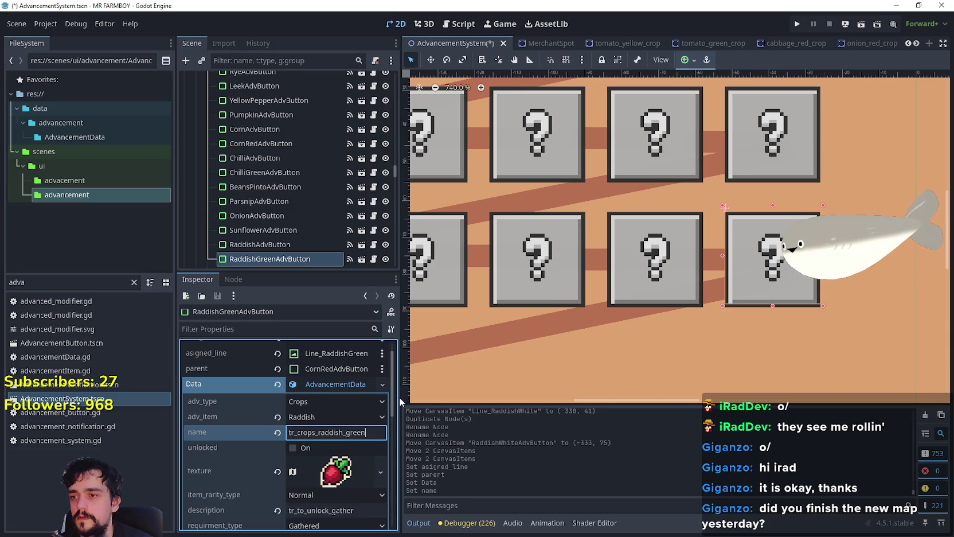
scroll(362, 428, "down", 3)
Make the texture unique and set its 16x16 region to the green raddish sprite
left_click(335, 400)
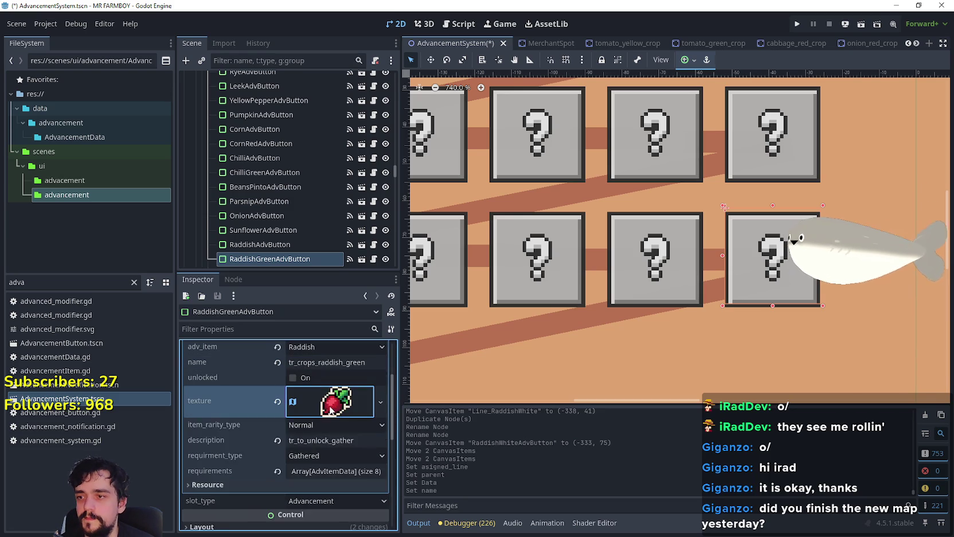
right_click(331, 402)
left_click(370, 468)
scroll(327, 476, "down", 5)
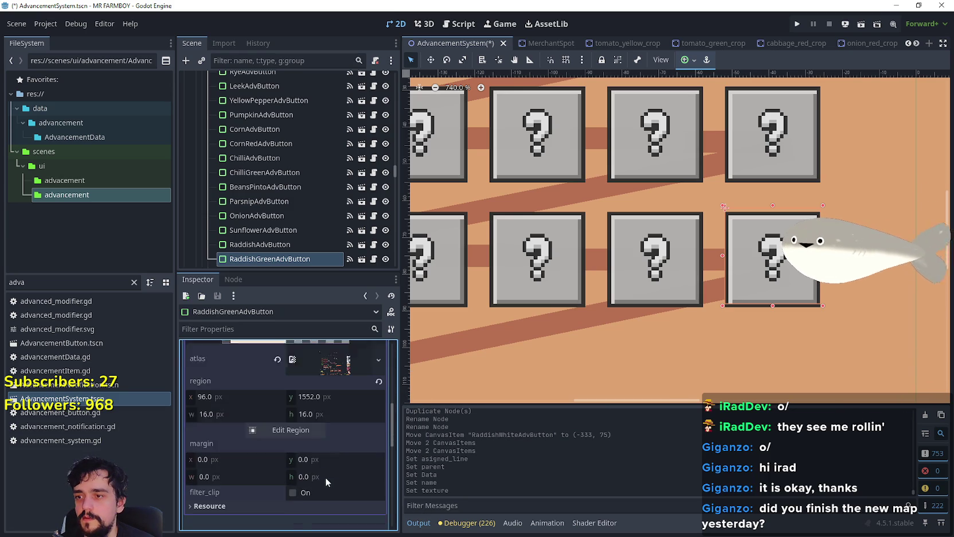
left_click(289, 407)
scroll(422, 262, "down", 6)
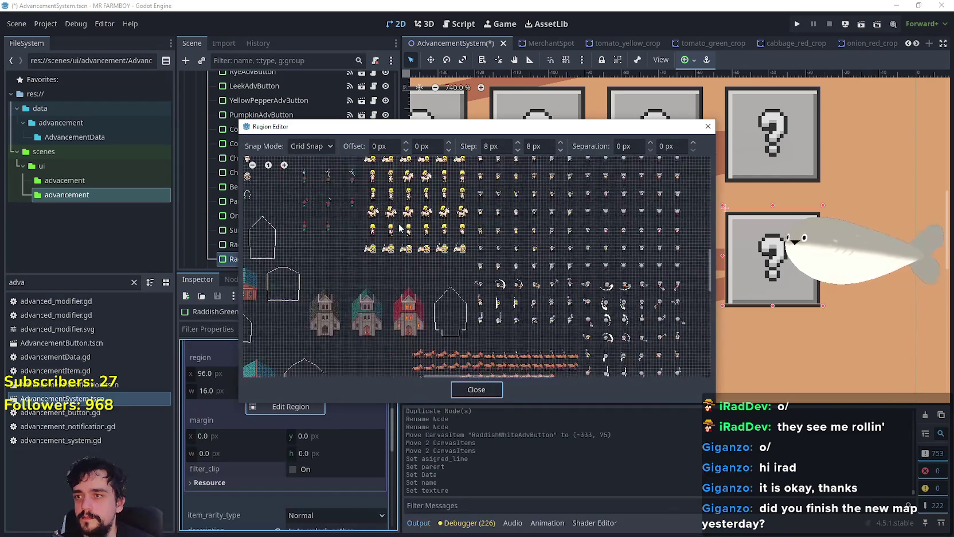
scroll(503, 280, "up", 6)
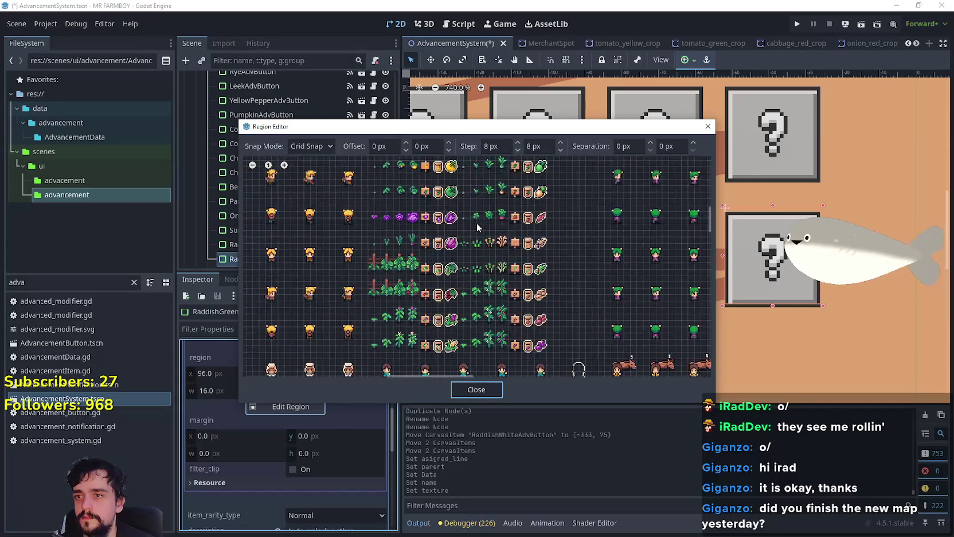
scroll(525, 307, "up", 1)
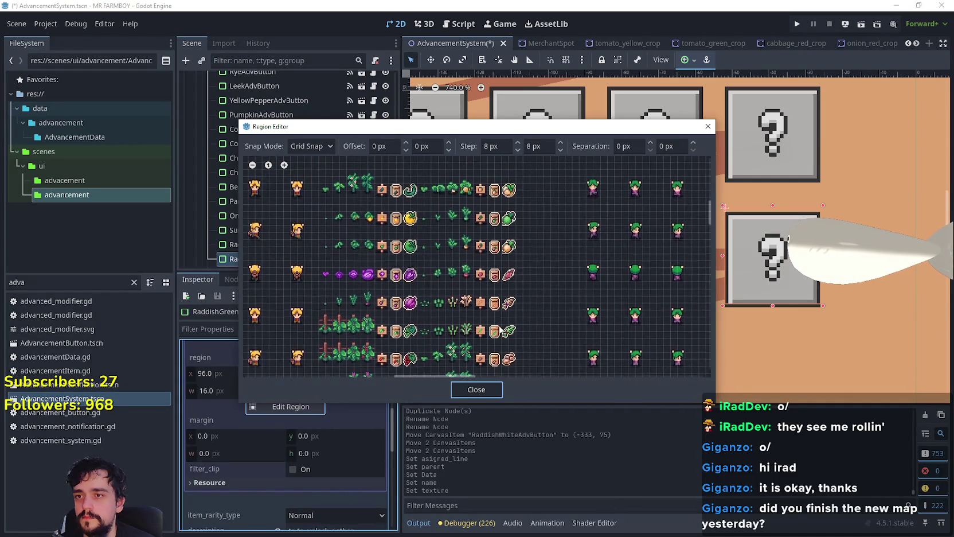
left_click(509, 212)
left_click_drag(508, 211, 503, 229)
left_click(476, 390)
Collapse the texture details and save AdvancementSystem.tscn
scroll(346, 381, "up", 1)
left_click(347, 379)
key("ctrl+s")
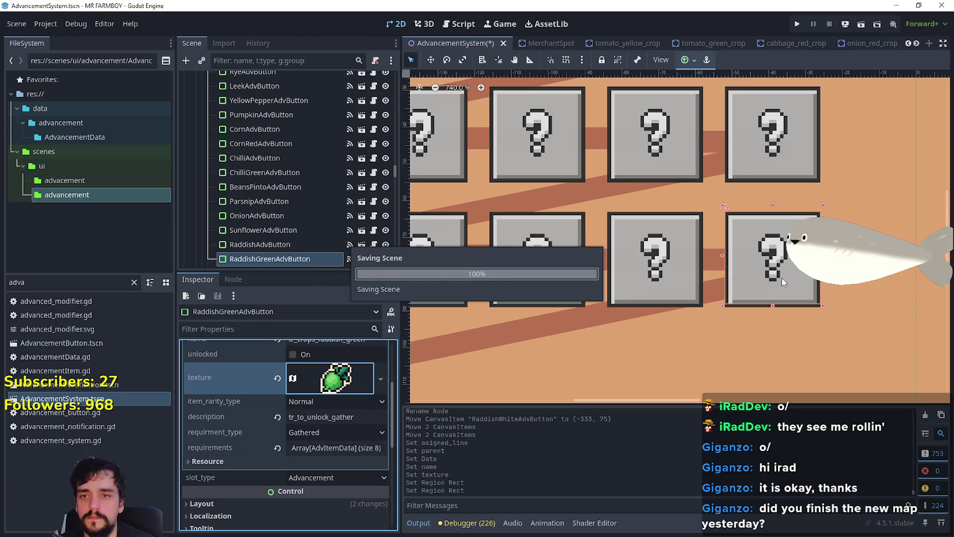
scroll(717, 287, "down", 5)
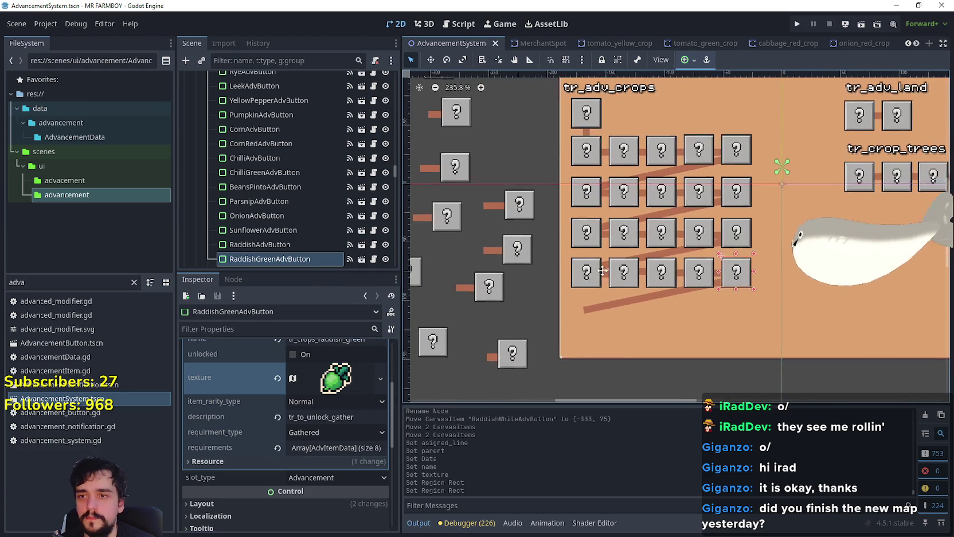
Duplicate RyeAdvButton and drag the copy down-left below the side buttons
scroll(561, 301, "down", 1)
left_click(542, 314)
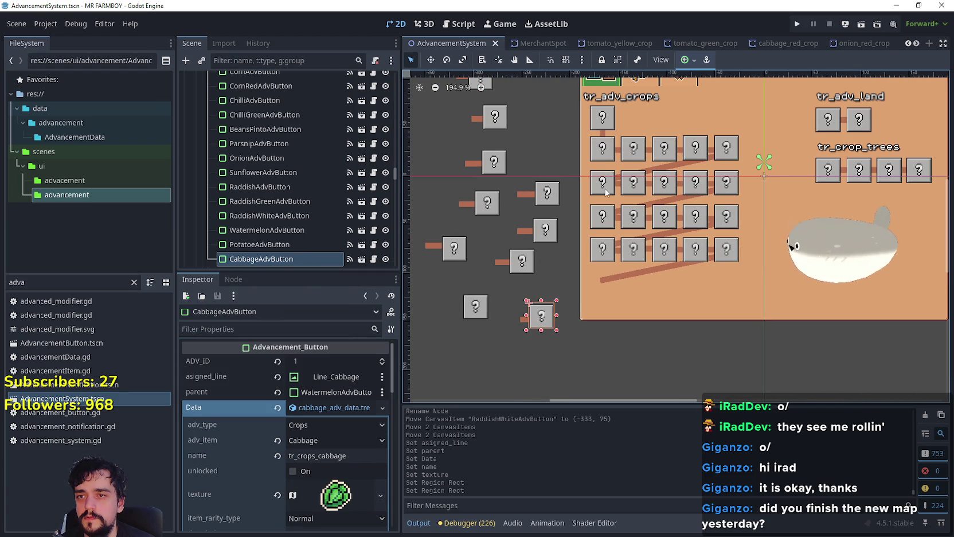
left_click(602, 217)
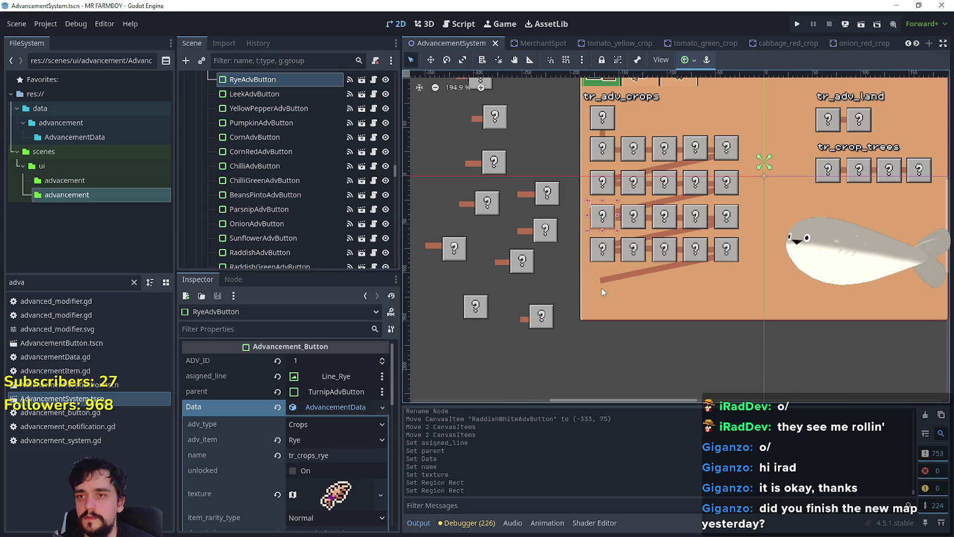
scroll(299, 108, "up", 1)
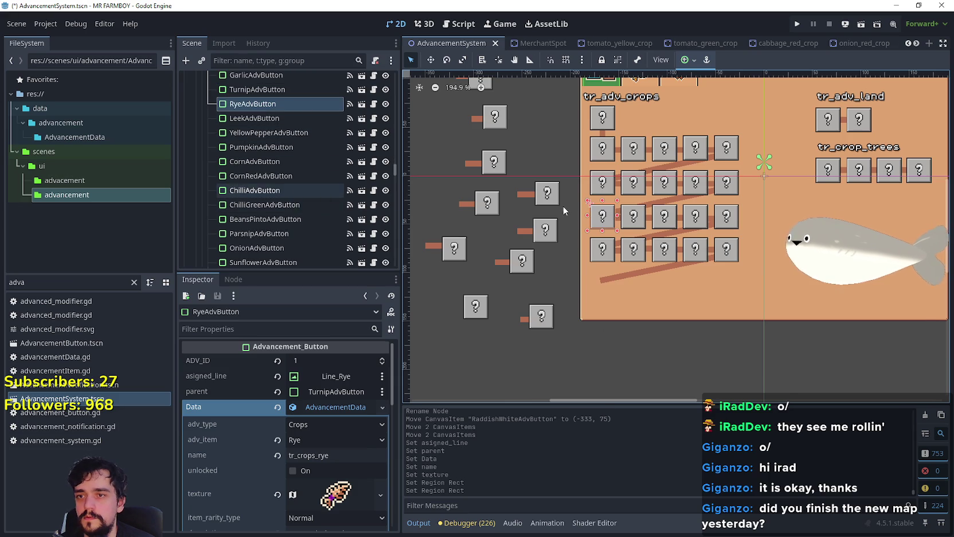
key("ctrl+d")
key("w")
left_click_drag(599, 216, 530, 361)
left_click(255, 113)
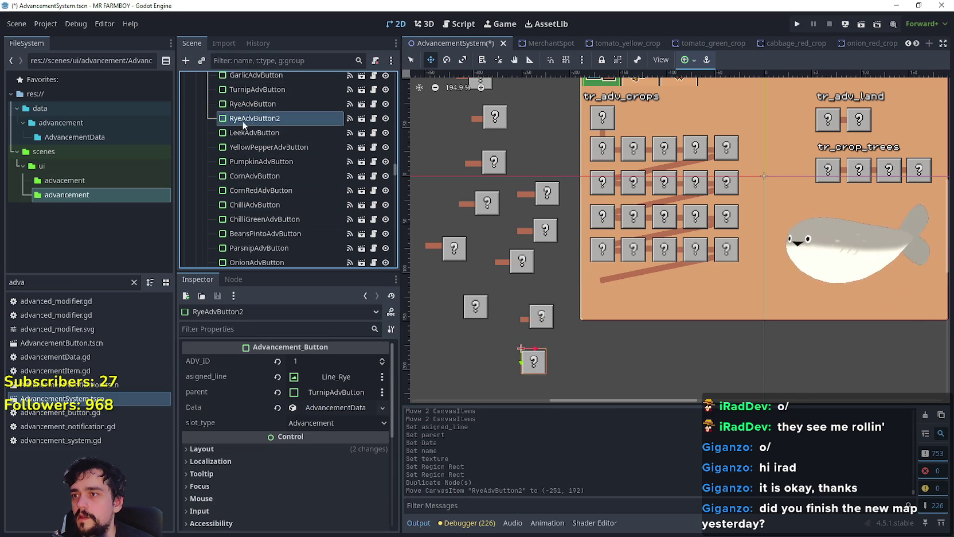
Rename the duplicated button to BarleyAdvButton
left_click(242, 121)
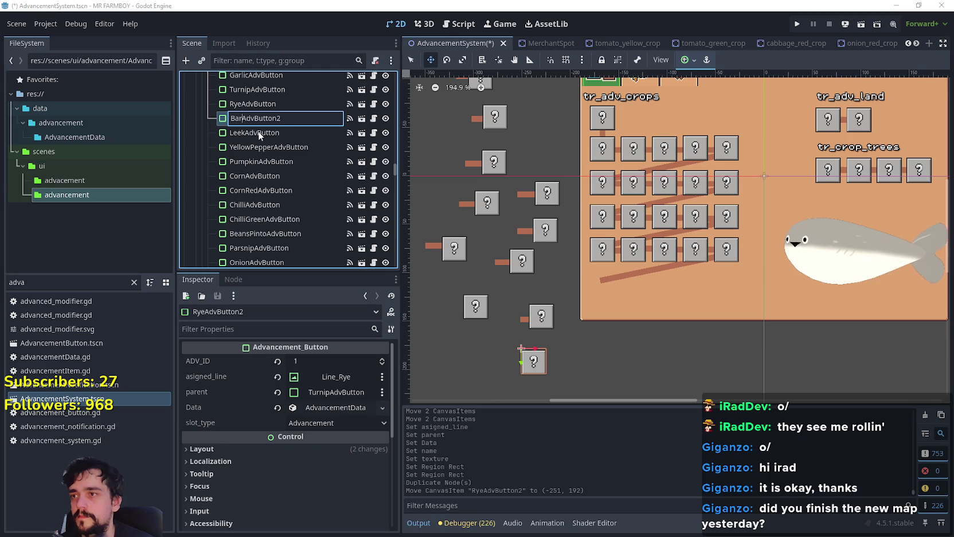
type("ley")
key("Return")
left_click(296, 118)
left_click(296, 118)
key("BackSpace")
key("Return")
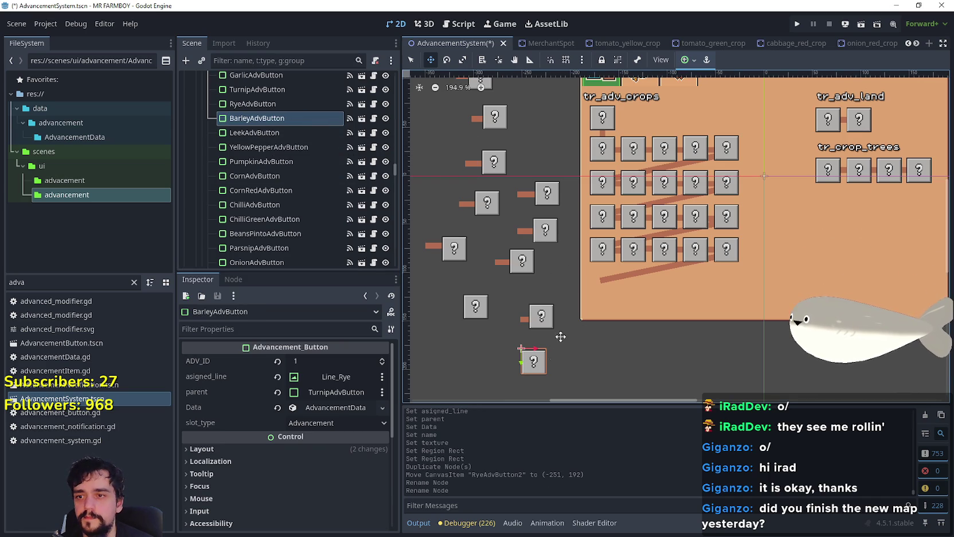
Check RaddishGreenAdvButton's position and shift the Barley button up and right
scroll(574, 236, "up", 5)
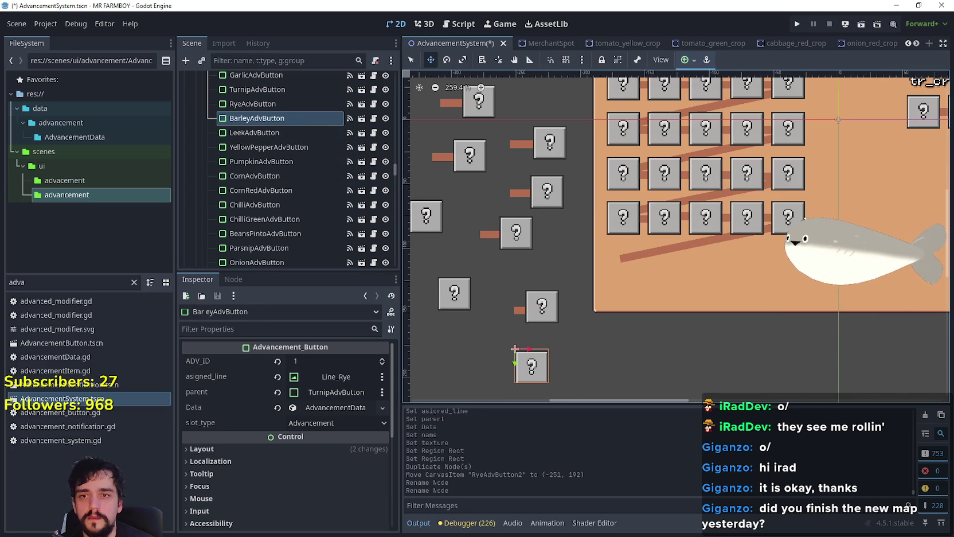
left_click(410, 59)
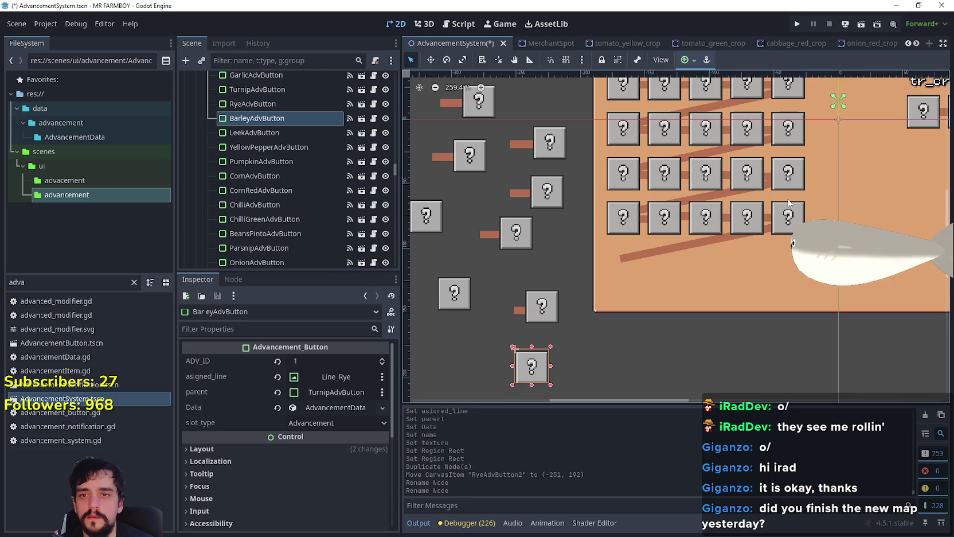
left_click(788, 217)
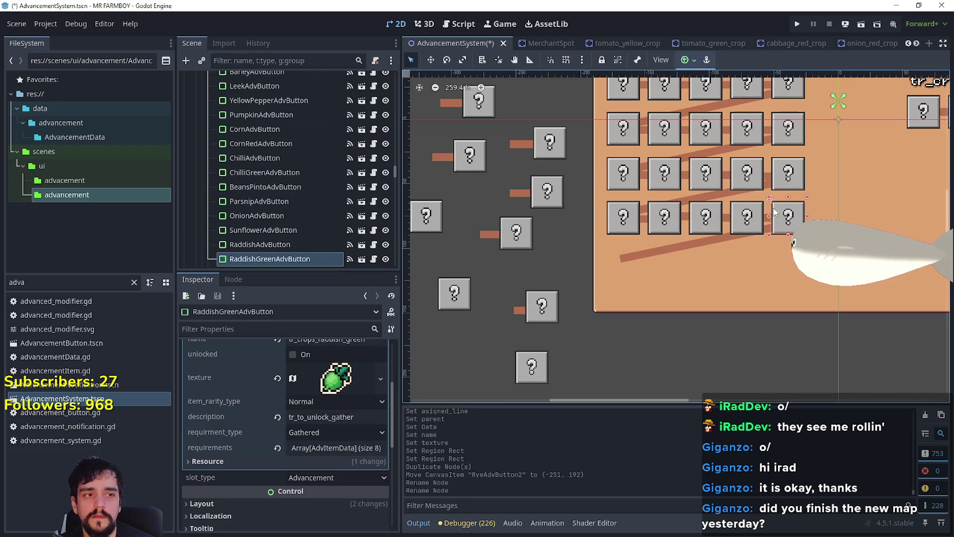
left_click_drag(534, 367, 562, 353)
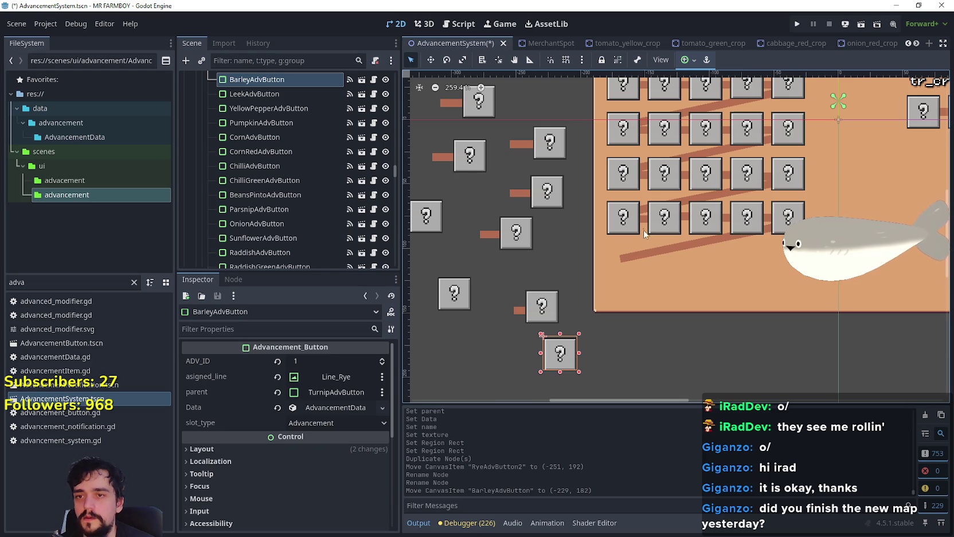
left_click(656, 256)
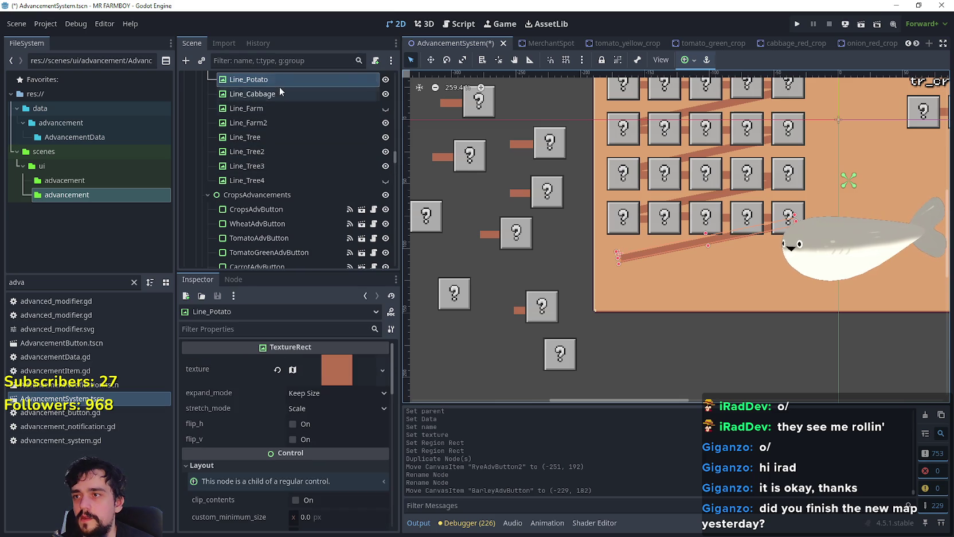
Rename the Line_Potato line to Line_Barley
key("F2")
key("BackSpace")
key("BackSpace")
key("BackSpace")
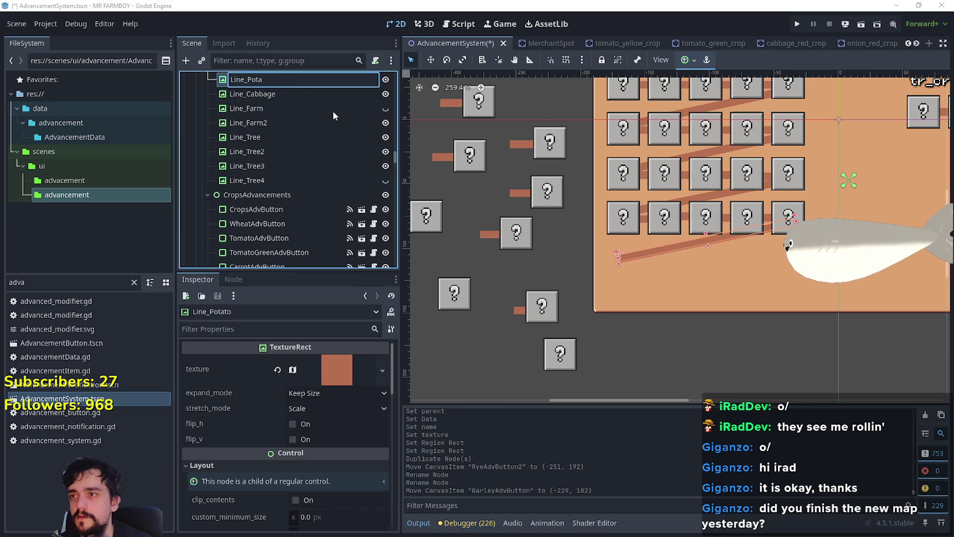
type("Barley")
key("Return")
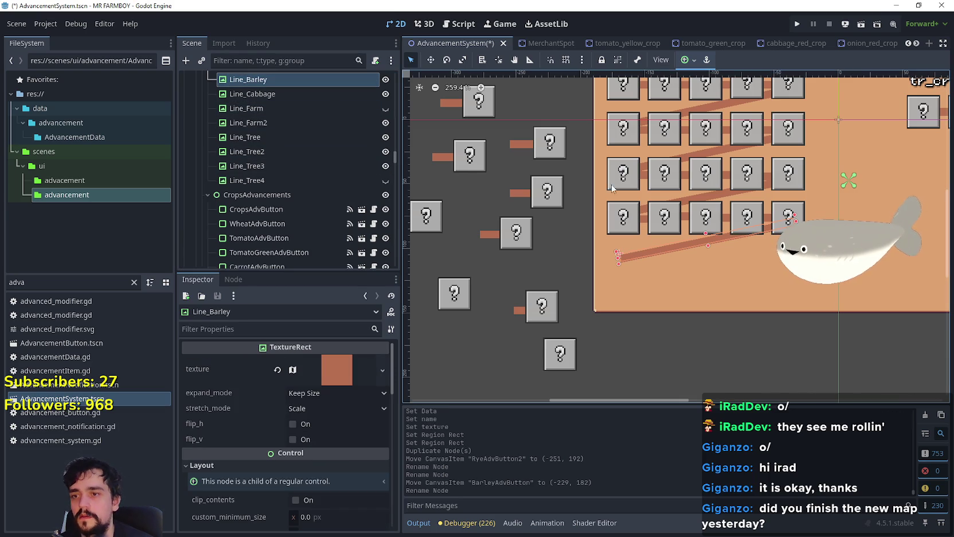
Set BarleyAdvButton's asigned_line to Line_Barley
left_click(566, 357)
left_click(344, 376)
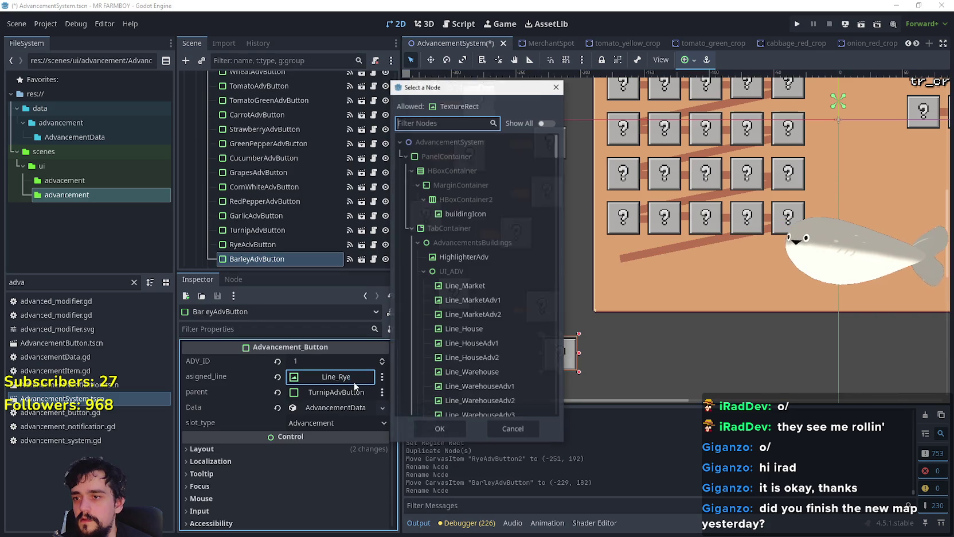
type("Barl")
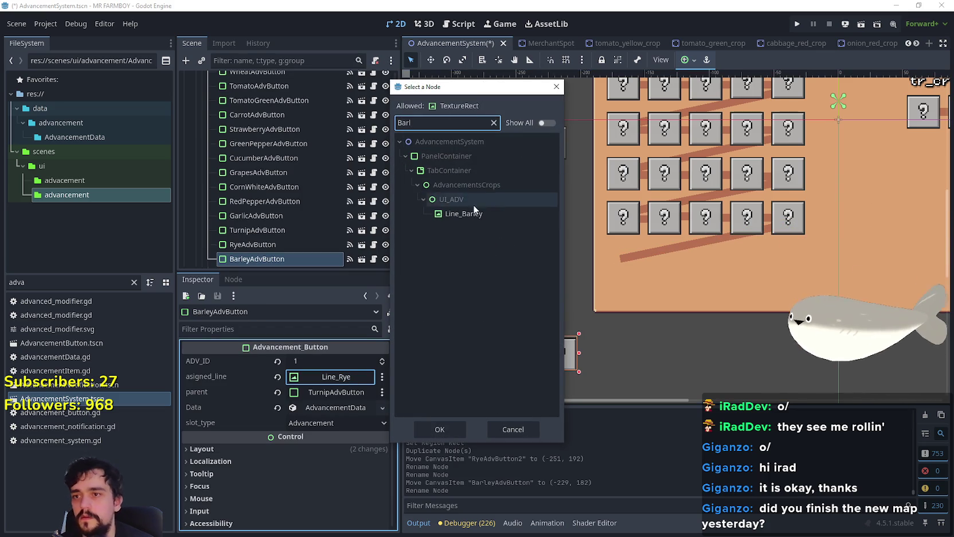
left_click(466, 213)
left_click(446, 430)
Move the Barley button up into the grid's lower left, aligned at (-180, 108)
key("w")
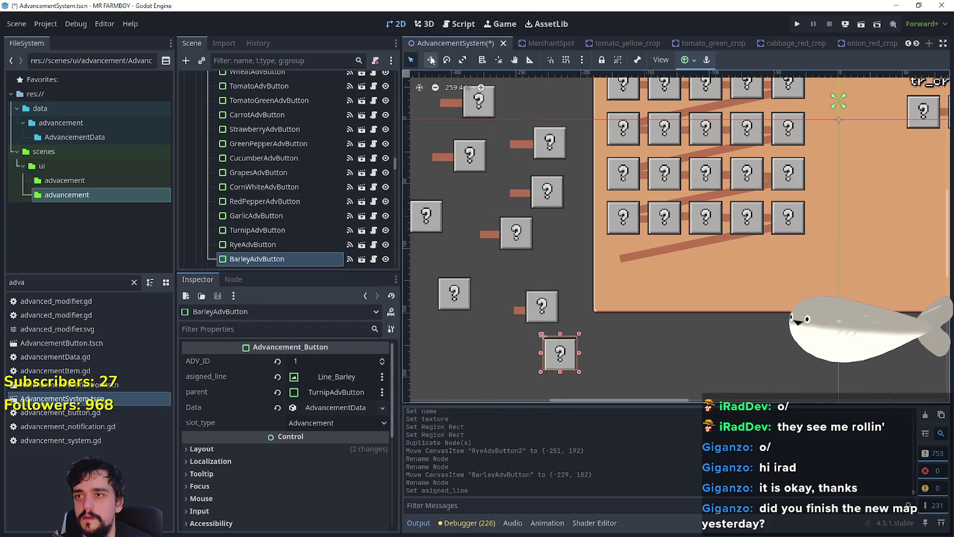
mouse_move(572, 348)
left_mouse_down()
mouse_move(595, 272)
mouse_move(639, 241)
left_mouse_up()
scroll(638, 241, "up", 4)
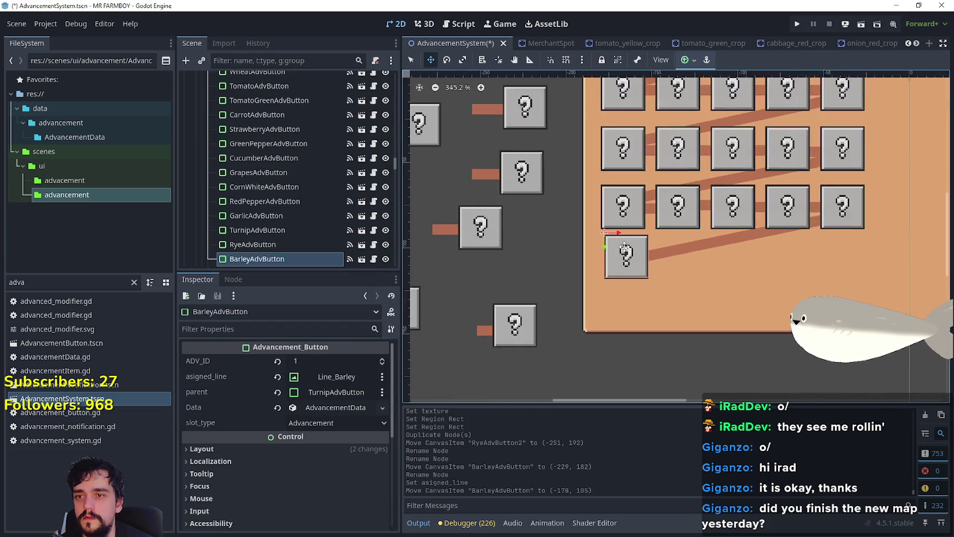
key("Left")
key("Left")
key("Up")
key("Up")
key("Up")
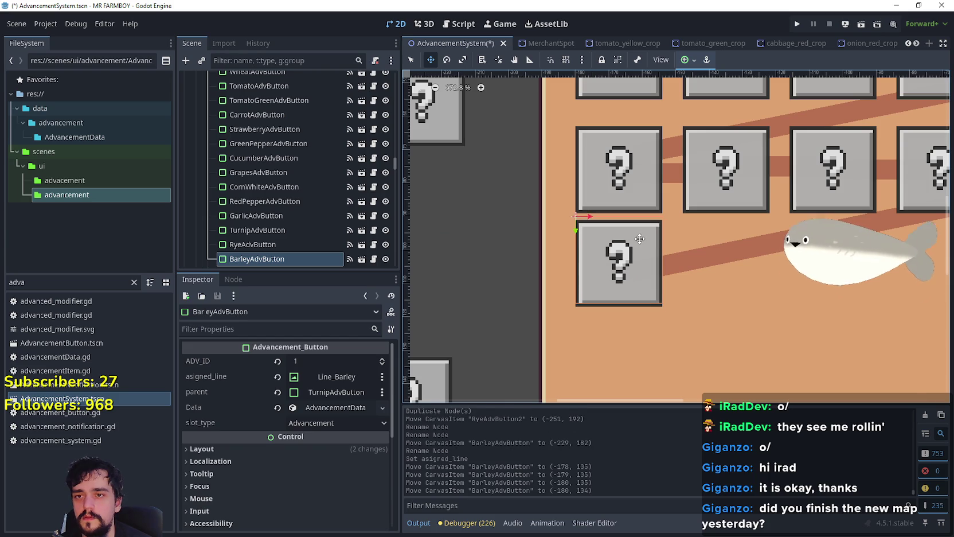
key("Down")
key("Down")
key("Down")
key("Down")
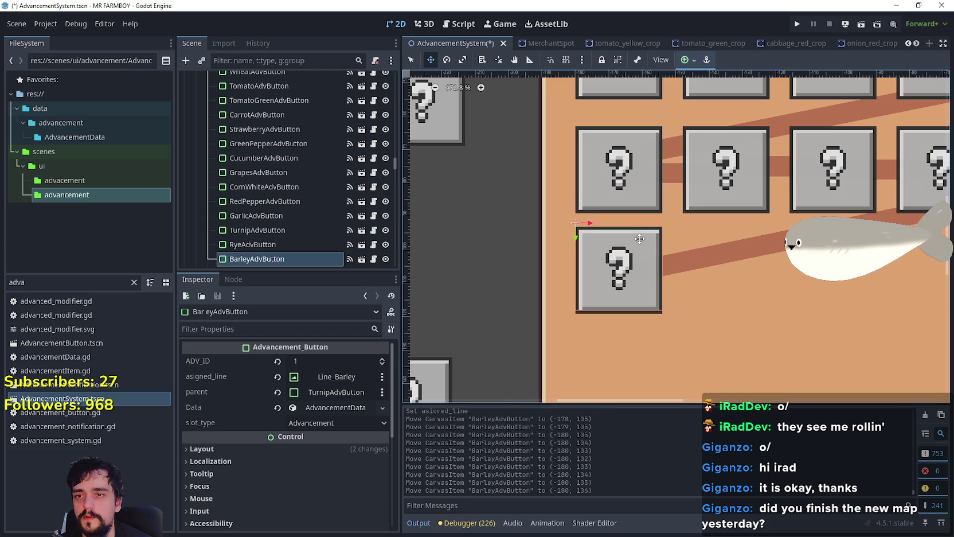
scroll(674, 236, "down", 4)
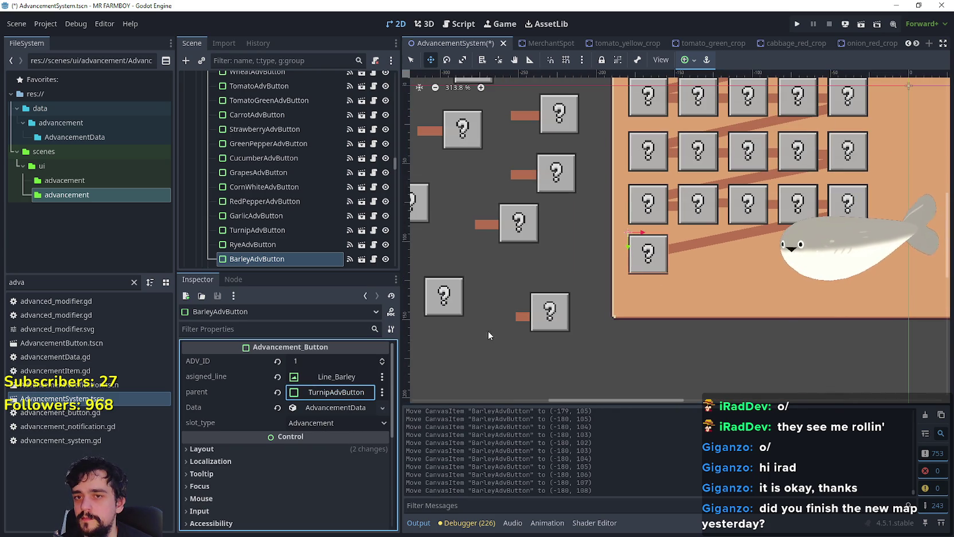
Set the Barley button's parent to RaddishGreenAdvButton
left_click(328, 392)
type("radd")
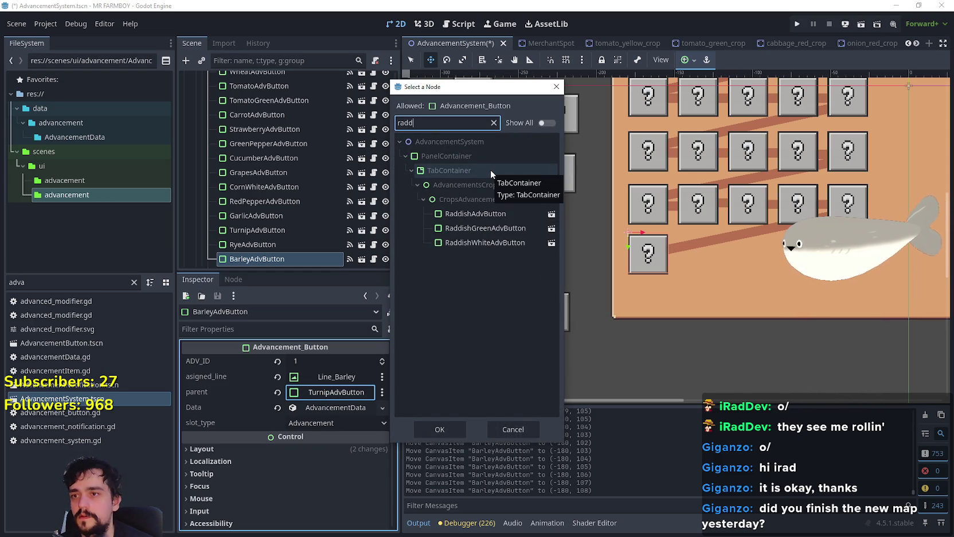
left_click(485, 228)
left_click(435, 429)
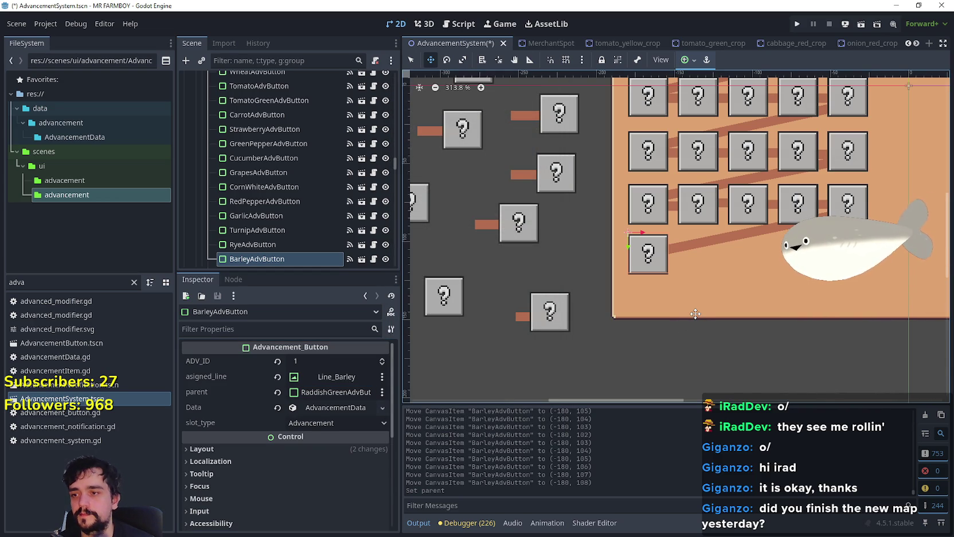
Make the button's advancement data unique and rename it tr_crops_barley
left_click(303, 407)
scroll(331, 411, "down", 2)
right_click(335, 370)
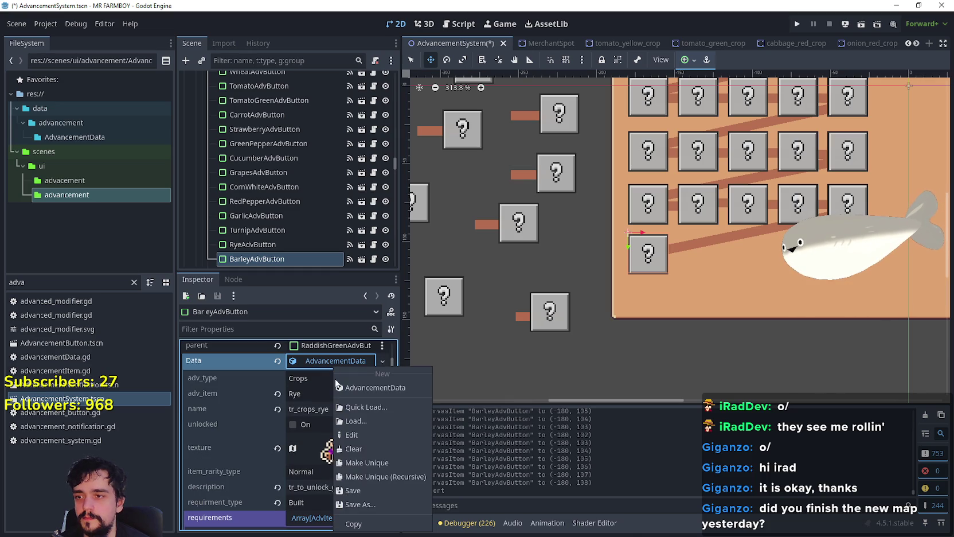
left_click(367, 459)
left_click(341, 409)
key("BackSpace")
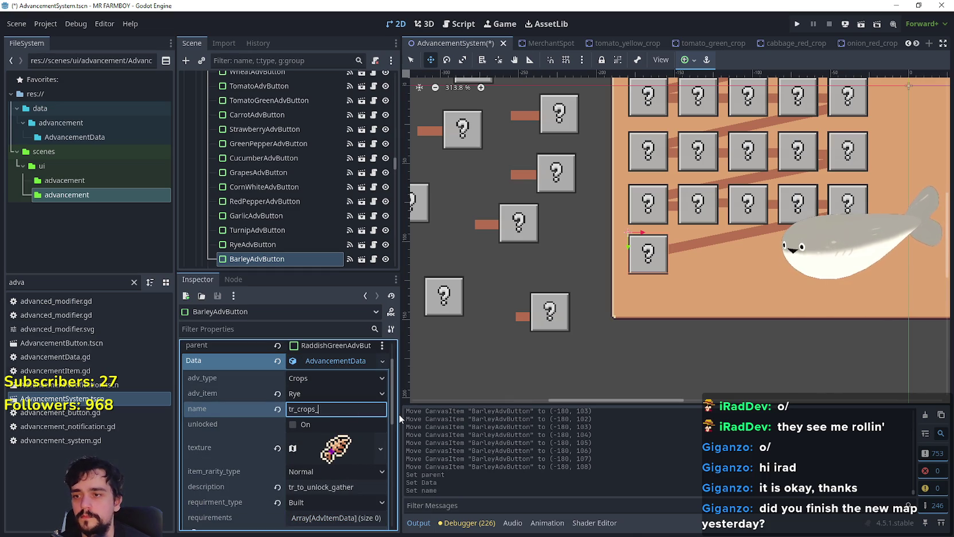
type("barley")
Make the data's texture resource unique for this button
scroll(344, 413, "down", 2)
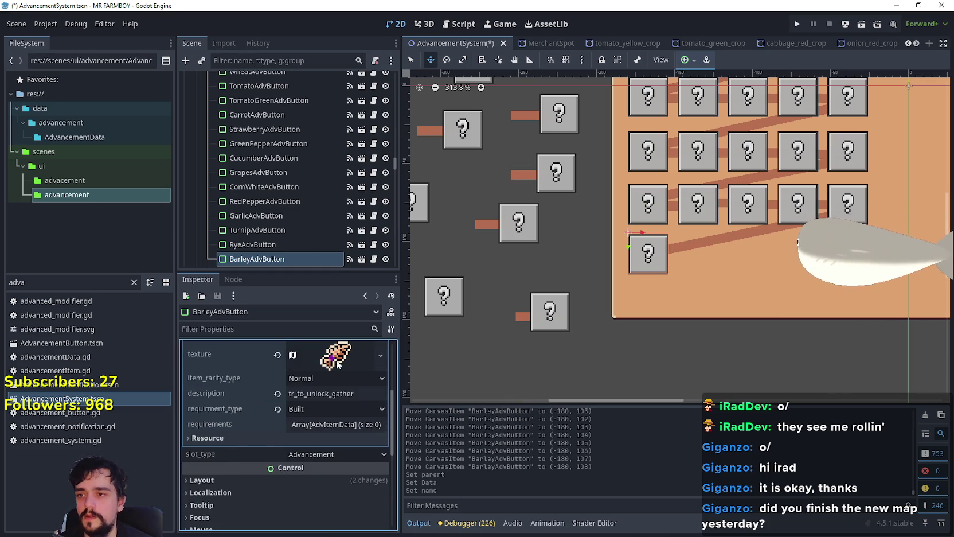
left_click(338, 348)
right_click(338, 351)
left_click(386, 472)
Pick the green leaf sprite as the texture region and save the scene
scroll(300, 454, "down", 2)
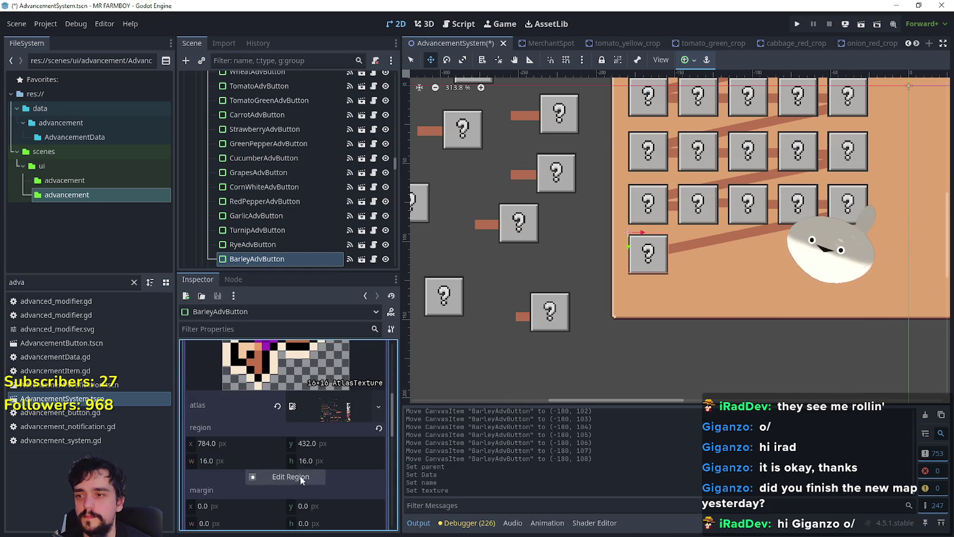
left_click(285, 477)
scroll(457, 274, "down", 3)
scroll(457, 280, "up", 1)
mouse_move(477, 293)
left_mouse_down()
mouse_move(544, 256)
mouse_move(531, 266)
mouse_move(476, 246)
mouse_move(438, 218)
left_mouse_up()
scroll(528, 268, "down", 1)
scroll(449, 250, "up", 2)
scroll(450, 250, "up", 2)
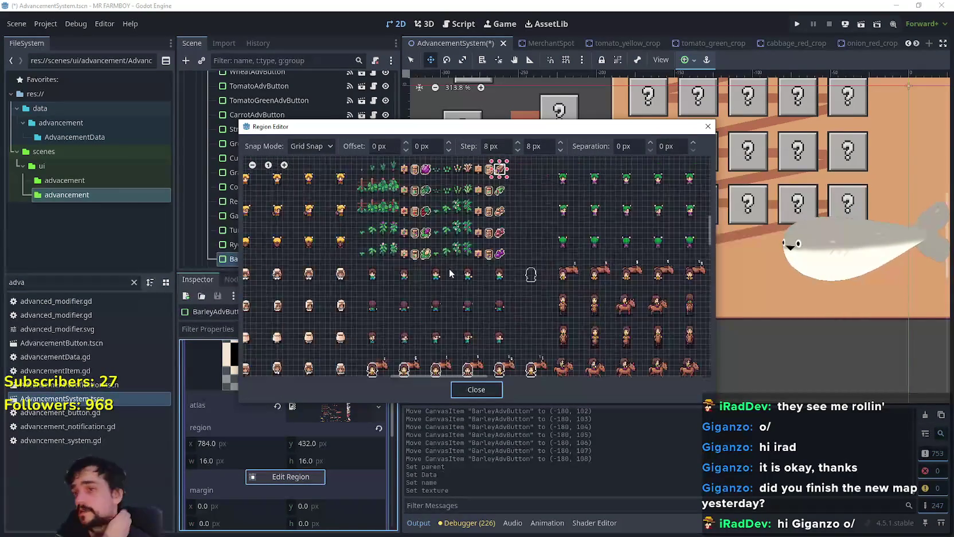
scroll(448, 254, "up", 1)
scroll(440, 248, "up", 3)
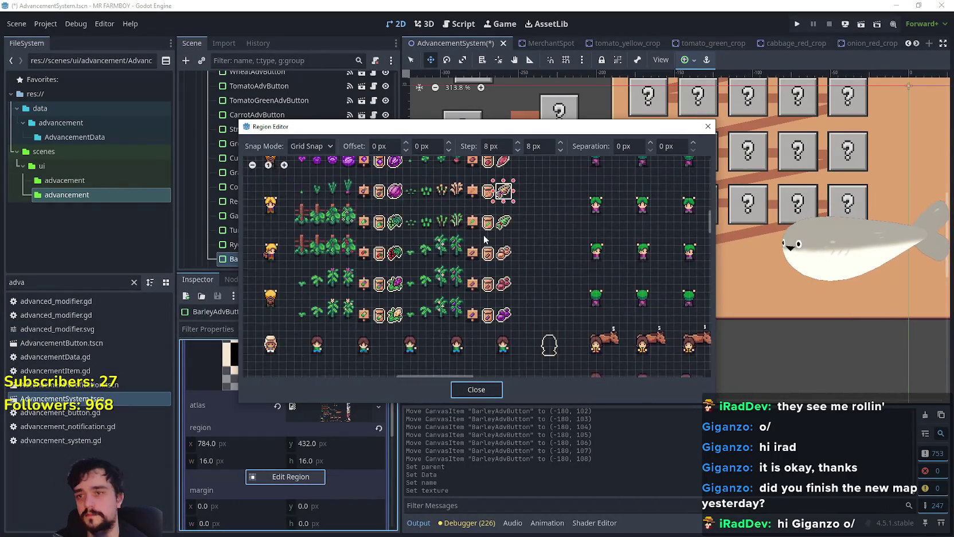
left_click(493, 221)
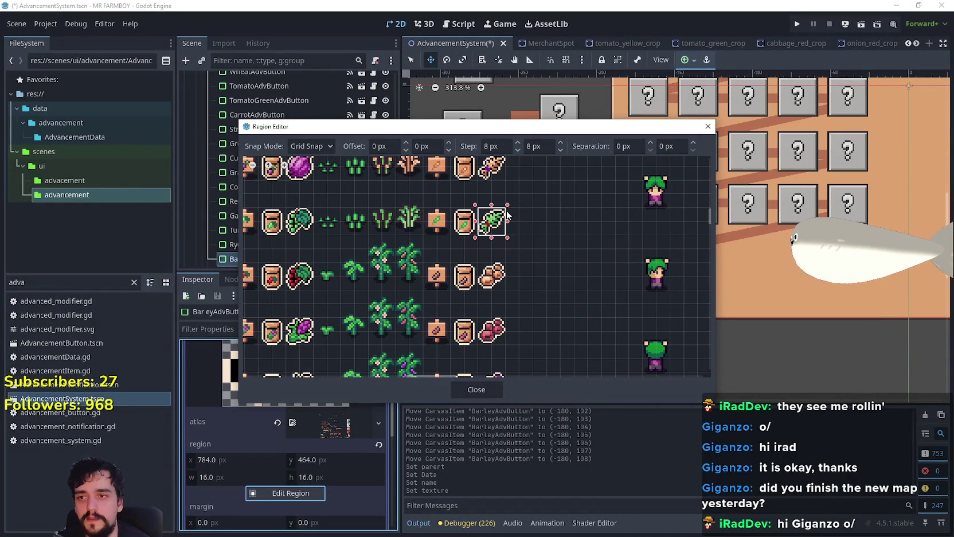
left_click(466, 385)
left_click(336, 468)
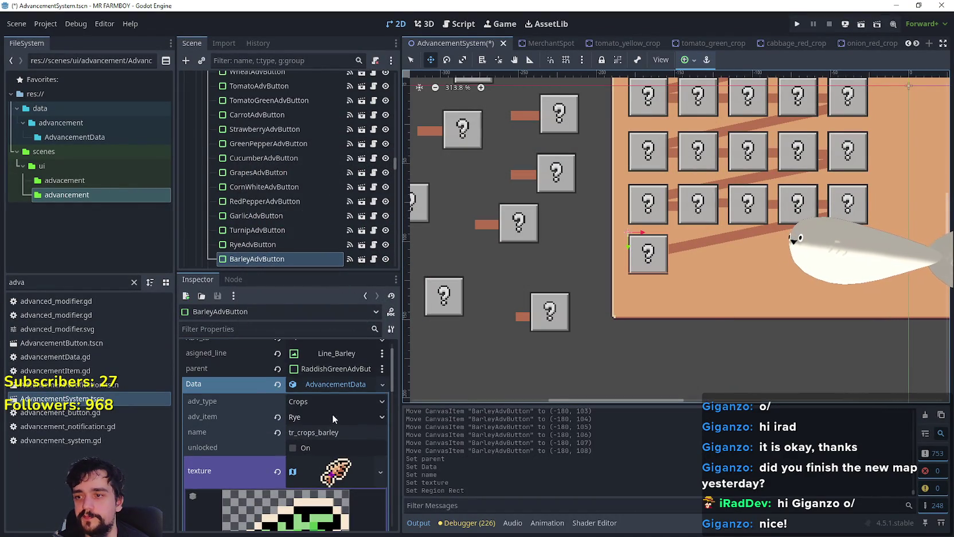
key("ctrl+s")
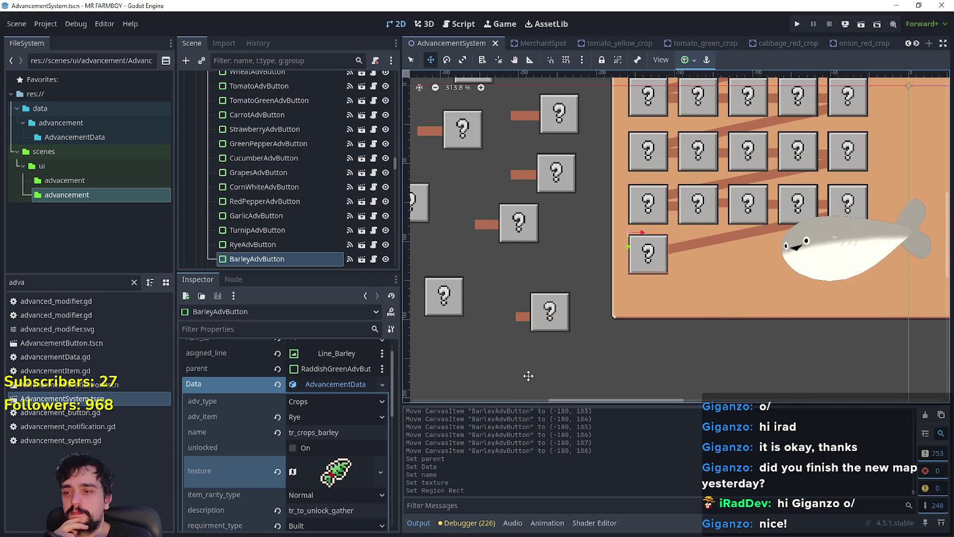
scroll(549, 373, "right", 3)
scroll(721, 207, "up", 2)
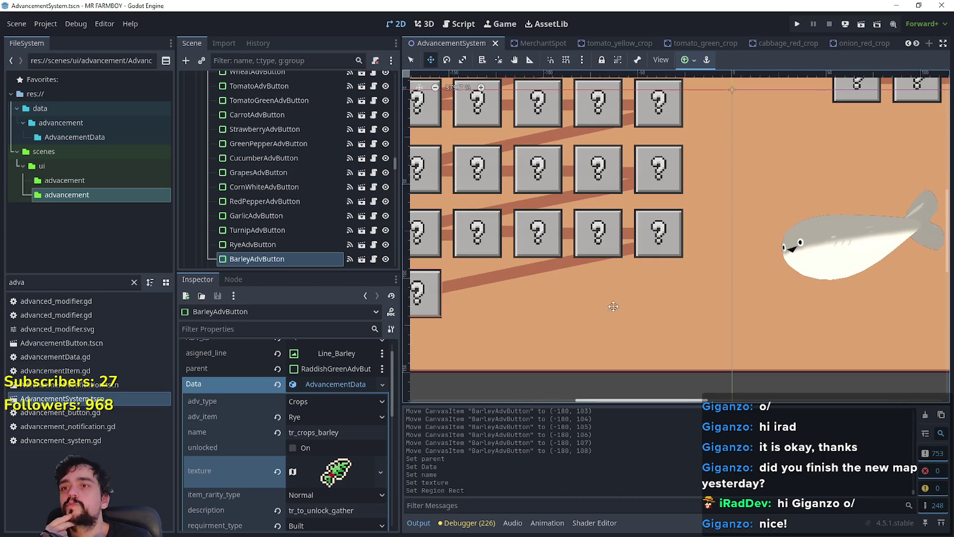
scroll(523, 322, "down", 4)
scroll(480, 288, "up", 2)
scroll(480, 288, "up", 1)
scroll(480, 287, "down", 2)
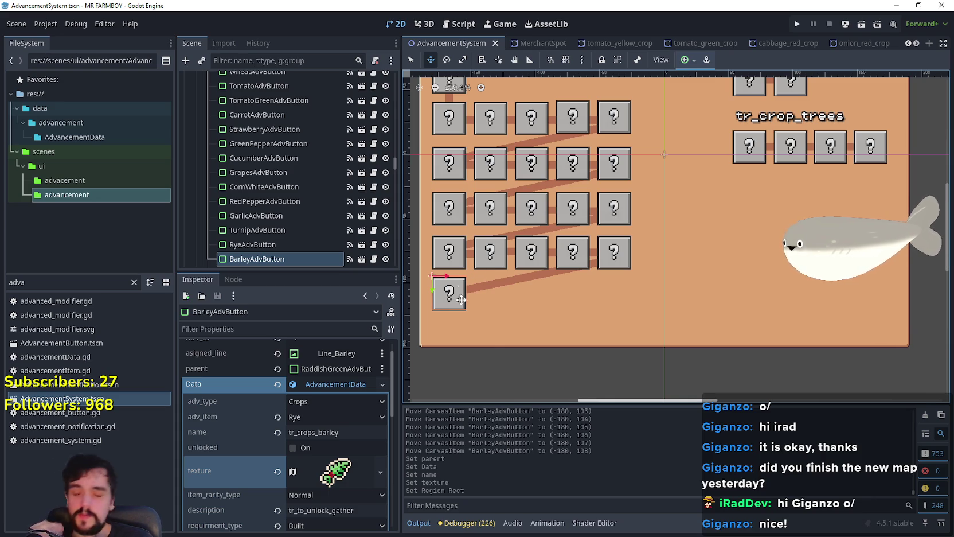
scroll(463, 285, "up", 2)
scroll(528, 285, "up", 1)
scroll(528, 285, "down", 1)
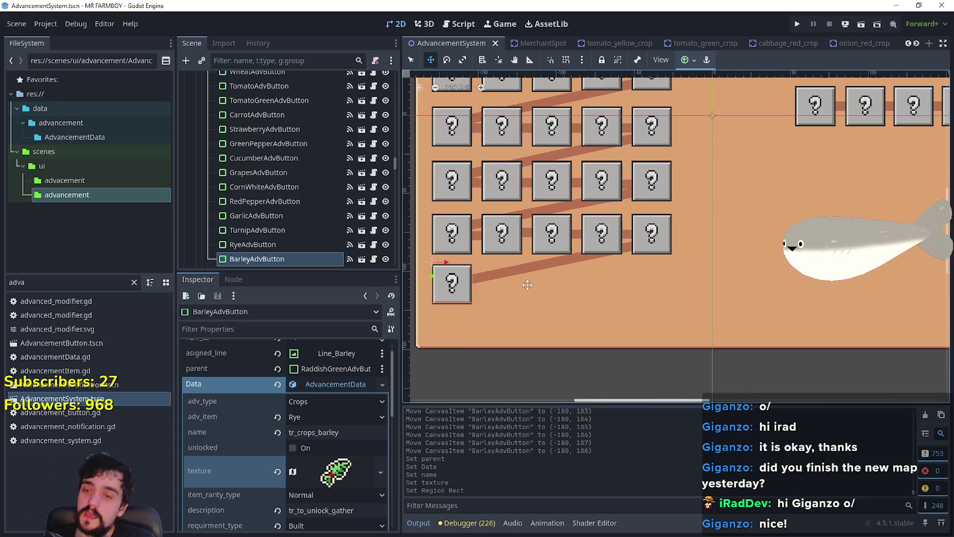
left_click(356, 384)
left_click(329, 389)
left_click(329, 388)
left_click(330, 388)
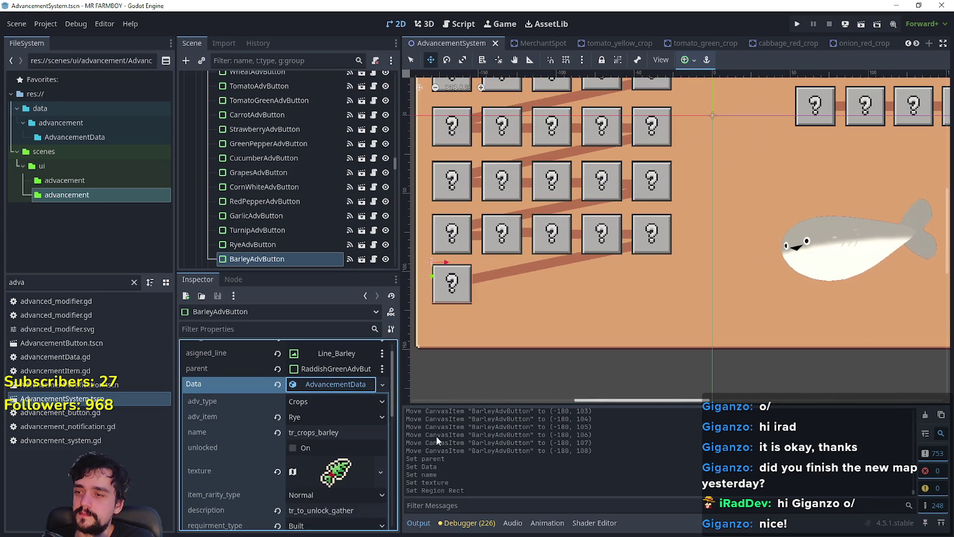
left_click(3, 280)
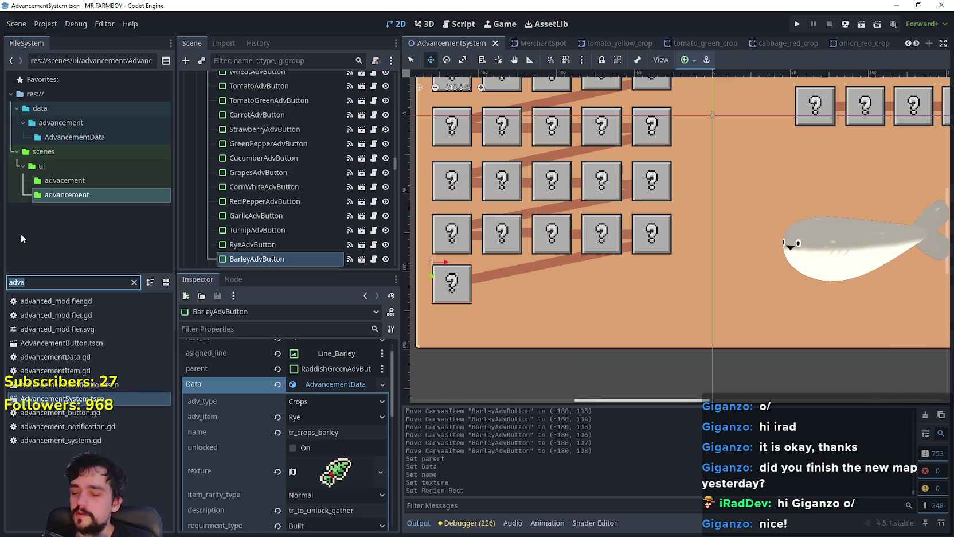
Search the project files for 'secon' and open Second_Map.tscn
type("secon")
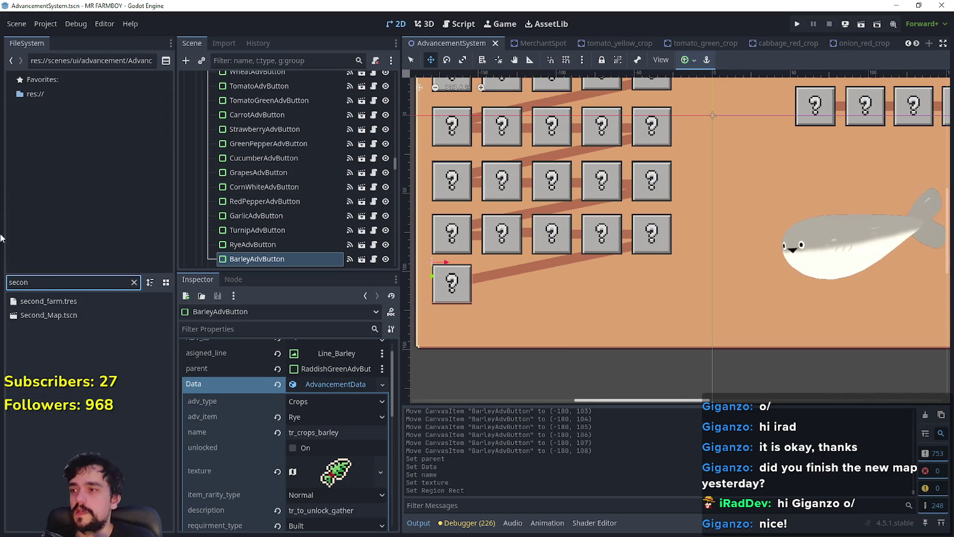
double_click(45, 316)
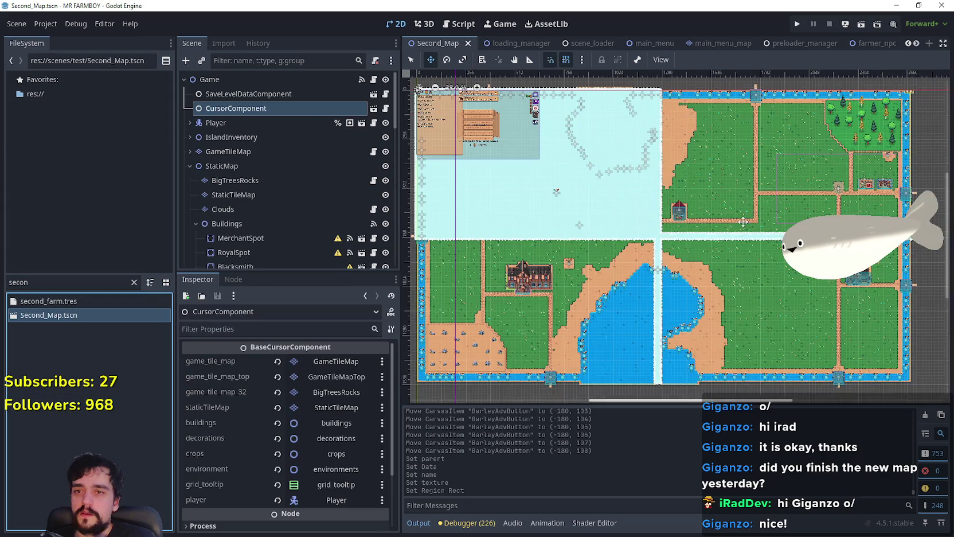
scroll(757, 315, "up", 4)
scroll(757, 315, "up", 1)
scroll(759, 317, "down", 1)
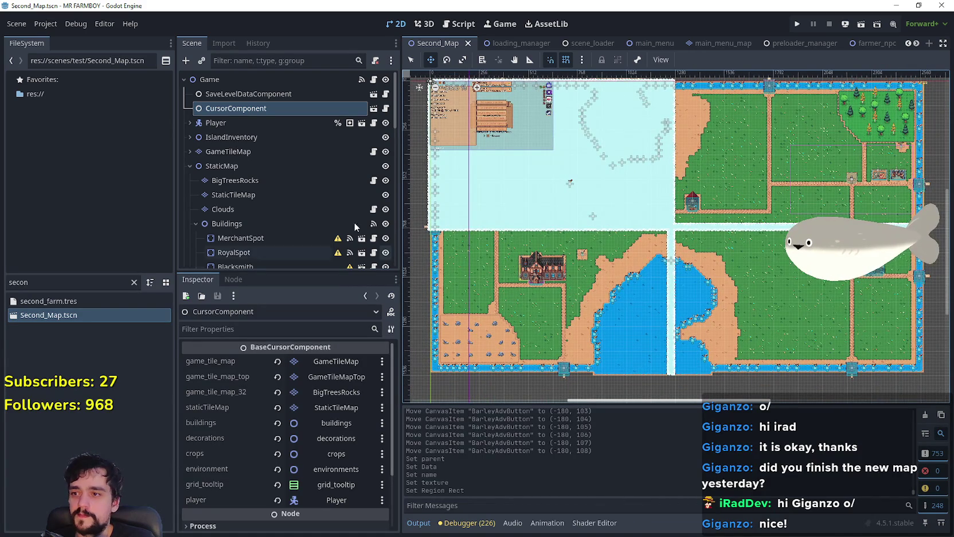
scroll(328, 181, "down", 3)
scroll(328, 181, "up", 2)
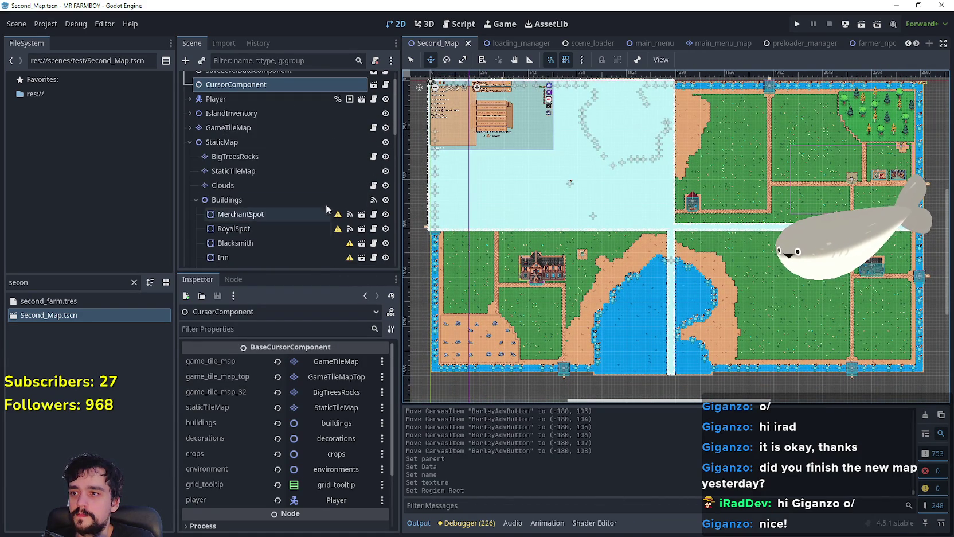
Hide the Clouds layer to survey the farm map, then show it again
left_click(385, 187)
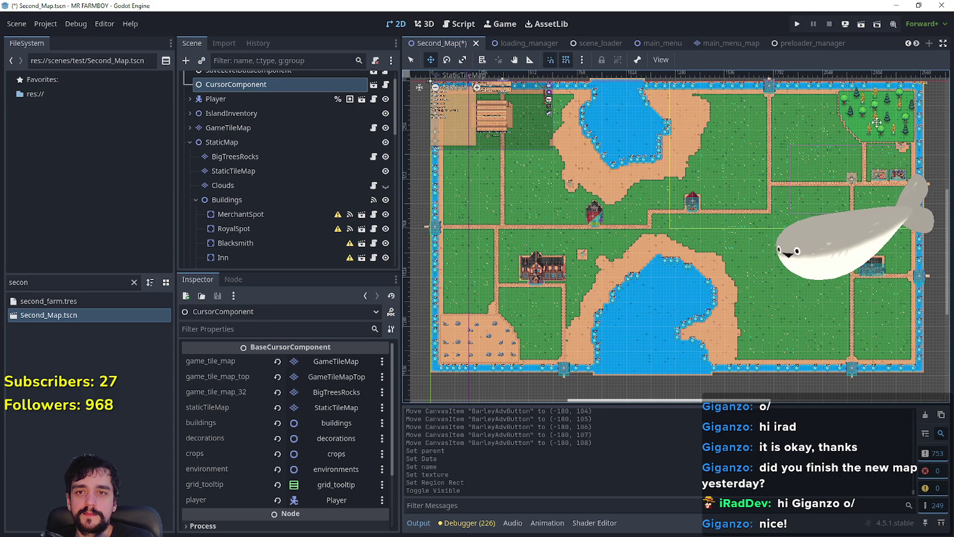
left_click(417, 60)
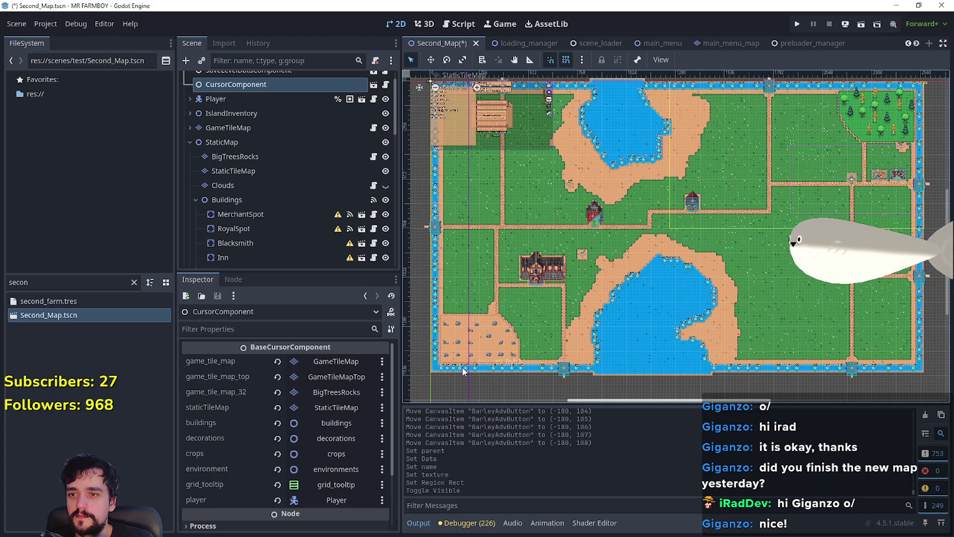
scroll(637, 129, "up", 8)
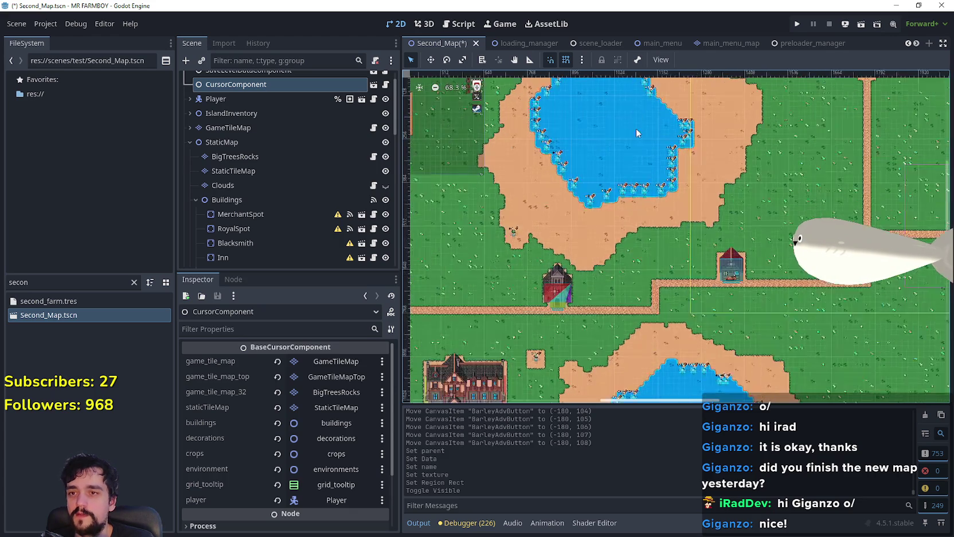
scroll(700, 121, "down", 5)
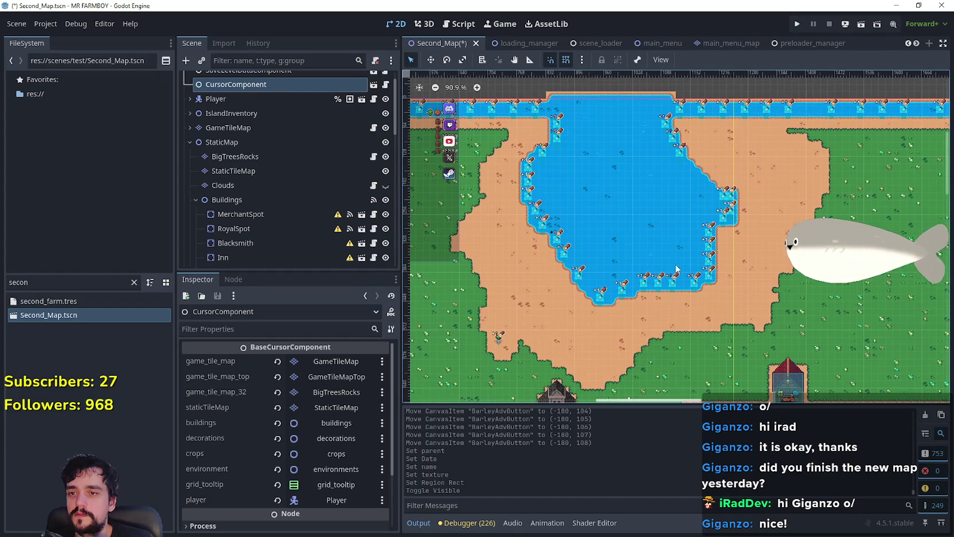
scroll(643, 169, "up", 3)
scroll(641, 293, "left", 2)
scroll(641, 293, "down", 1)
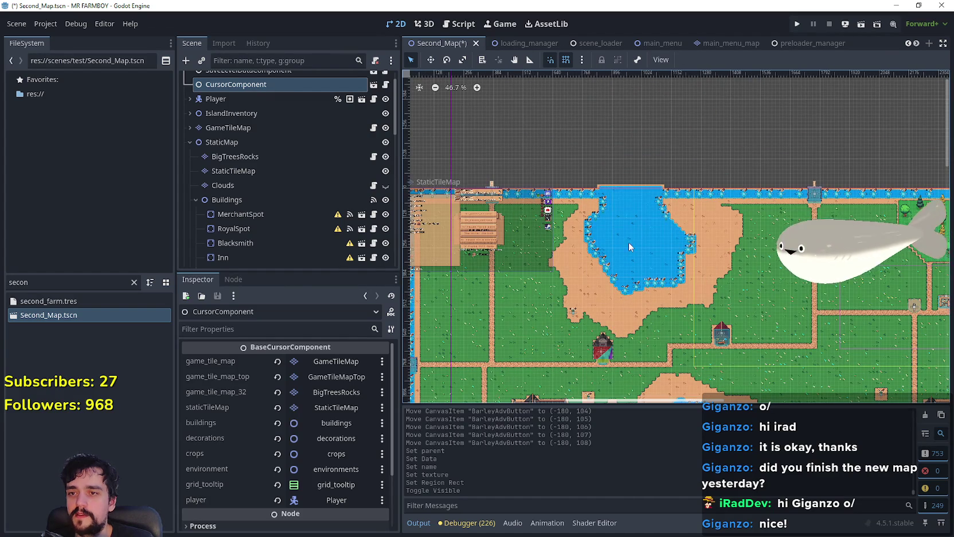
scroll(647, 263, "down", 1)
scroll(682, 367, "down", 2)
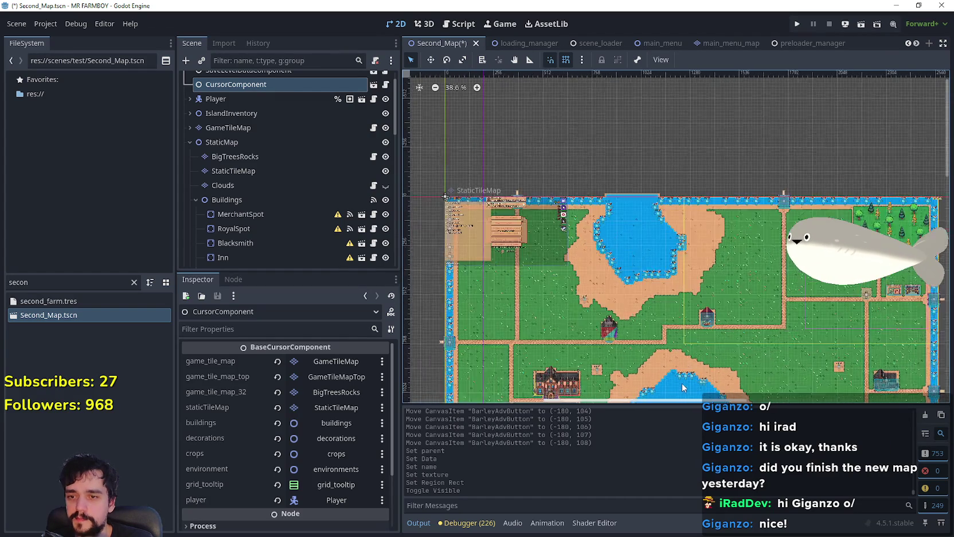
scroll(690, 359, "up", 2)
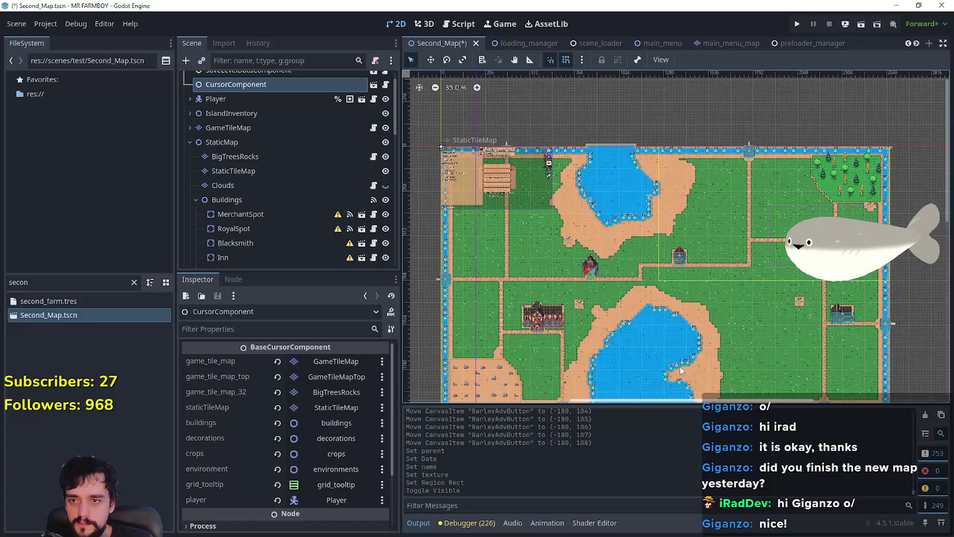
scroll(634, 357, "down", 2)
scroll(671, 357, "up", 1)
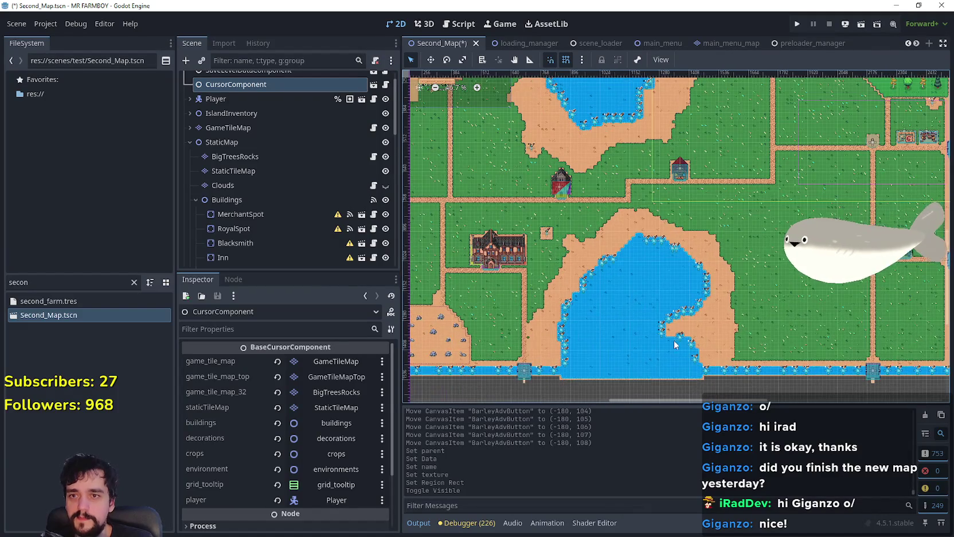
scroll(671, 336, "down", 1)
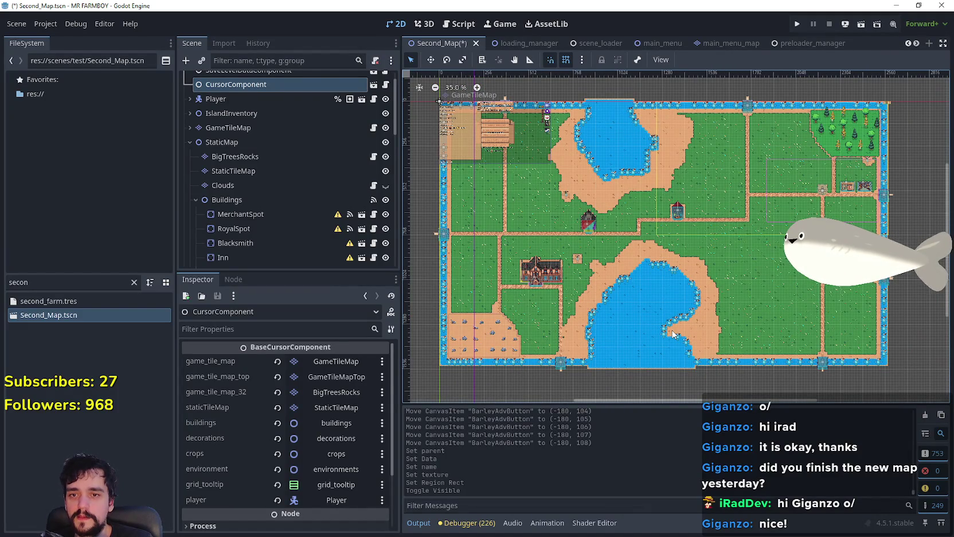
scroll(672, 332, "up", 2)
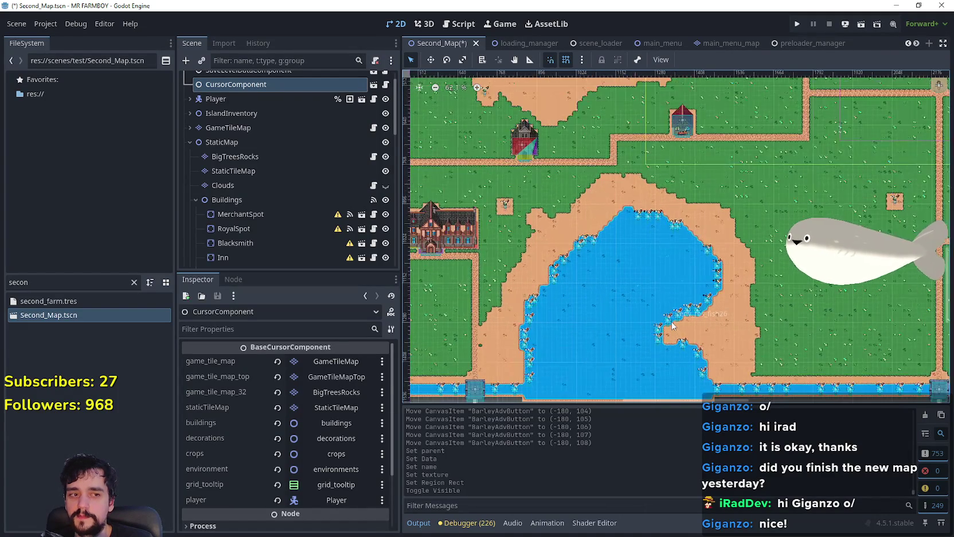
scroll(727, 166, "down", 3)
scroll(713, 173, "up", 2)
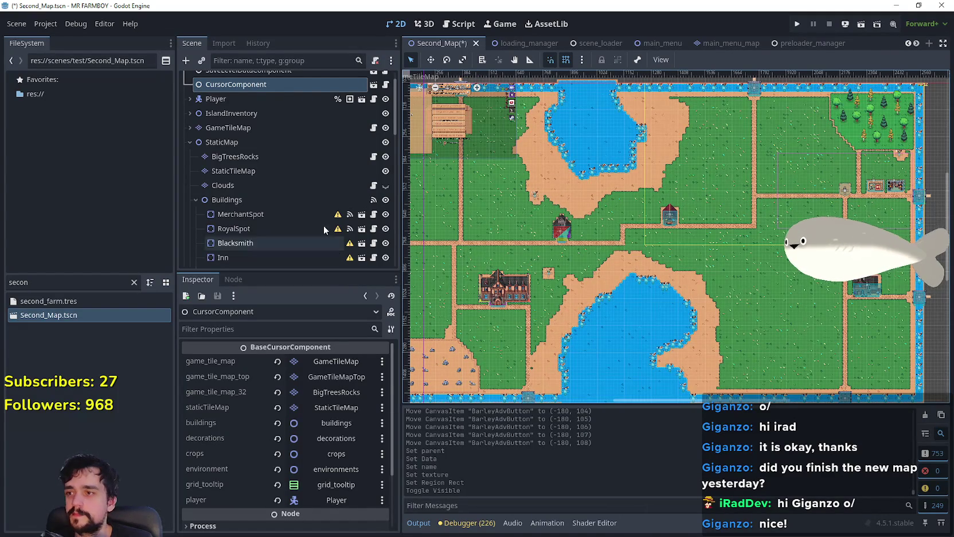
scroll(359, 198, "up", 1)
scroll(628, 229, "down", 1)
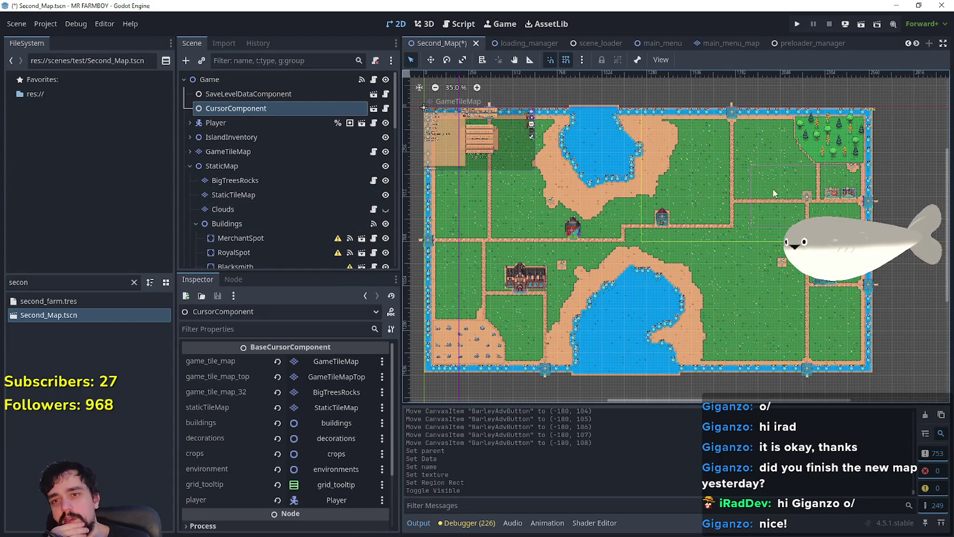
left_click(385, 209)
Save the Second_Map scene
scroll(657, 209, "up", 2)
scroll(657, 208, "up", 1)
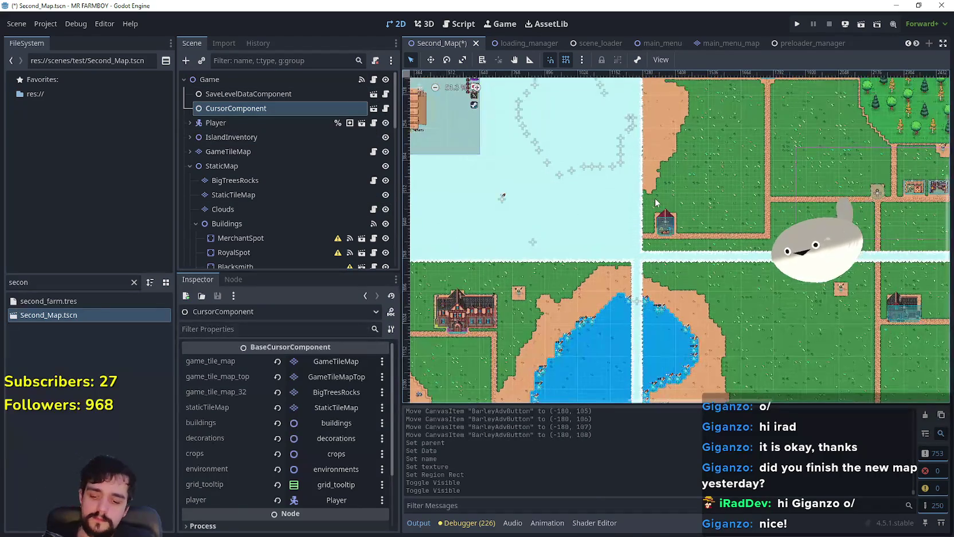
key("ctrl+s")
scroll(657, 207, "down", 2)
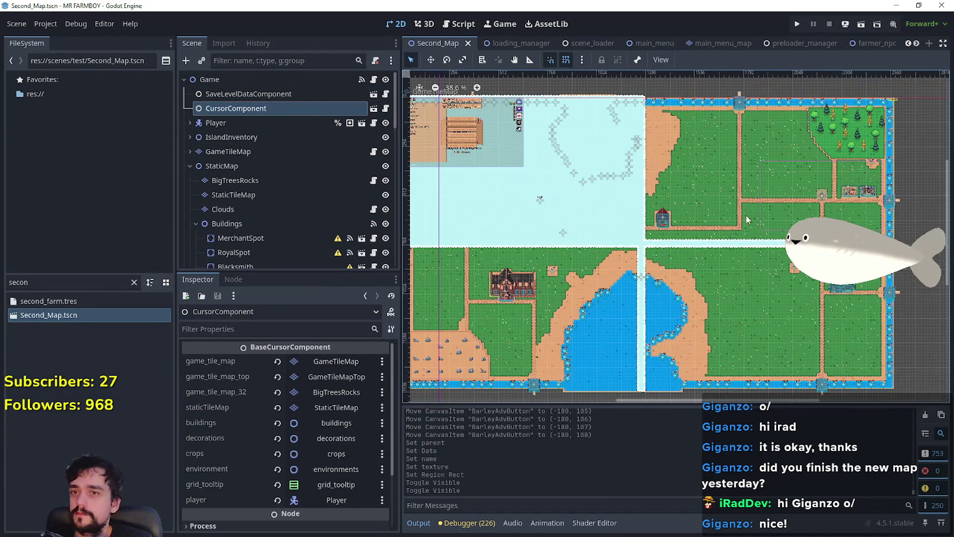
scroll(301, 206, "down", 6)
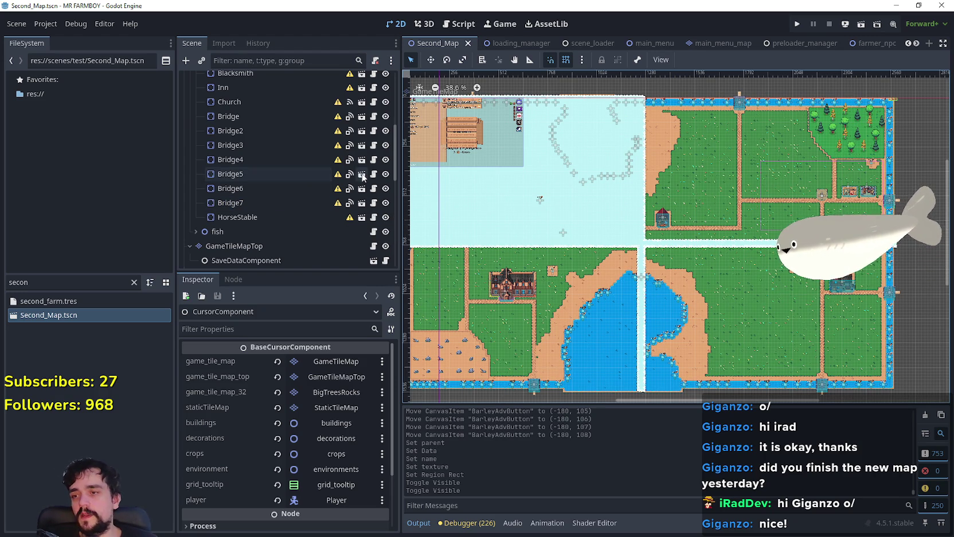
Filter the FileSystem dock by 'advan'
scroll(331, 241, "up", 4)
scroll(321, 203, "down", 3)
scroll(241, 181, "down", 5)
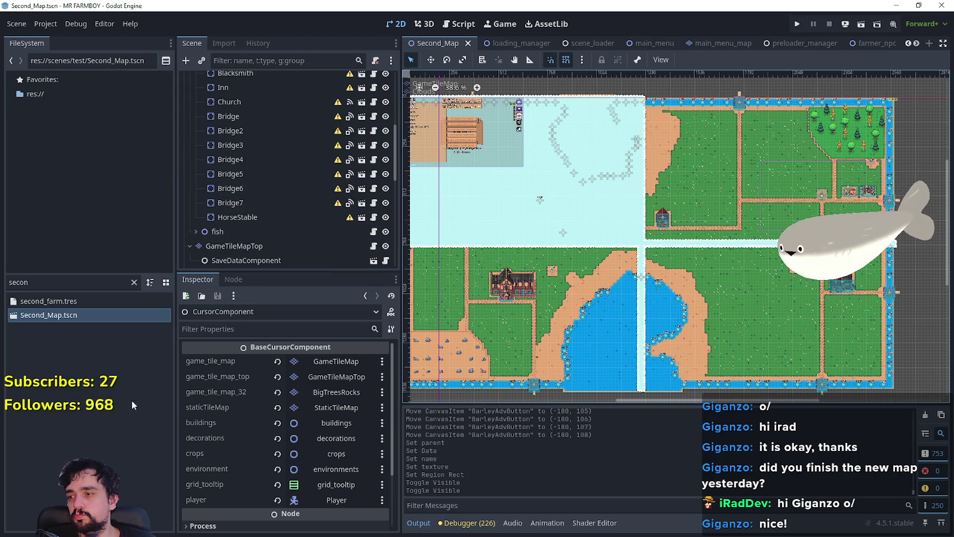
left_click(138, 282)
type("ad")
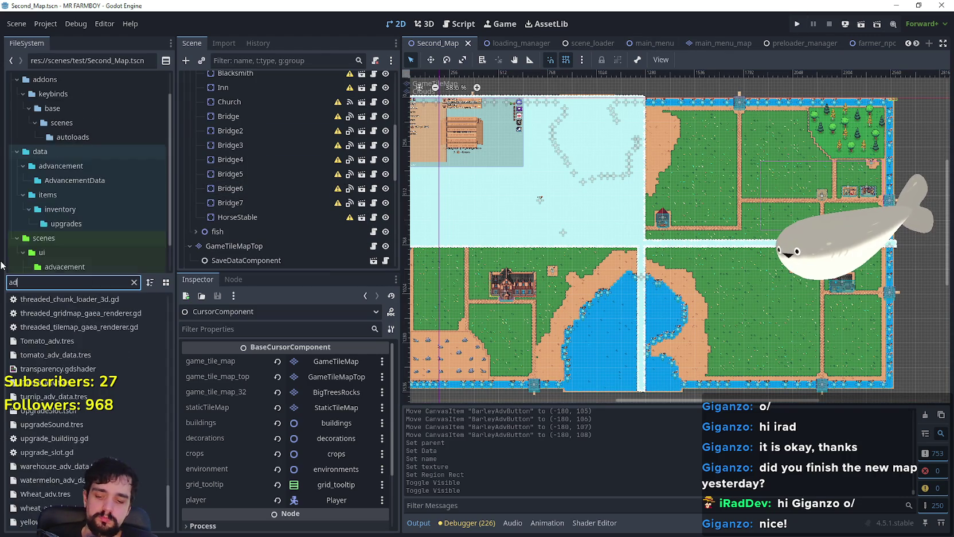
type("van")
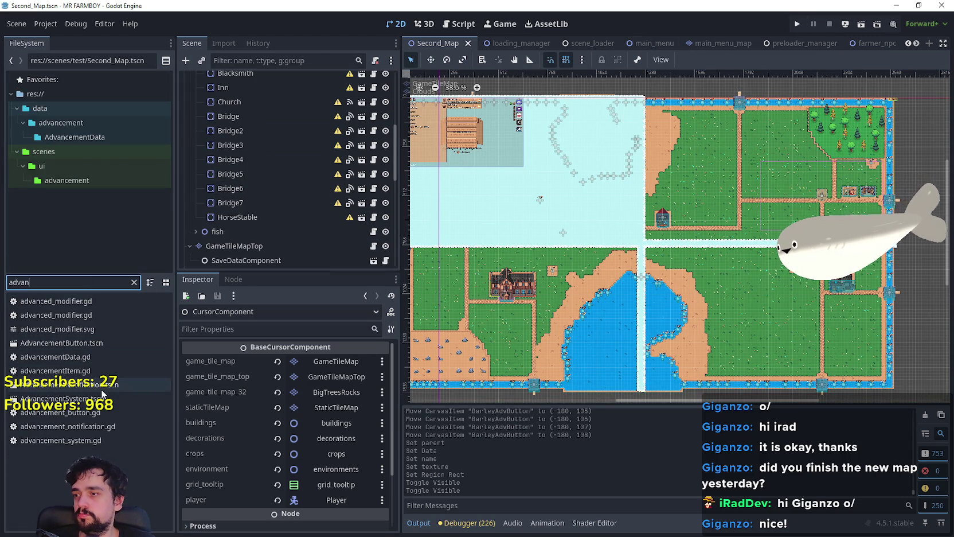
Open AdvancementSystem.tscn from the filtered file list
double_click(62, 398)
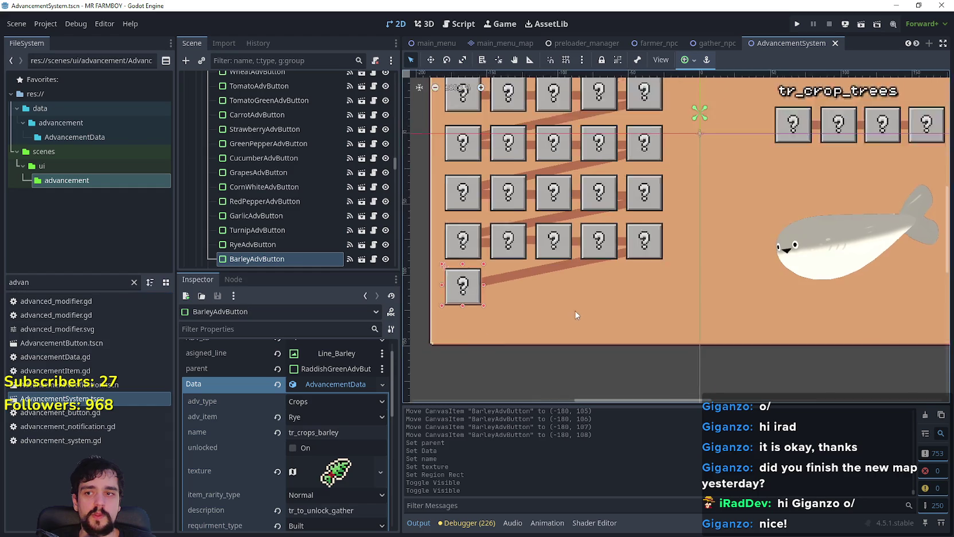
scroll(583, 308, "up", 1)
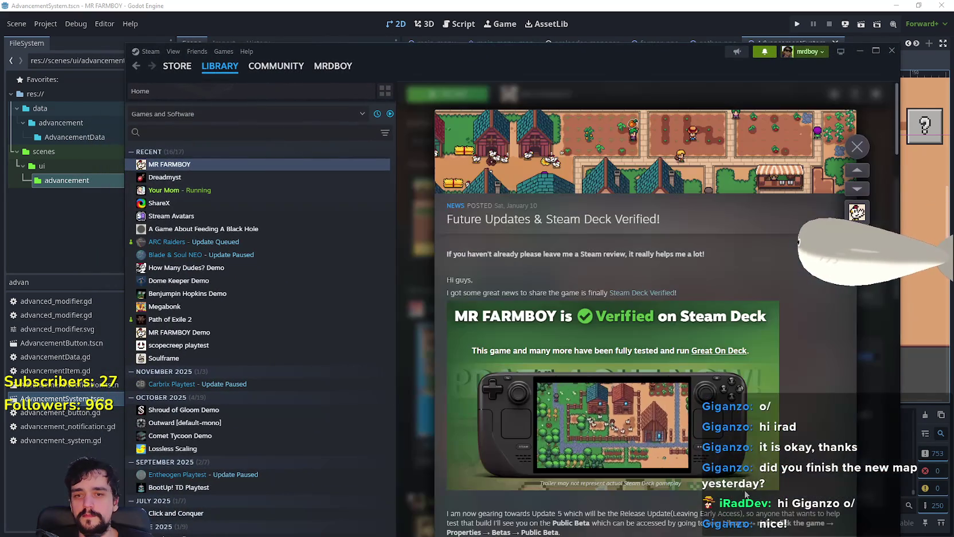
Skim the Steam Deck Verified news post in Steam, then Alt+Tab back to Godot
scroll(746, 457, "down", 3)
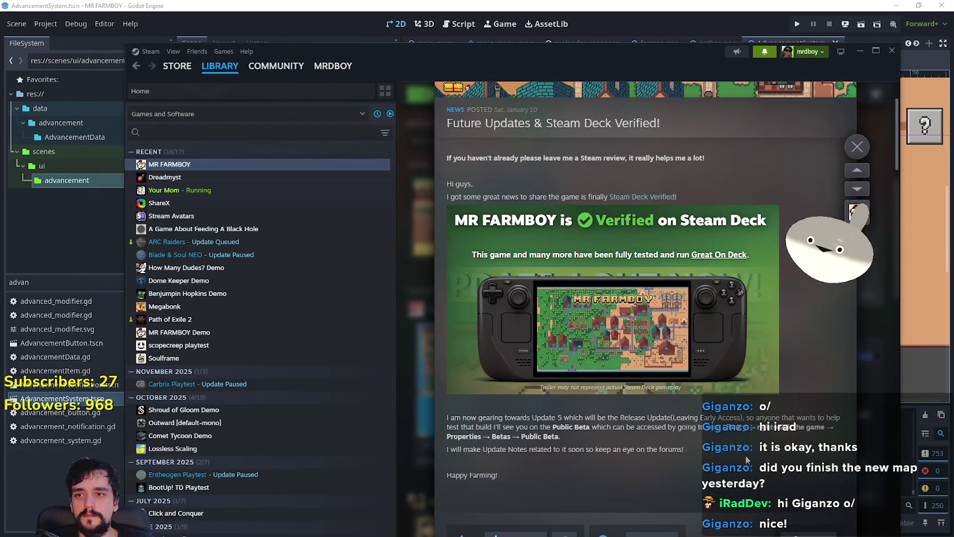
scroll(810, 440, "up", 3)
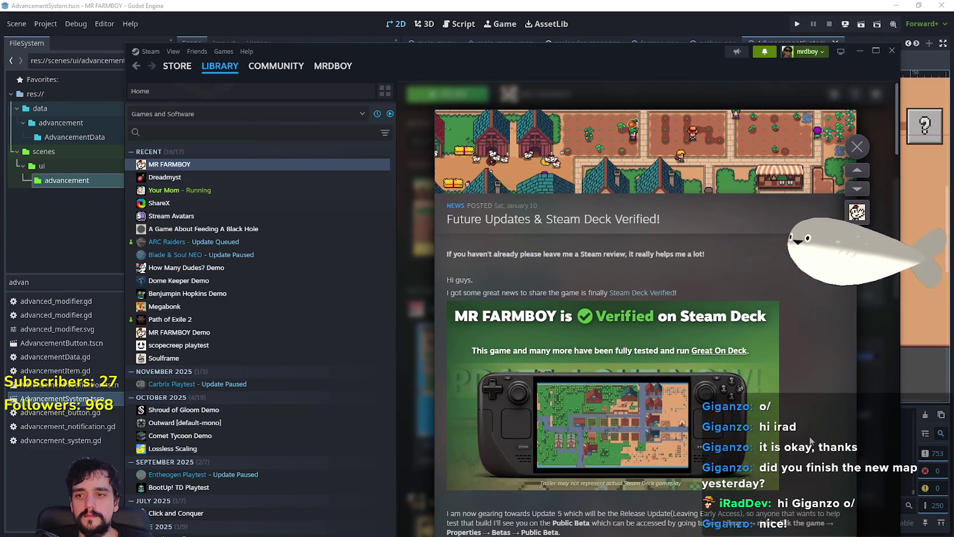
scroll(810, 439, "down", 2)
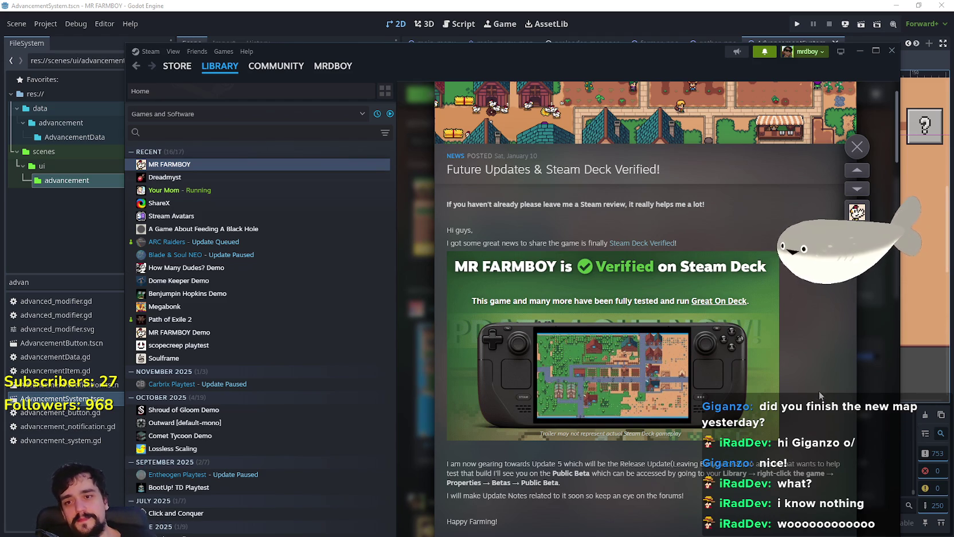
key("alt+Tab")
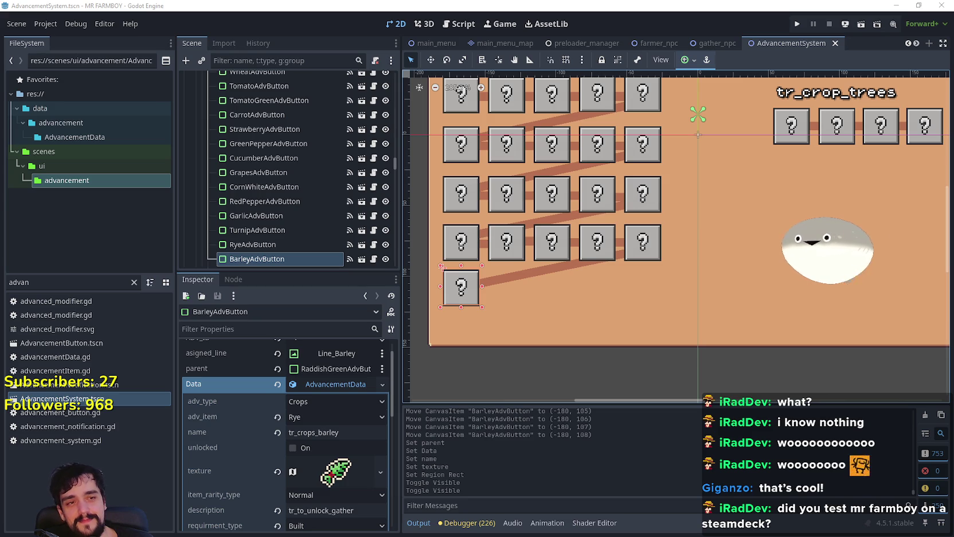
scroll(485, 293, "up", 1)
scroll(485, 293, "down", 1)
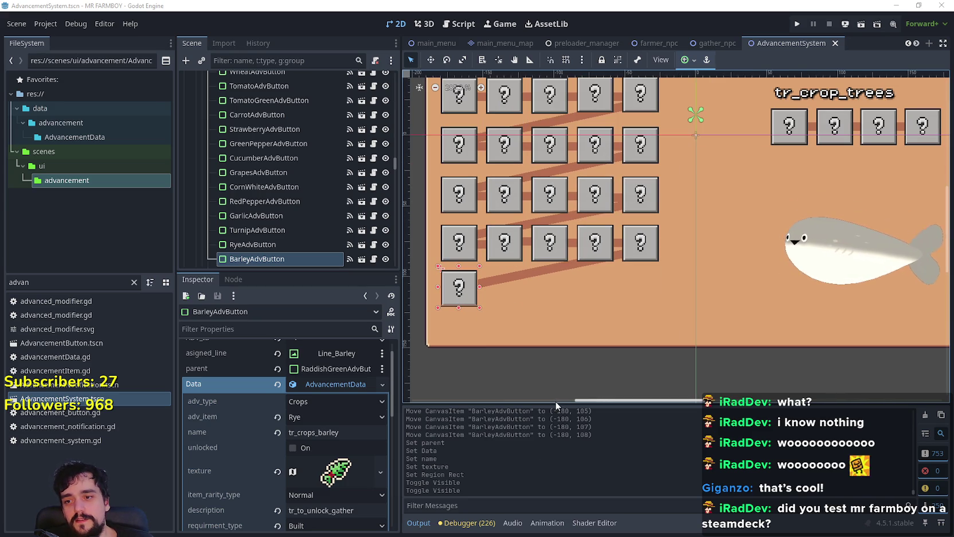
left_click_drag(600, 399, 596, 400)
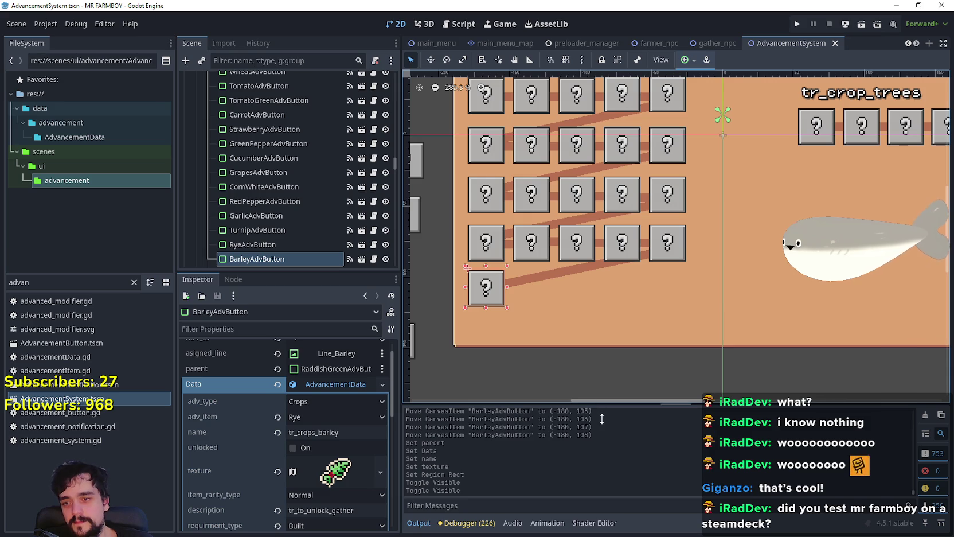
scroll(590, 390, "down", 1)
scroll(589, 390, "down", 2)
scroll(552, 317, "up", 4)
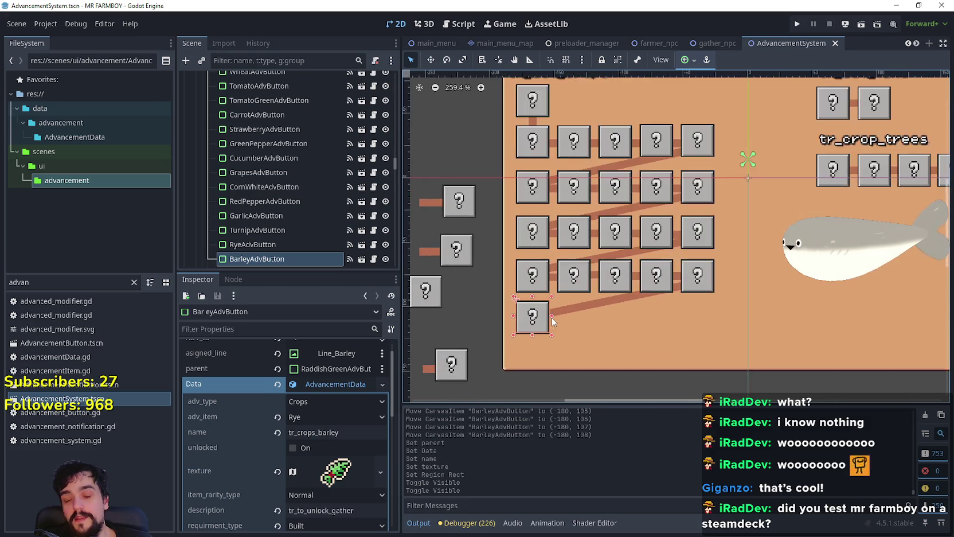
scroll(555, 324, "up", 1)
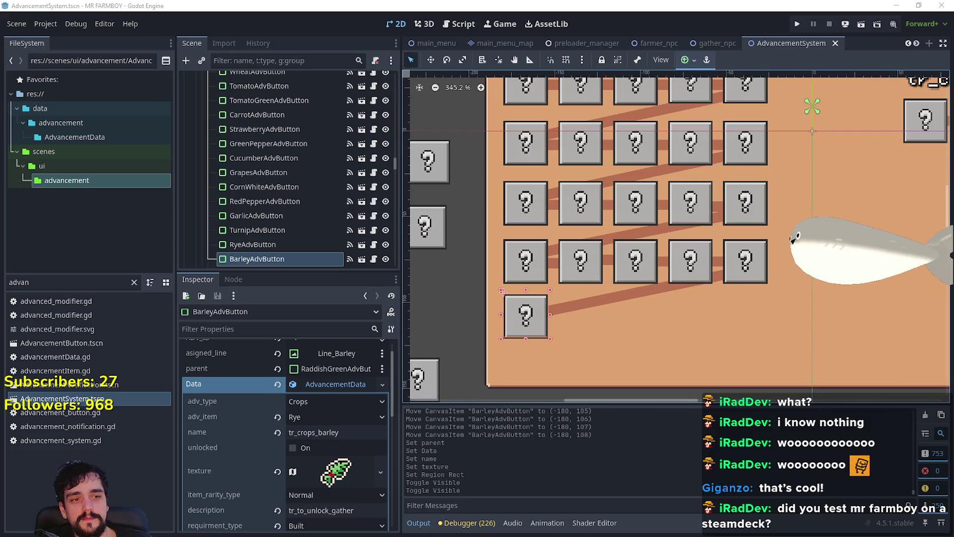
scroll(562, 293, "down", 4)
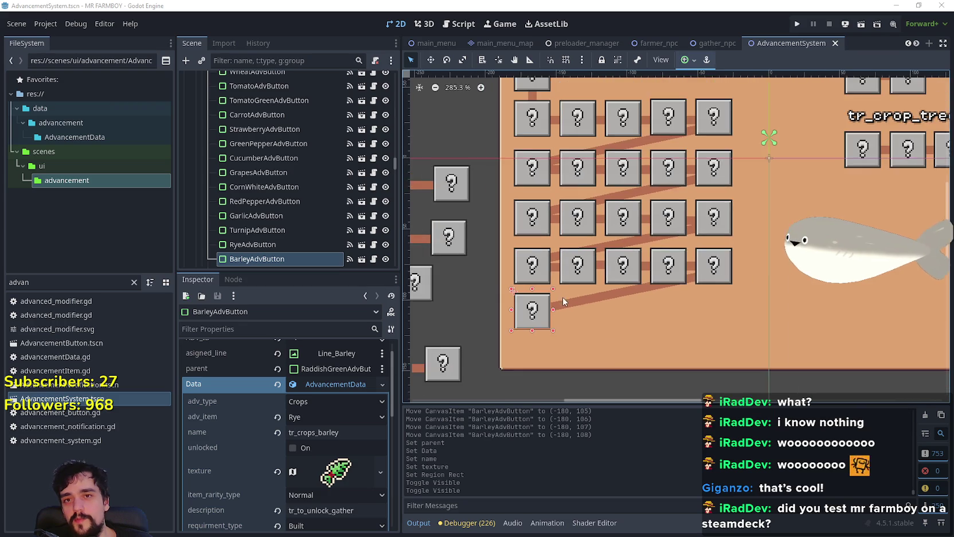
scroll(627, 325, "down", 1)
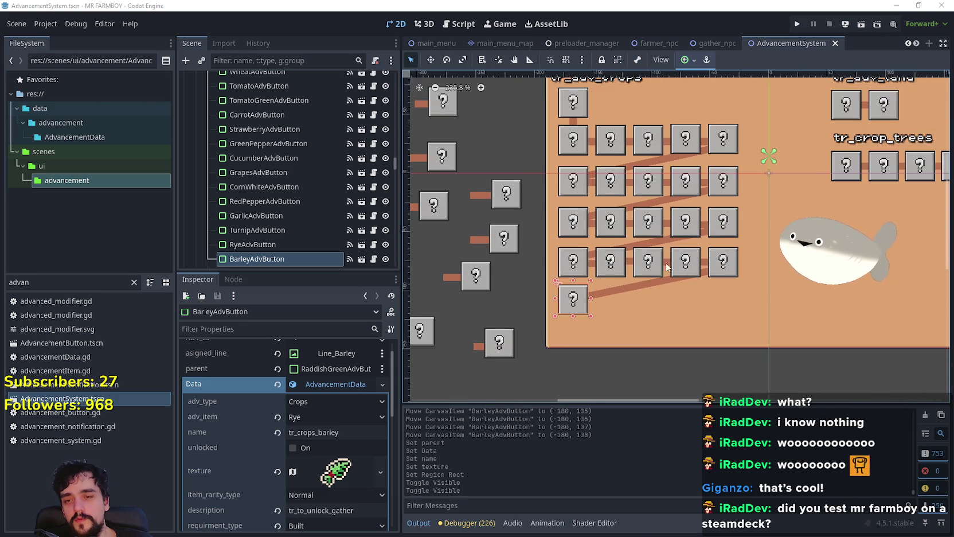
scroll(721, 341, "down", 1)
scroll(769, 242, "up", 4)
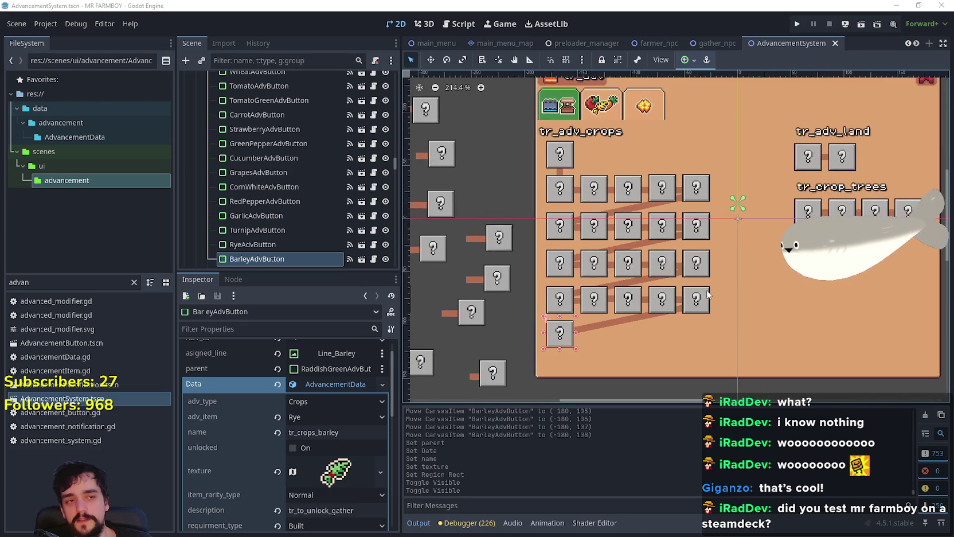
scroll(689, 297, "down", 3)
scroll(719, 311, "up", 2)
scroll(718, 302, "down", 1)
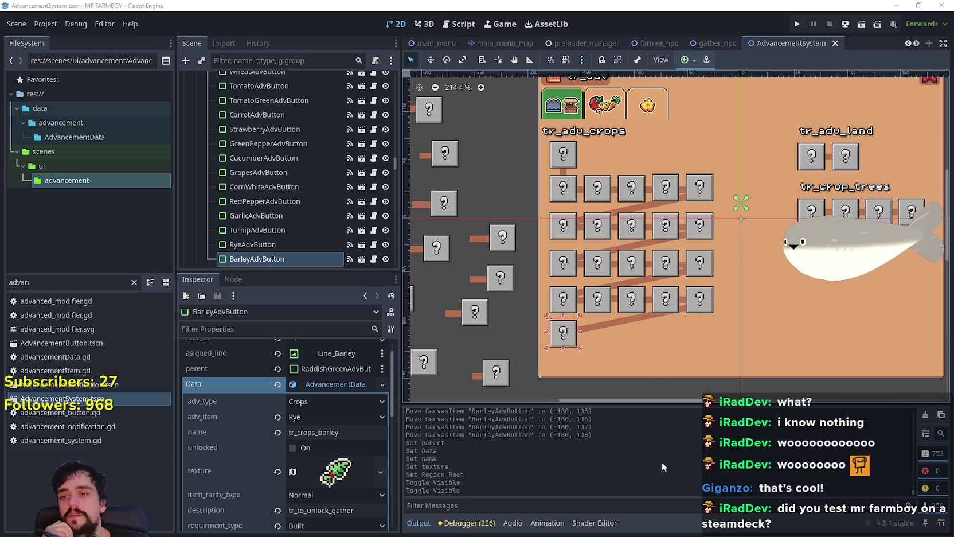
scroll(658, 377, "up", 1)
scroll(660, 375, "up", 1)
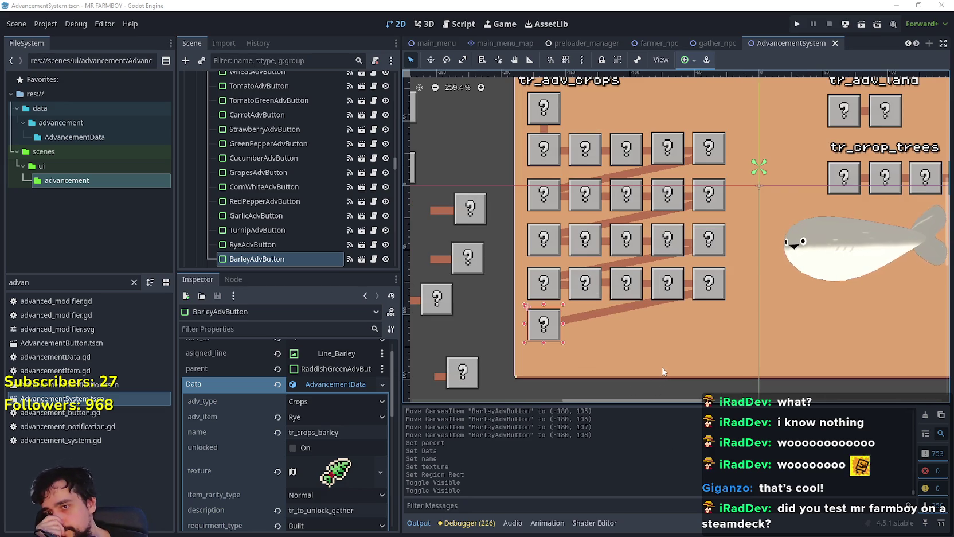
scroll(662, 372, "down", 3)
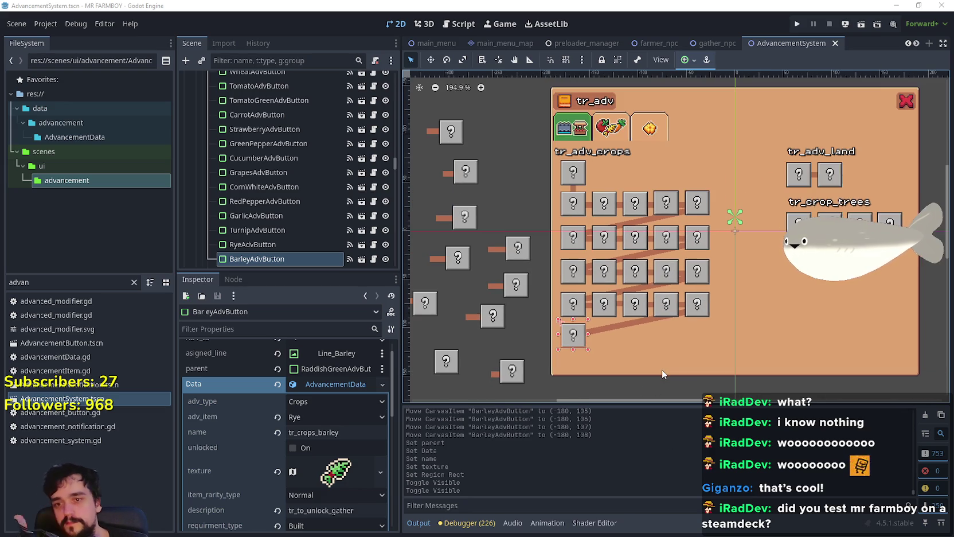
scroll(674, 370, "up", 3)
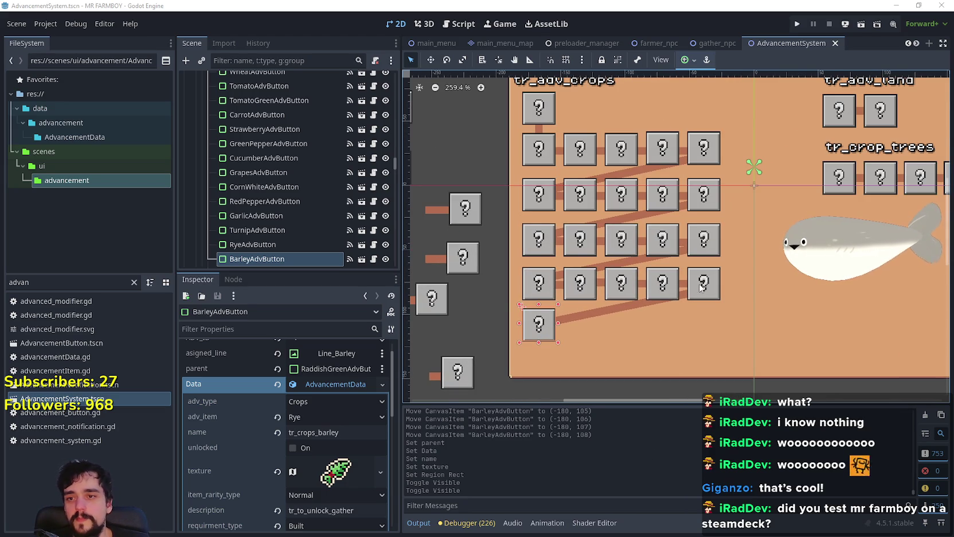
scroll(701, 288, "up", 10)
scroll(701, 287, "down", 6)
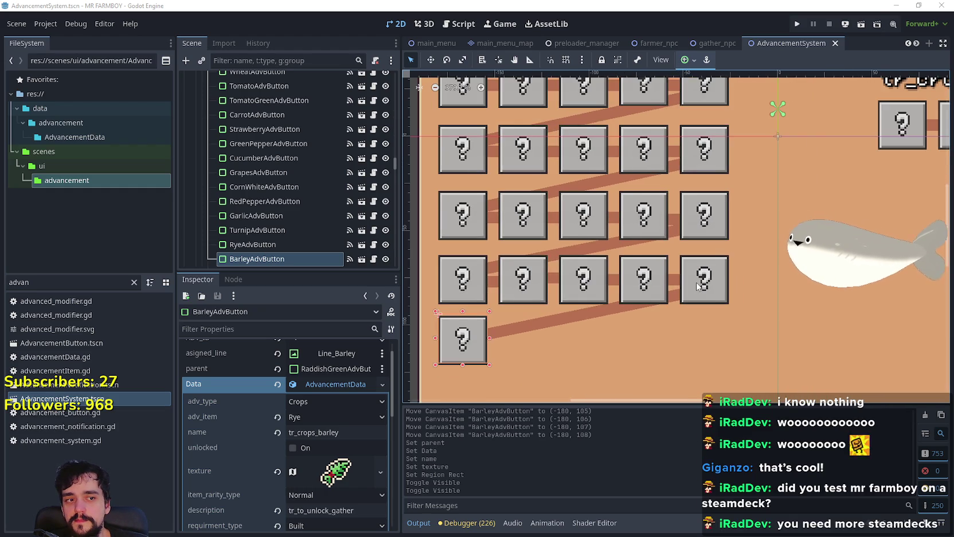
scroll(527, 339, "down", 5)
scroll(527, 339, "up", 2)
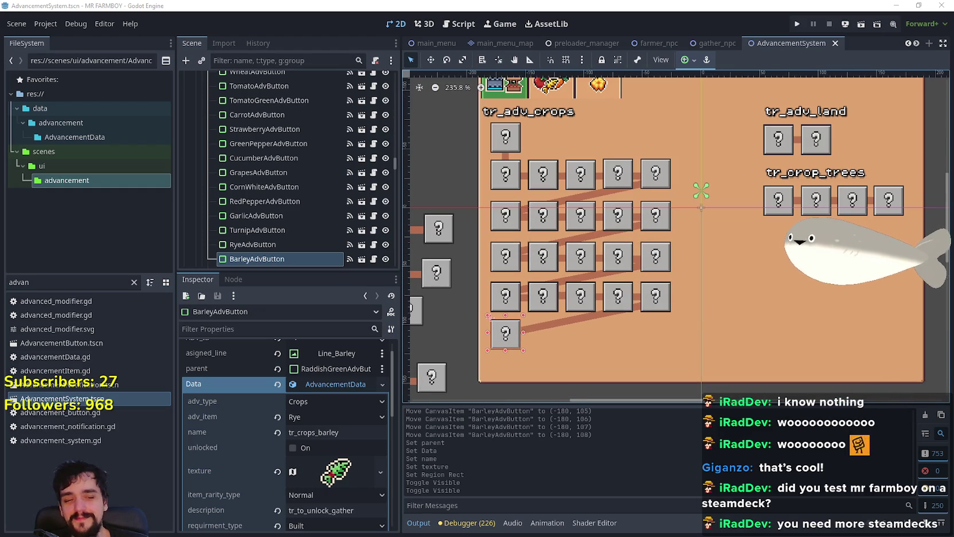
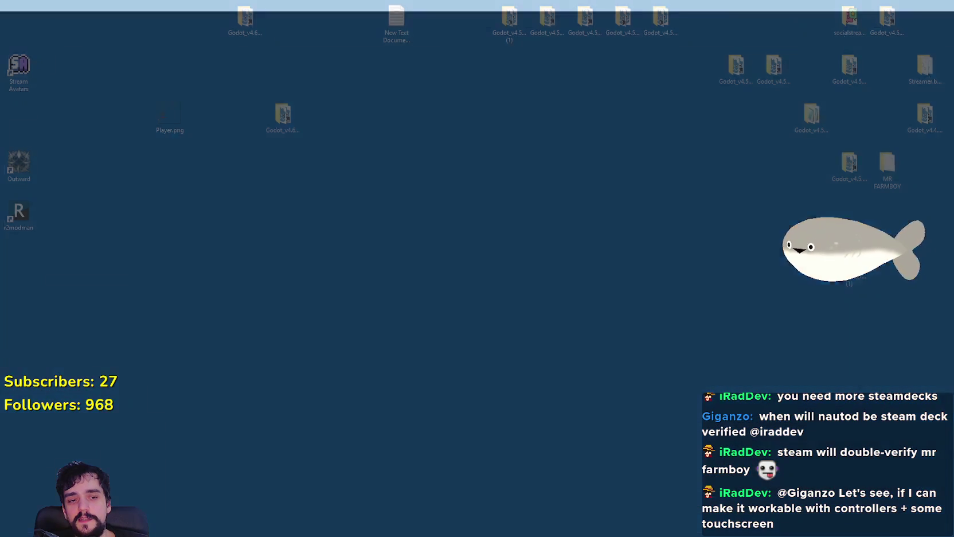
Search the web for 'vampire survivors vr' in a new Brave tab and open the Meta Store result
key("alt+Tab")
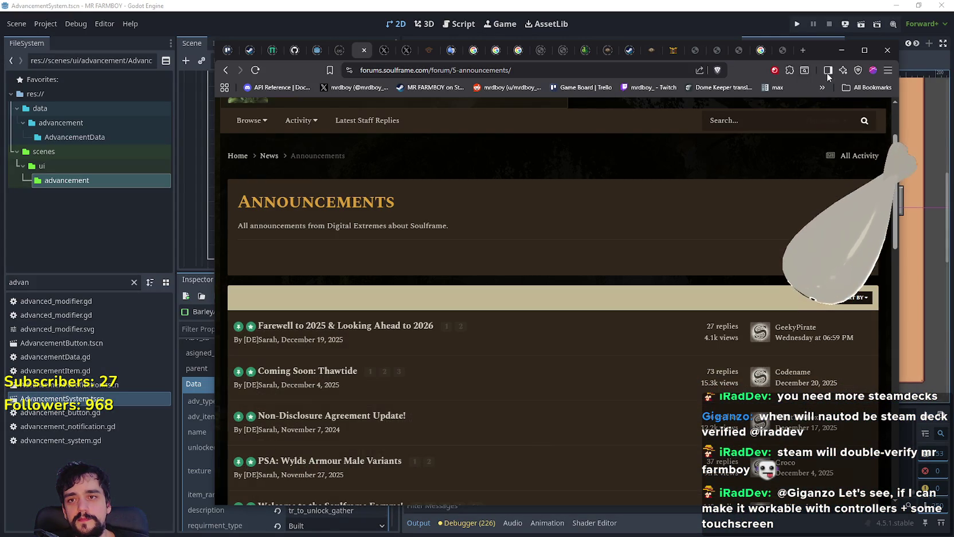
left_click(803, 50)
type("vamp")
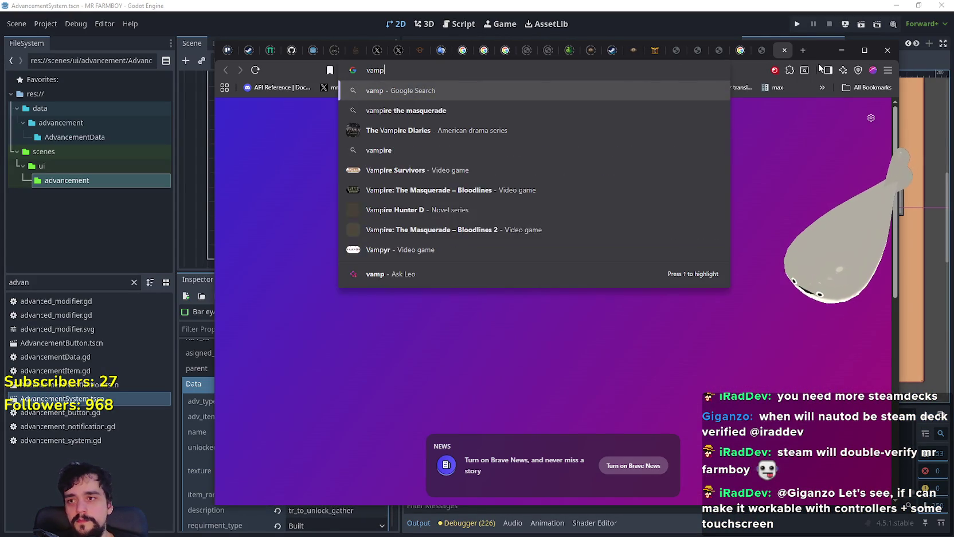
type("ire survivor")
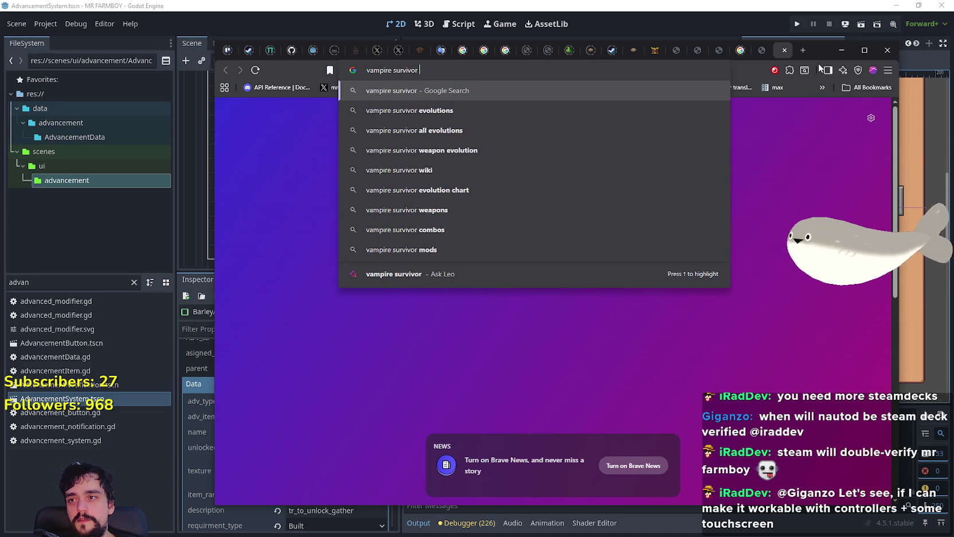
type("s vr")
key("Return")
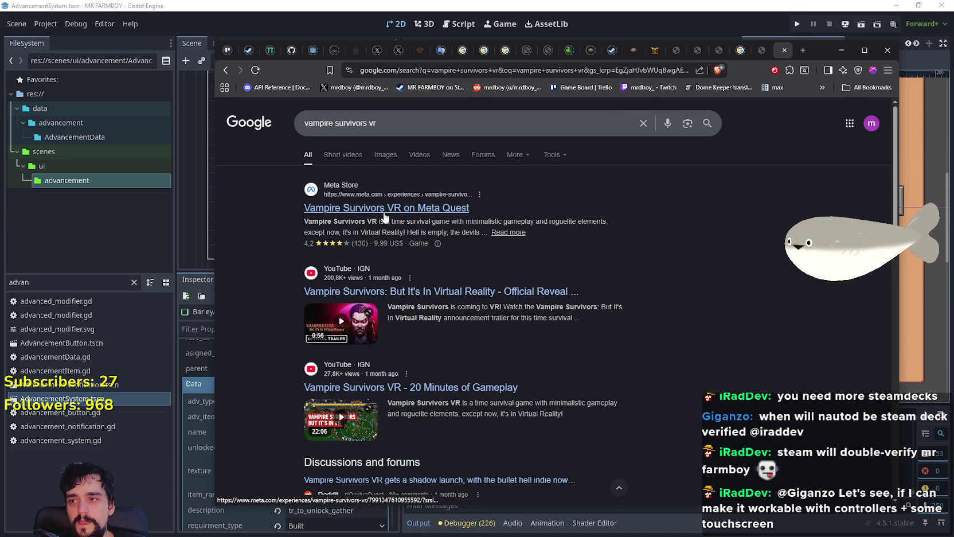
left_click(386, 208)
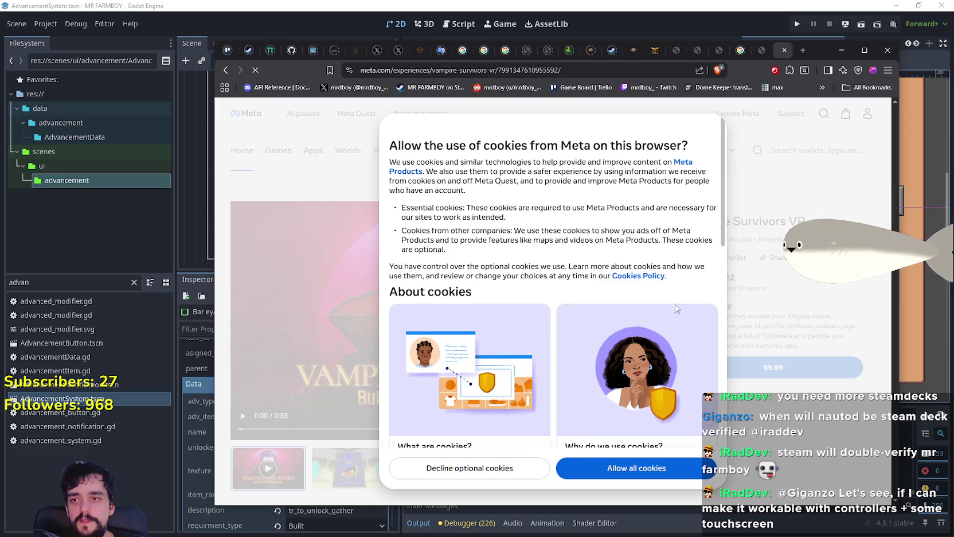
Decline optional cookies and watch the Vampire Survivors VR trailer fullscreen, rewinding a few seconds
left_click(462, 471)
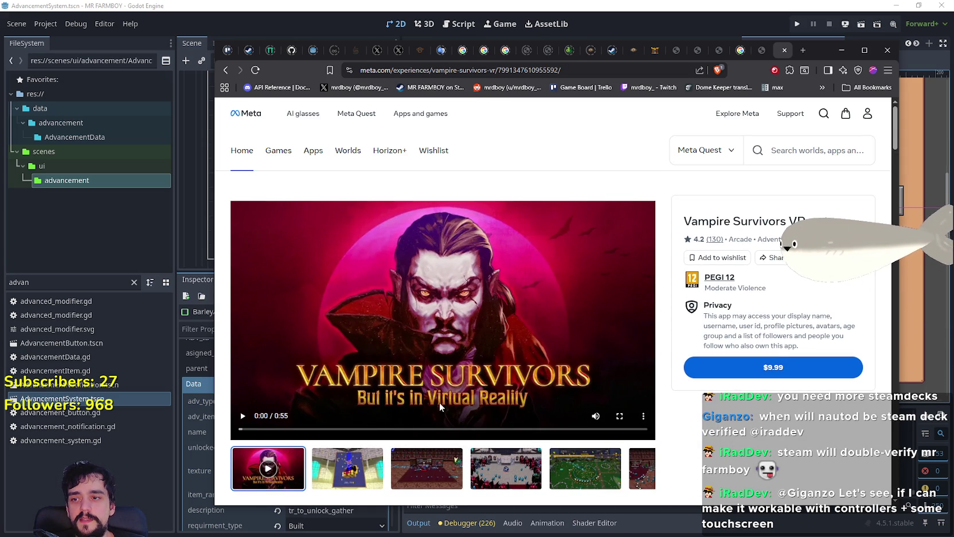
left_click(619, 415)
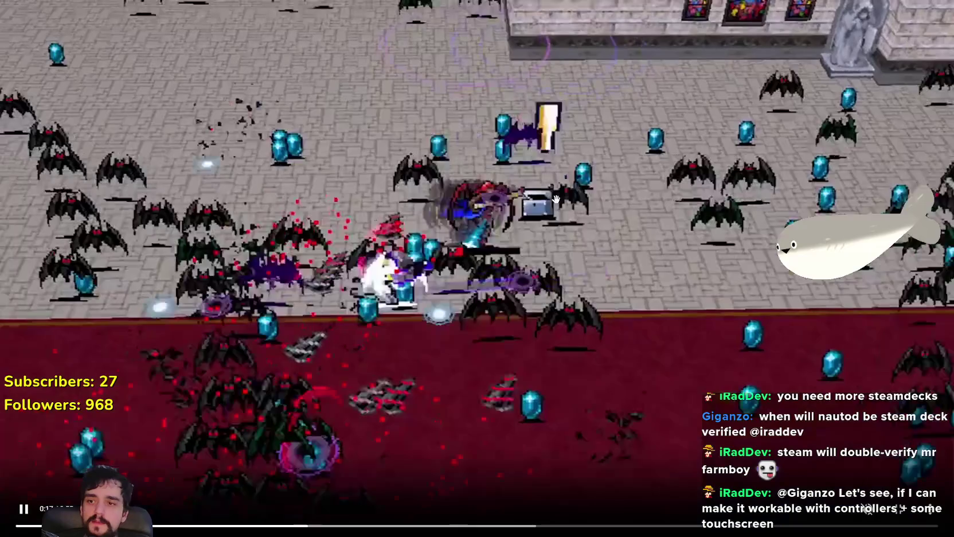
key("space")
key("Left")
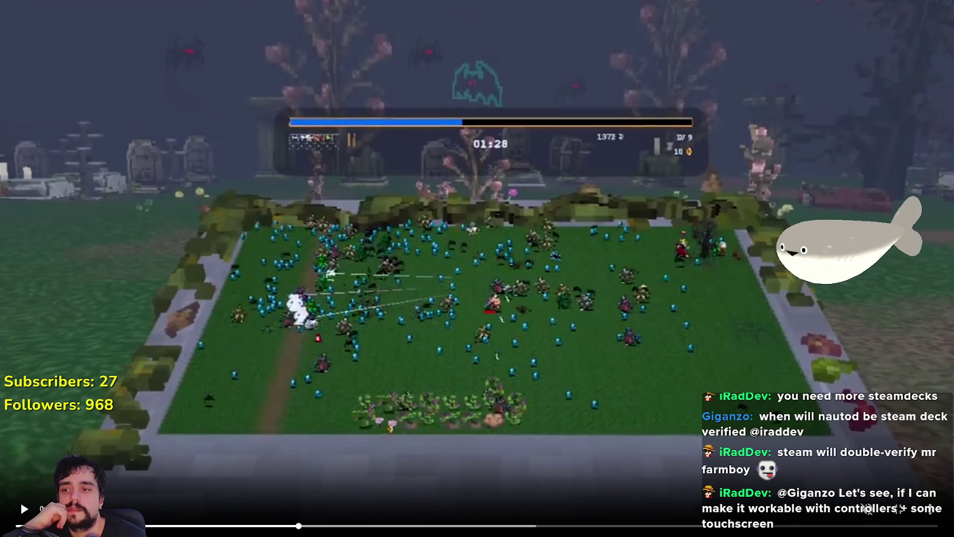
Skip ahead in the trailer, leave fullscreen and pause it at 0:36
left_click(346, 526)
left_click(427, 526)
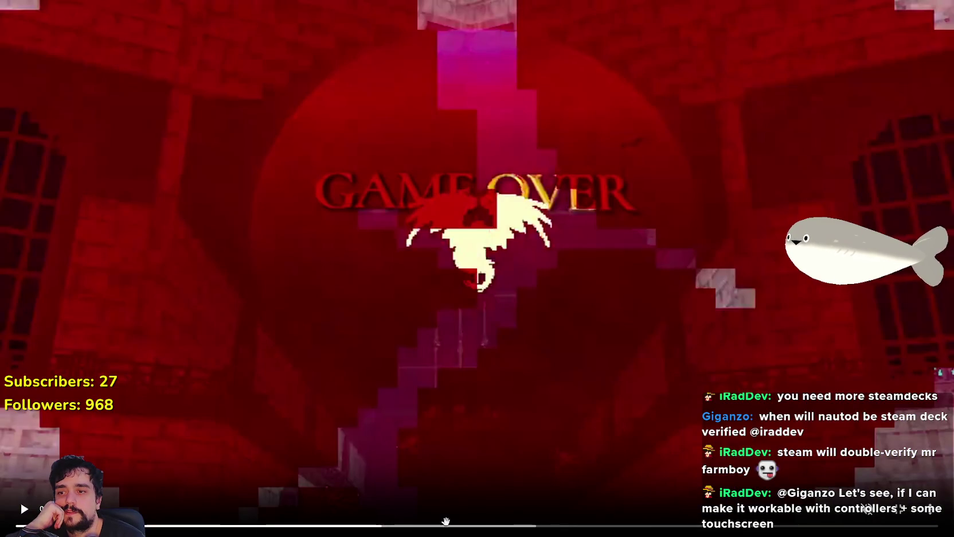
left_click(470, 526)
left_click(527, 331)
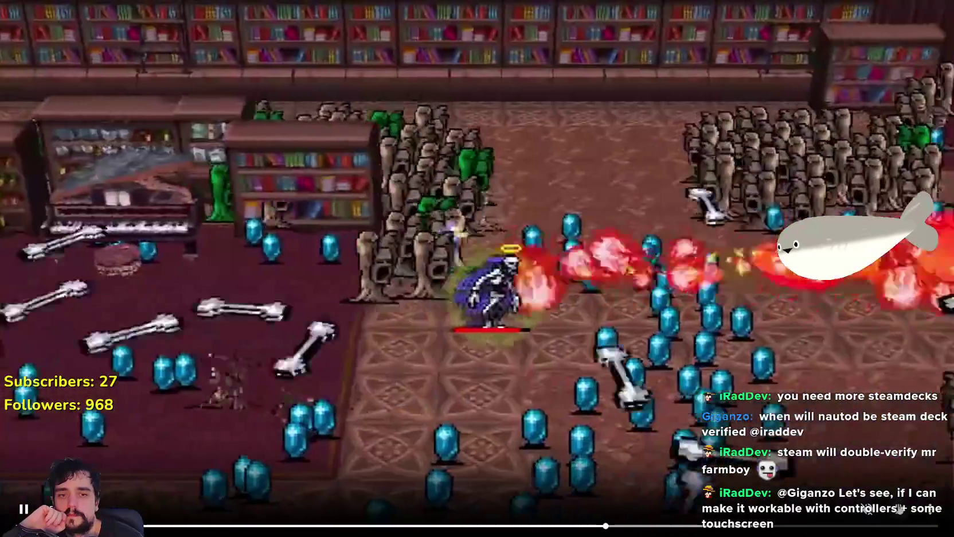
key("Escape")
left_click(458, 332)
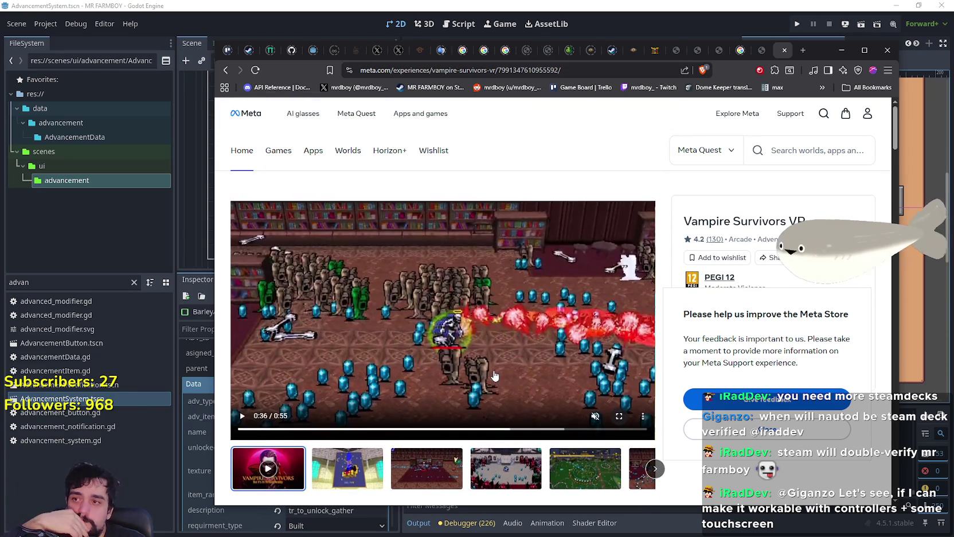
Dismiss the Meta Store feedback survey and scroll through the description, updates and App privacy
scroll(607, 245, "down", 5)
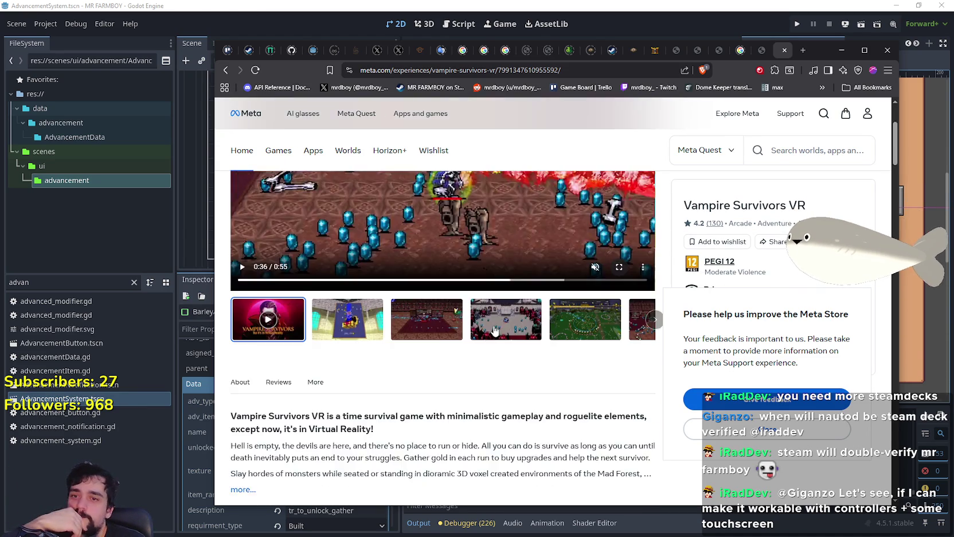
left_click(774, 433)
scroll(577, 390, "down", 2)
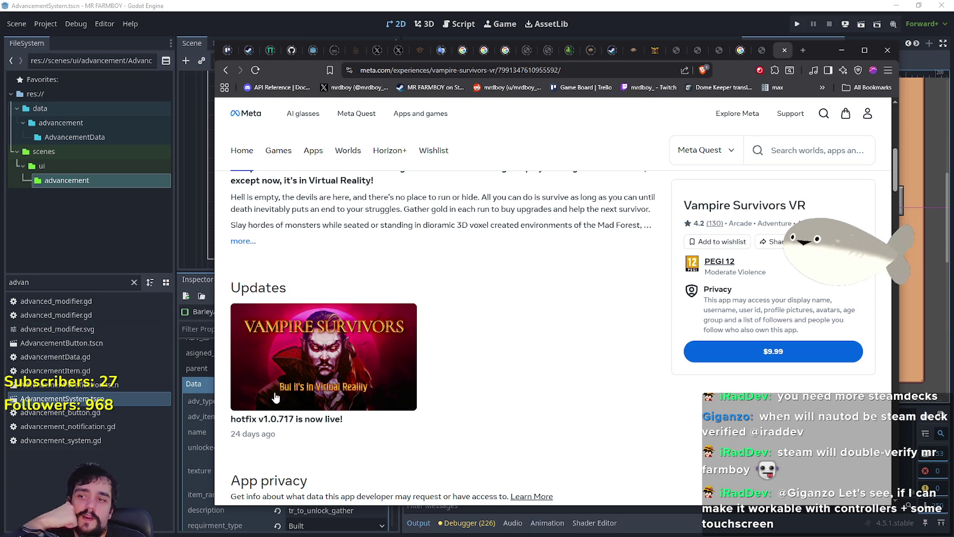
scroll(543, 415, "down", 5)
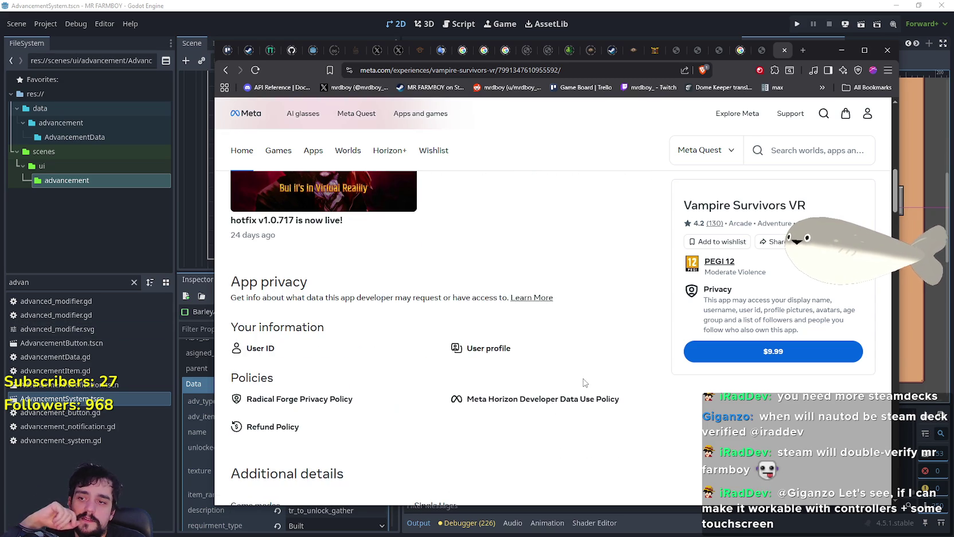
scroll(583, 376, "up", 5)
scroll(582, 373, "up", 5)
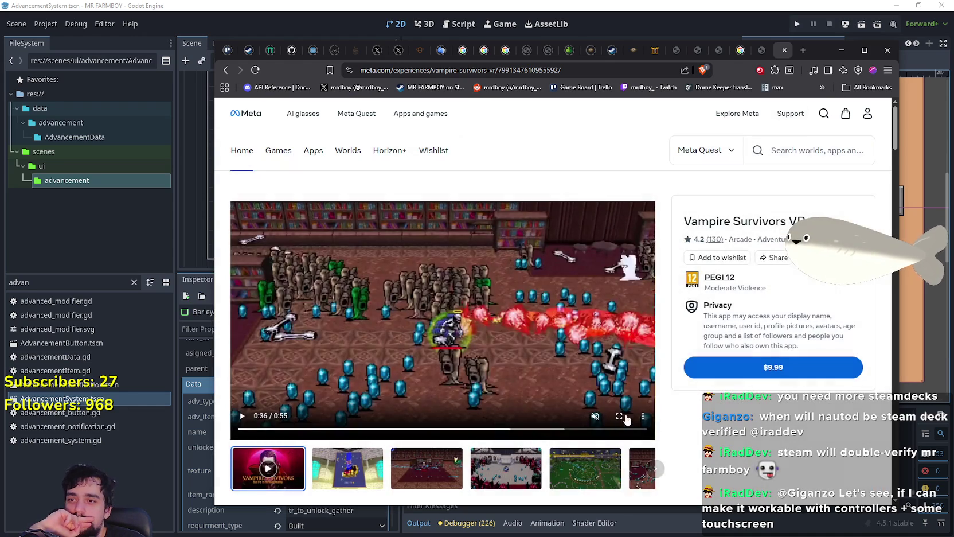
scroll(494, 328, "down", 2)
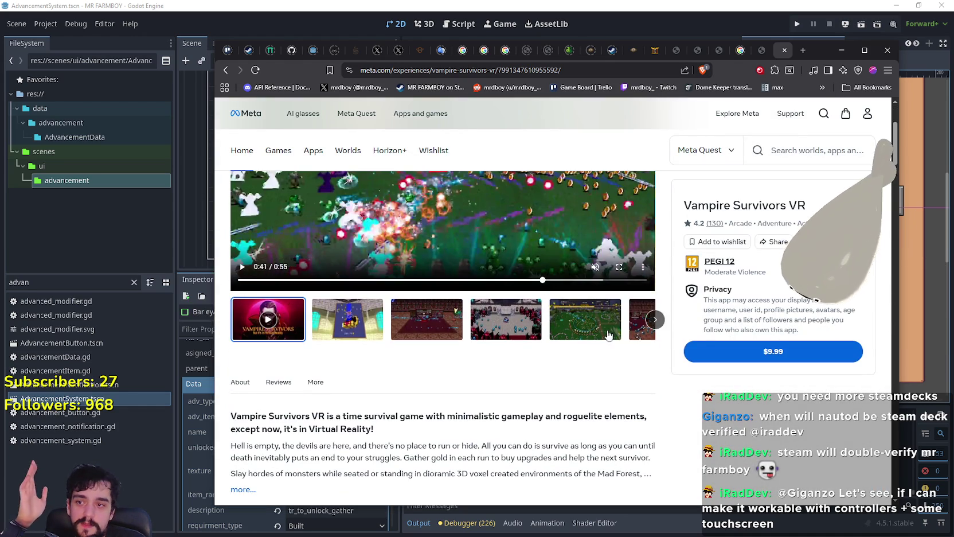
scroll(572, 327, "up", 2)
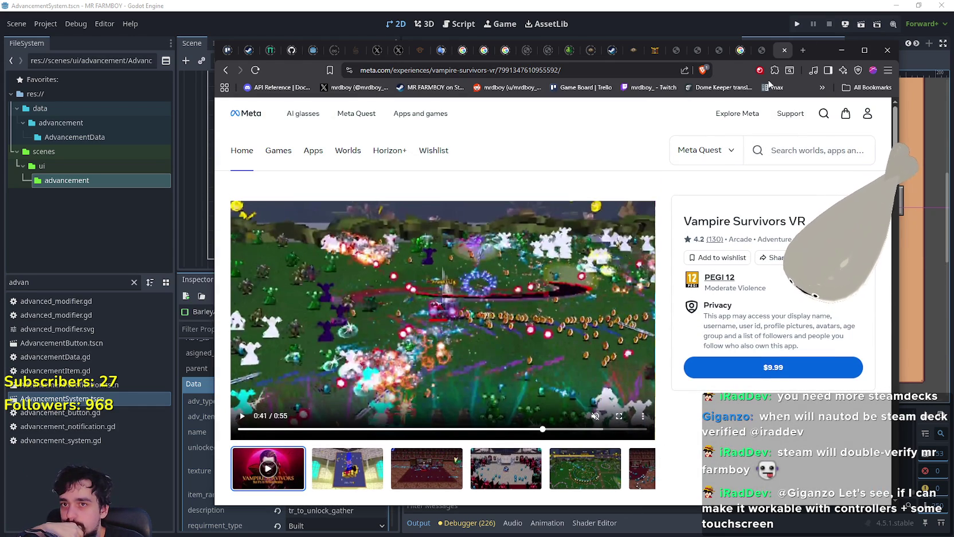
Set BarleyAdvButton's adv_item from Rye to Barley and save the AdvancementSystem scene
left_click(842, 50)
scroll(586, 332, "up", 2)
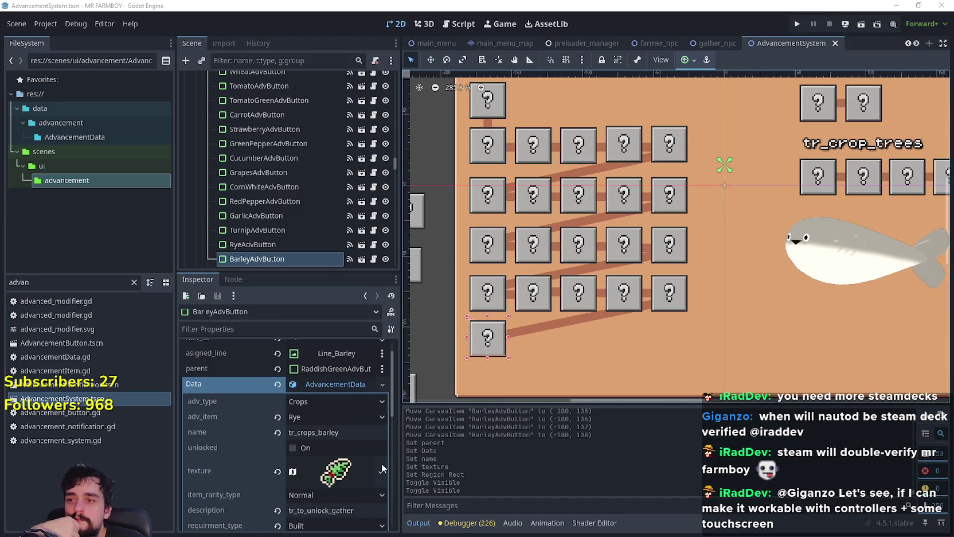
left_click(335, 417)
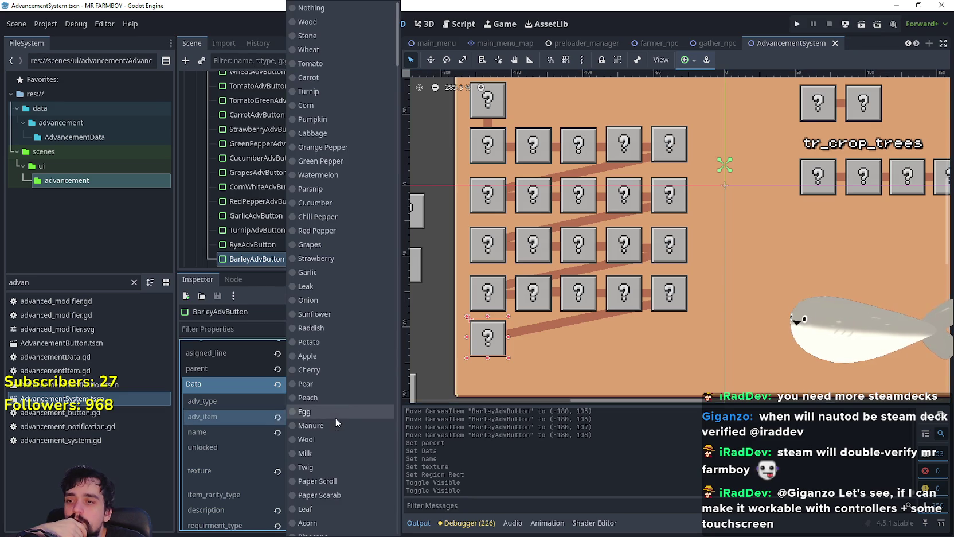
left_click_drag(398, 34, 407, 521)
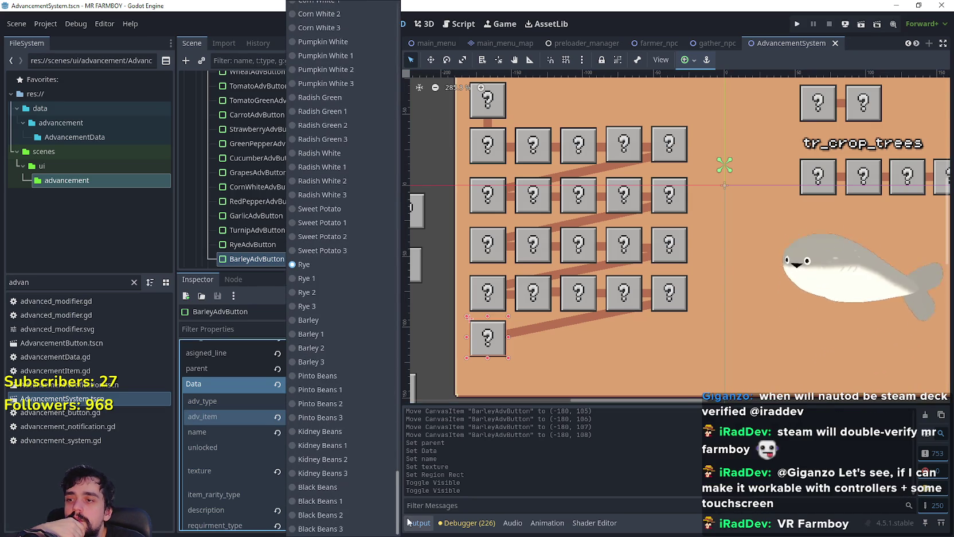
left_click(333, 319)
left_click(352, 434)
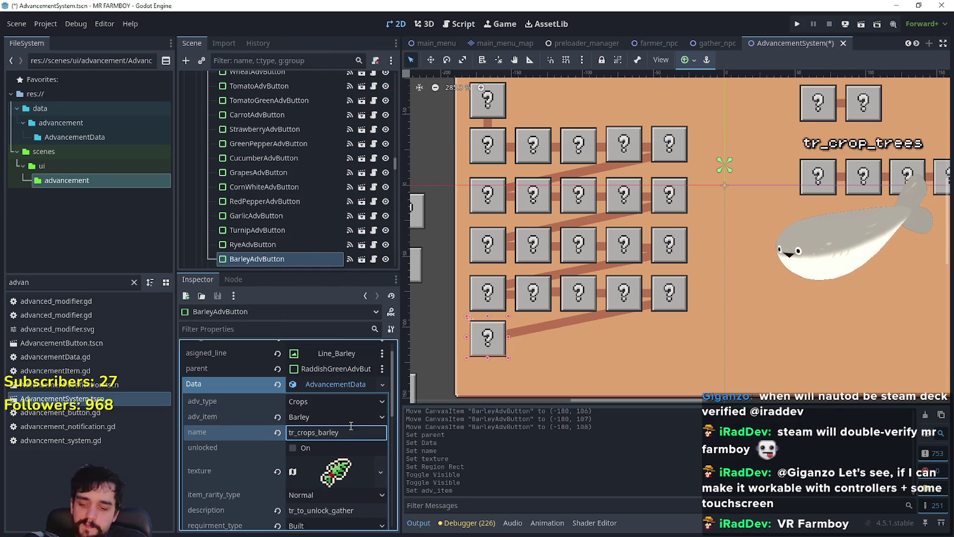
key("ctrl+s")
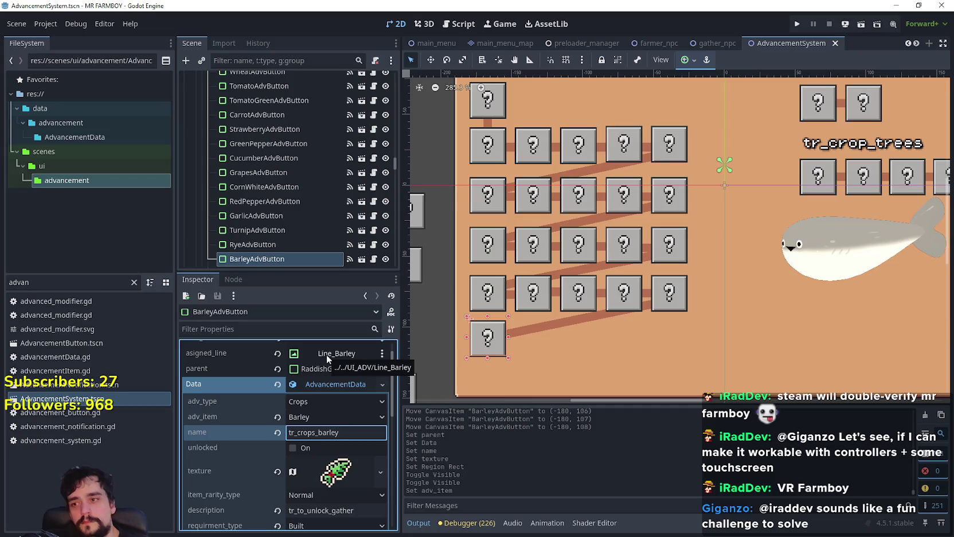
Select PotatoAdvButton in the Scene tree and duplicate it as PotatoAdvButton2
scroll(539, 333, "down", 4)
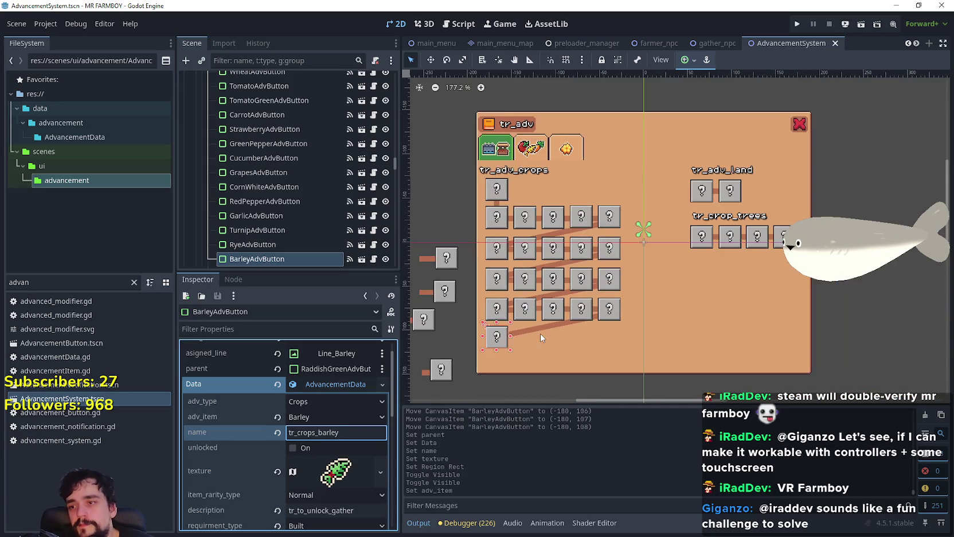
scroll(585, 310, "up", 2)
scroll(585, 310, "down", 1)
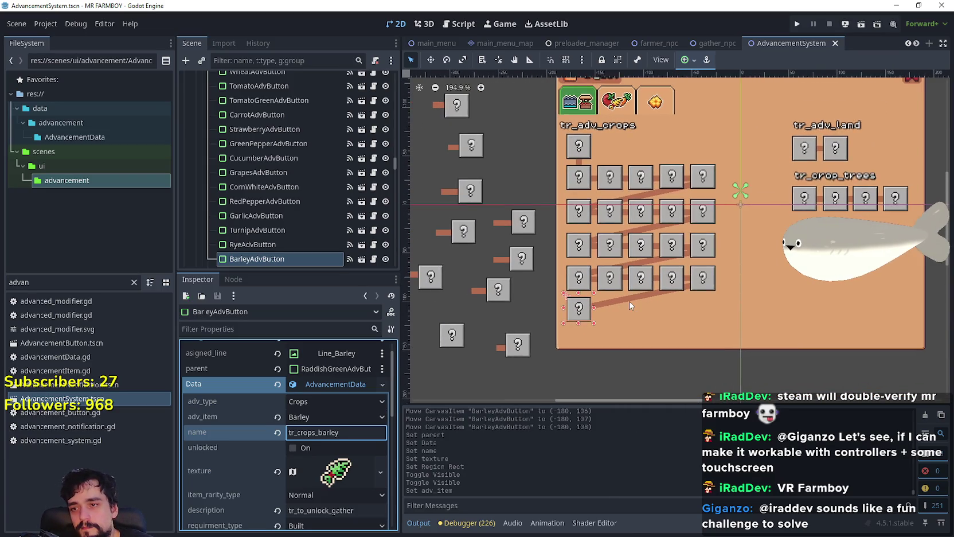
scroll(288, 222, "down", 2)
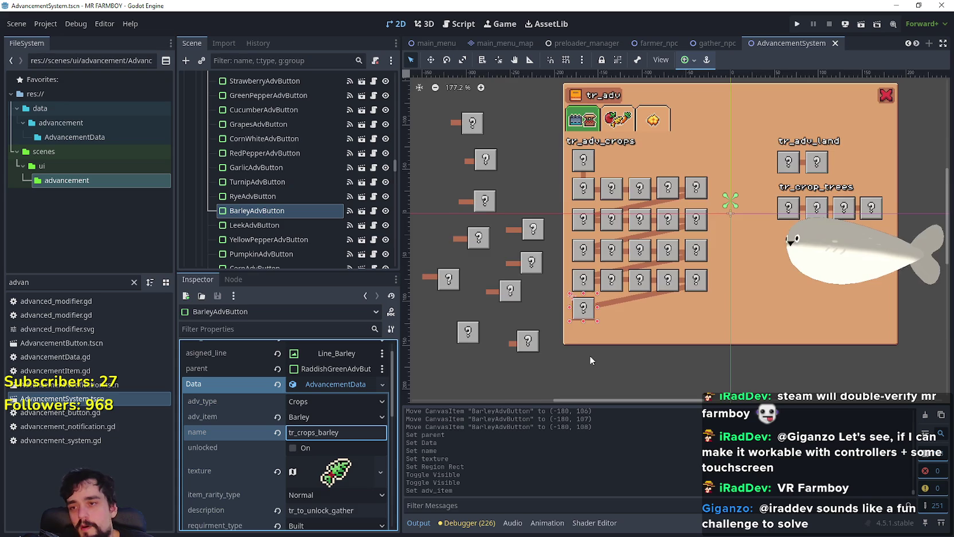
scroll(590, 355, "up", 4)
scroll(289, 242, "down", 4)
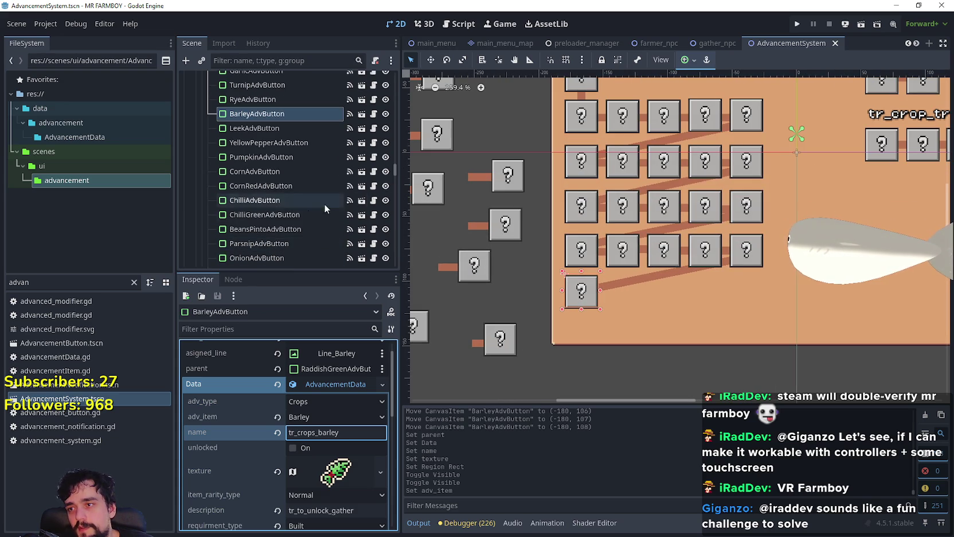
scroll(321, 234, "down", 1)
scroll(315, 244, "down", 5)
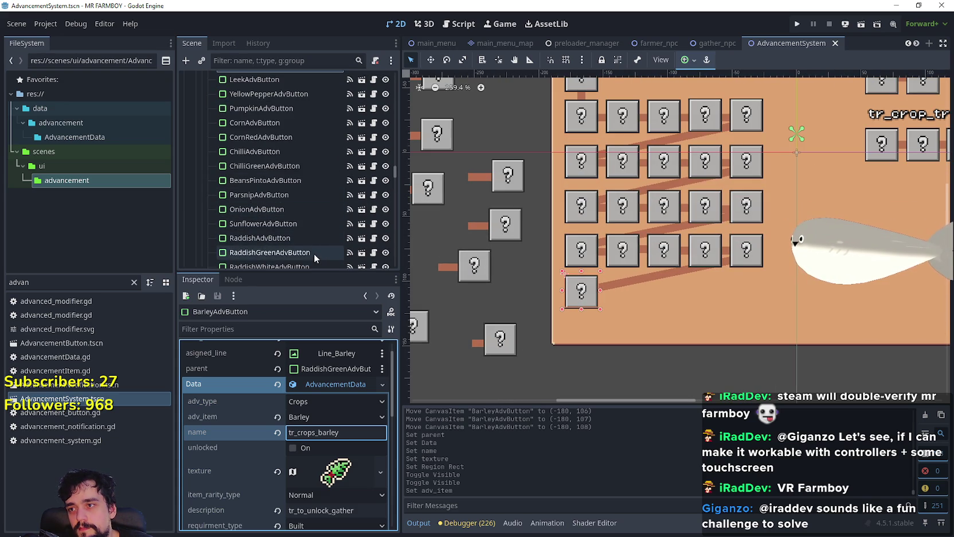
left_click(291, 175)
scroll(572, 309, "down", 2)
scroll(514, 298, "up", 2)
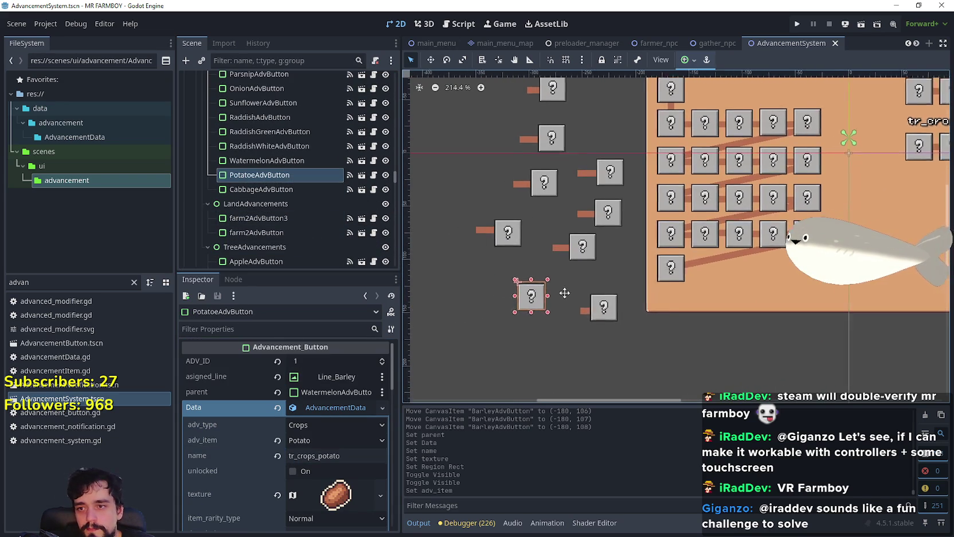
key("ctrl+d")
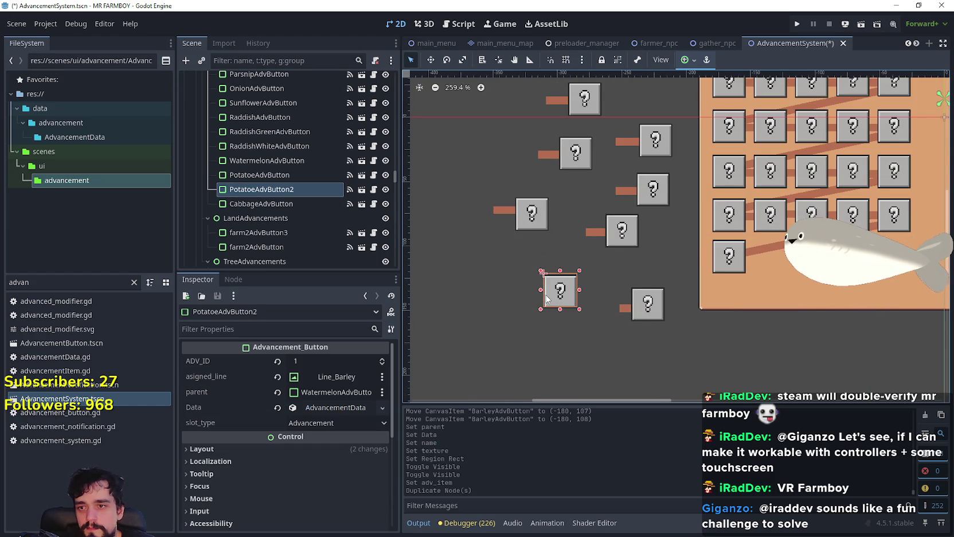
Rename the duplicated node to PotatoeSweetAdvButton
scroll(544, 294, "up", 2)
left_click(312, 188)
left_click(305, 191)
left_click(341, 193)
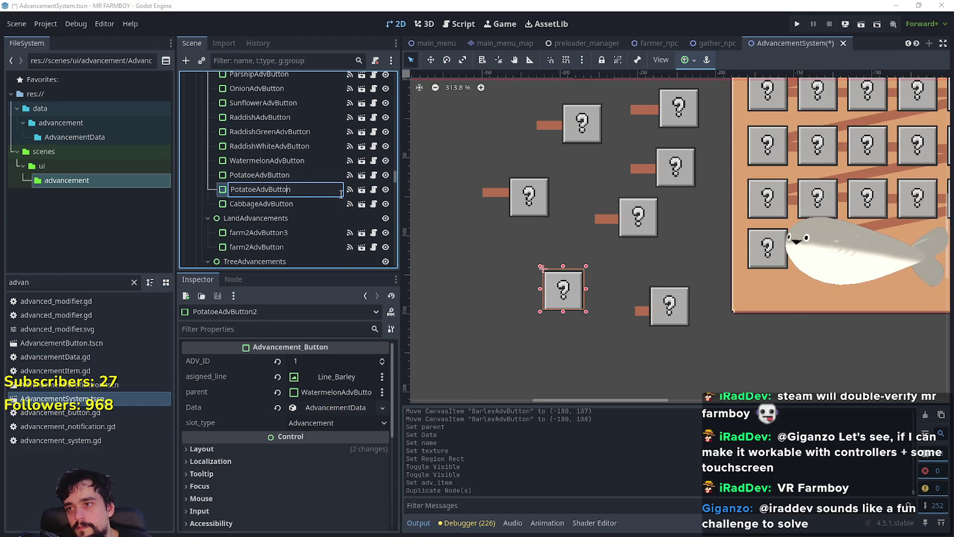
type("Sweet")
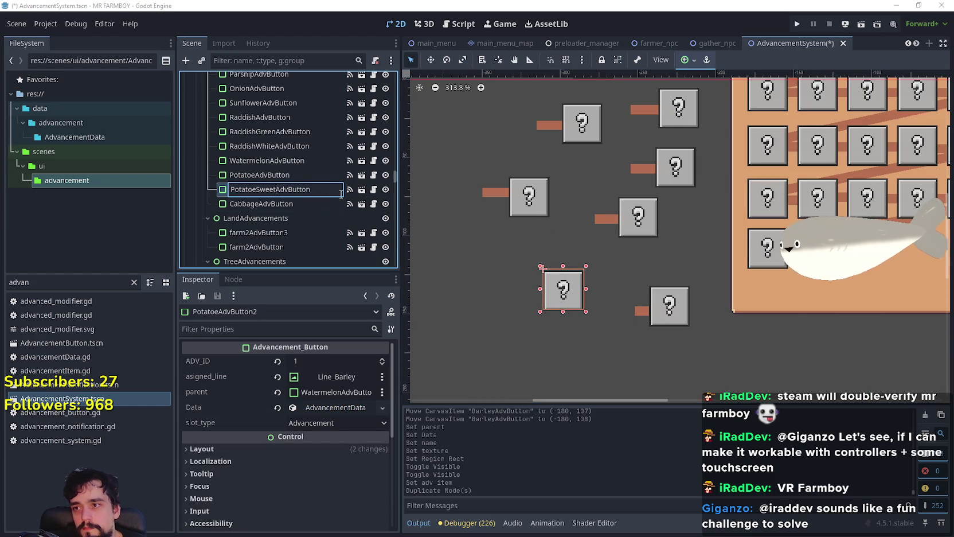
key("Return")
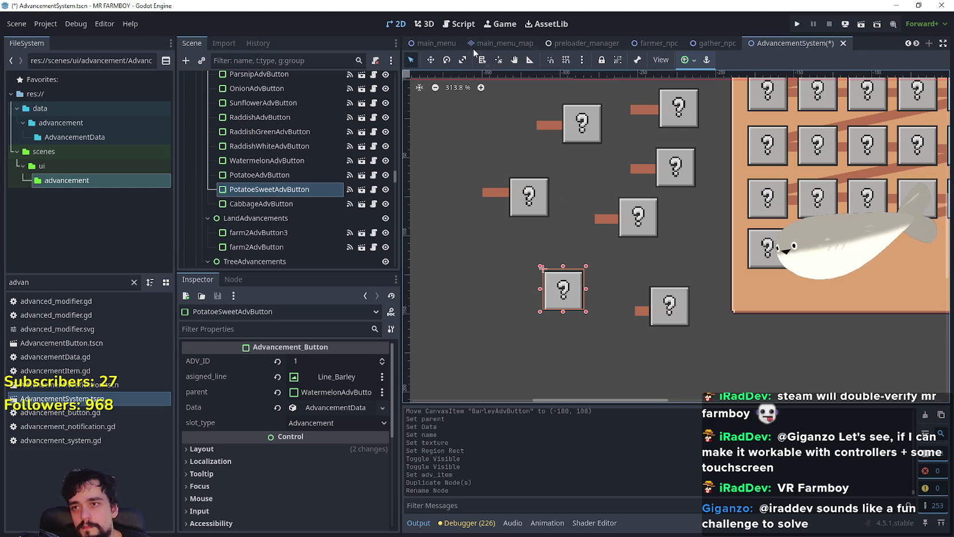
Drag PotatoeSweetAdvButton into the bottom row of the crops grid at (-148, 108)
left_click(435, 60)
mouse_move(572, 288)
left_mouse_down()
mouse_move(644, 266)
mouse_move(873, 267)
left_mouse_up()
left_click_drag(810, 230, 799, 235)
scroll(809, 230, "up", 8)
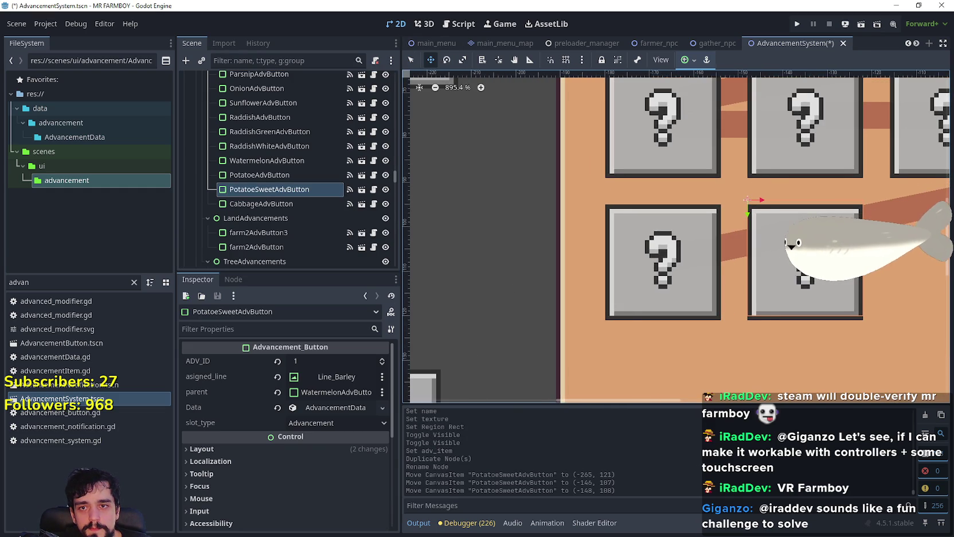
scroll(814, 253, "down", 2)
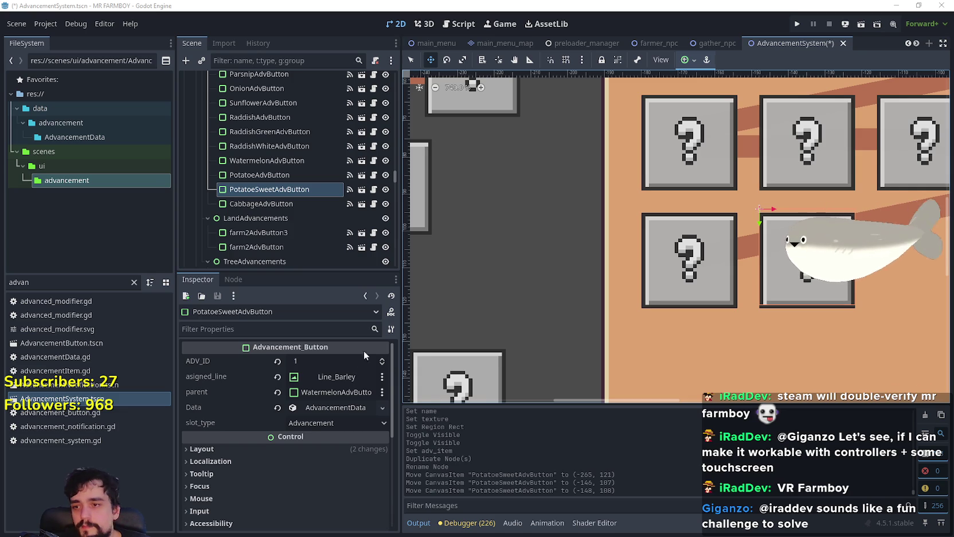
scroll(497, 295, "down", 2)
scroll(545, 341, "down", 1)
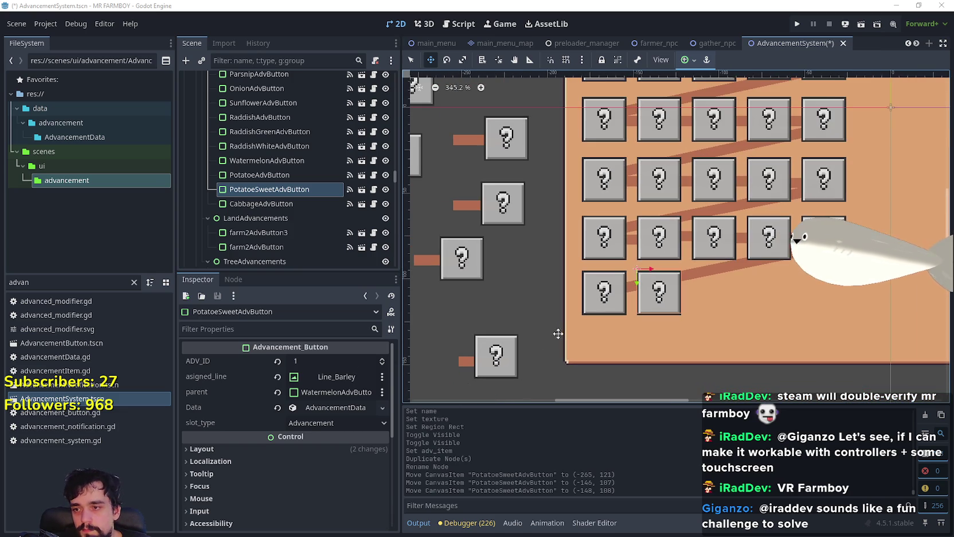
scroll(488, 309, "down", 1)
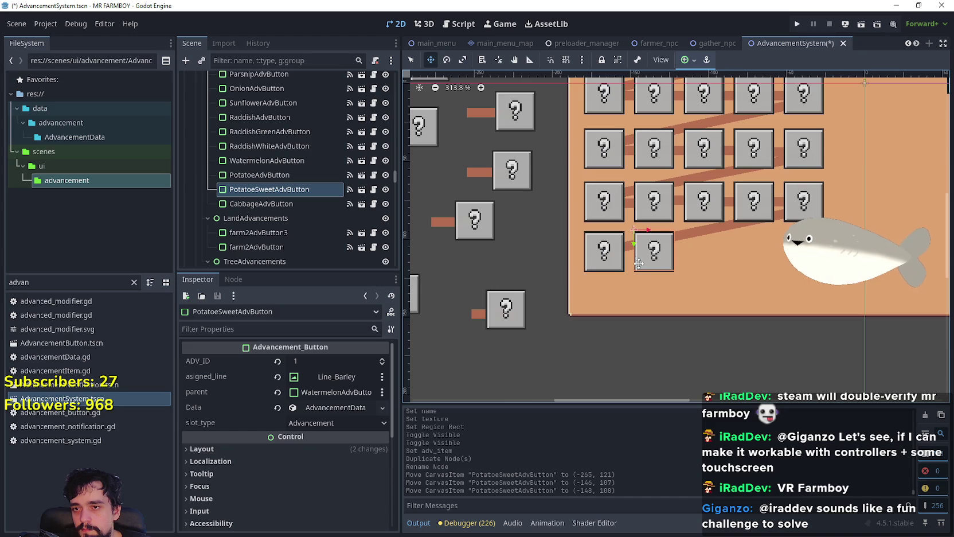
scroll(636, 261, "up", 1)
scroll(616, 253, "down", 2)
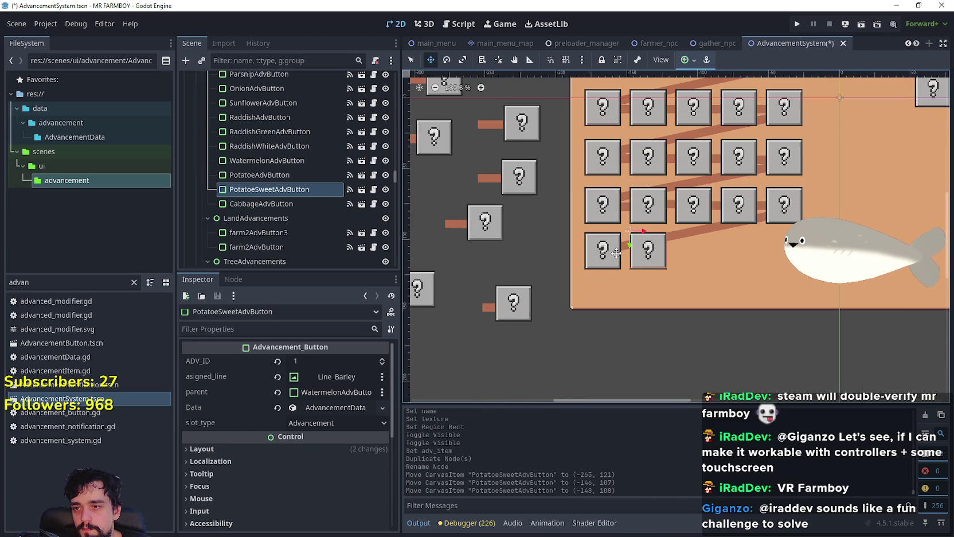
scroll(613, 252, "up", 2)
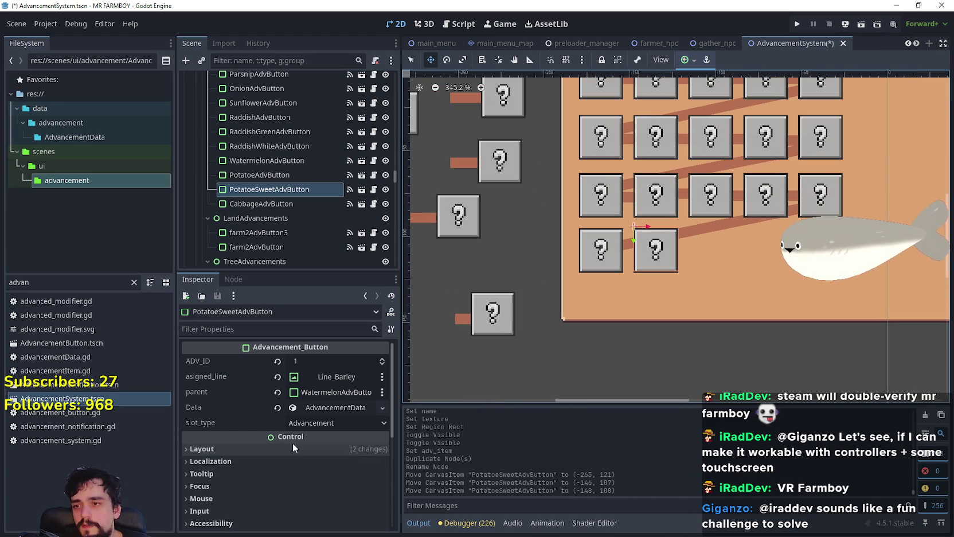
Revert the button's asigned_line, then duplicate Line_Cabbage and rename the copy Line_Potato_Sweet
left_click(278, 376)
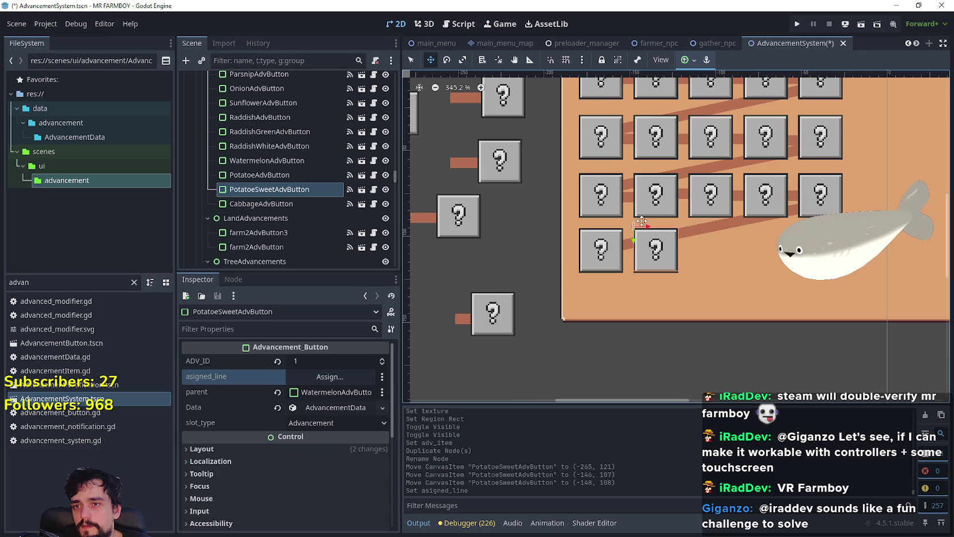
left_click(411, 60)
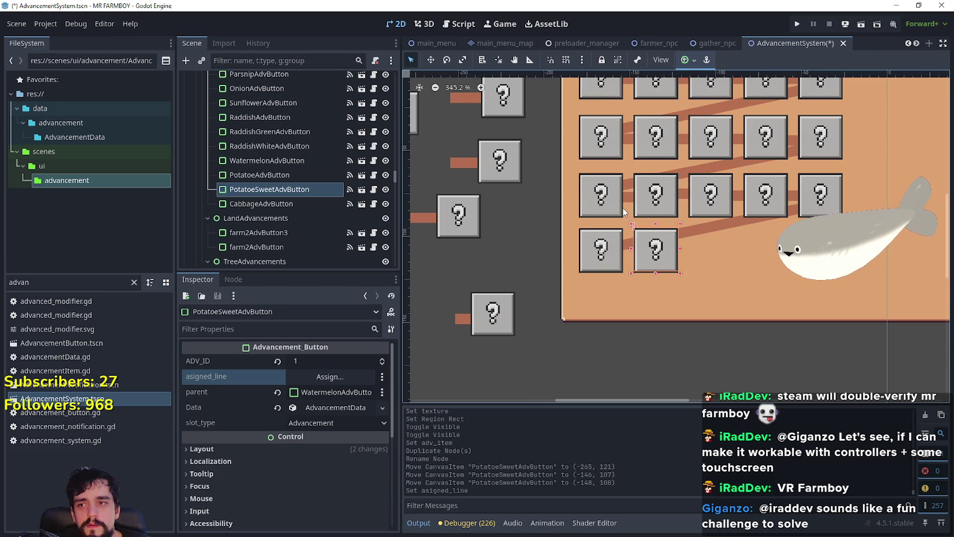
scroll(574, 230, "right", 2)
scroll(516, 287, "up", 1)
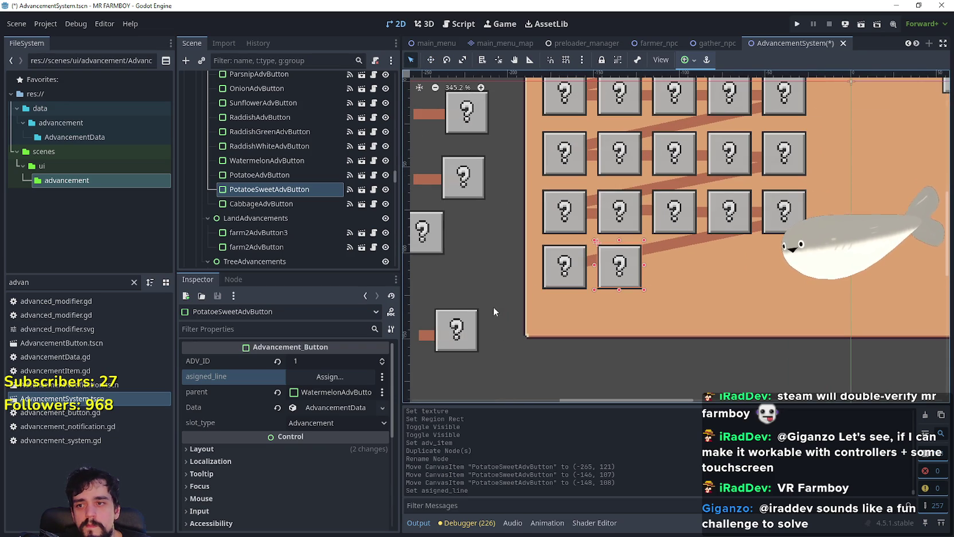
left_click(425, 337)
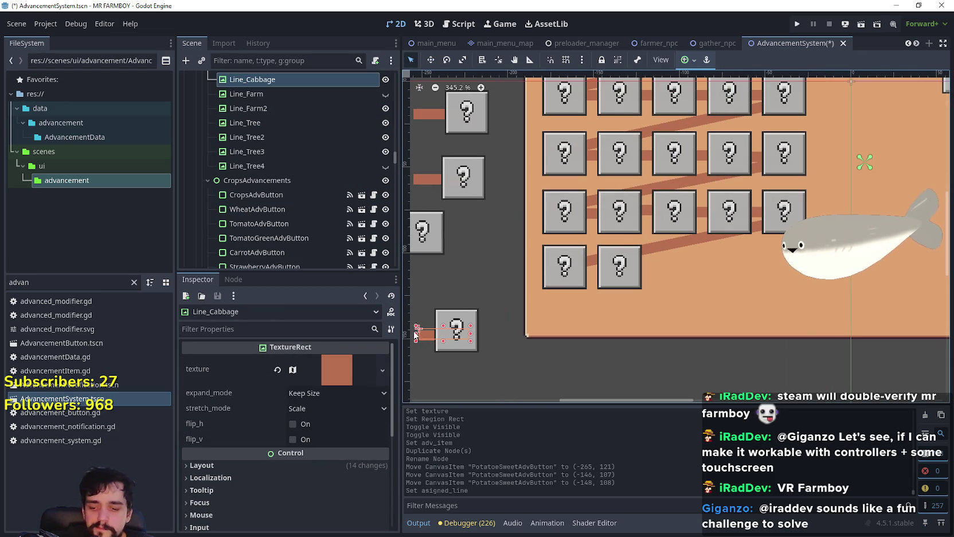
key("ctrl+d")
double_click(280, 95)
left_click_drag(248, 94, 315, 99)
type("Sw")
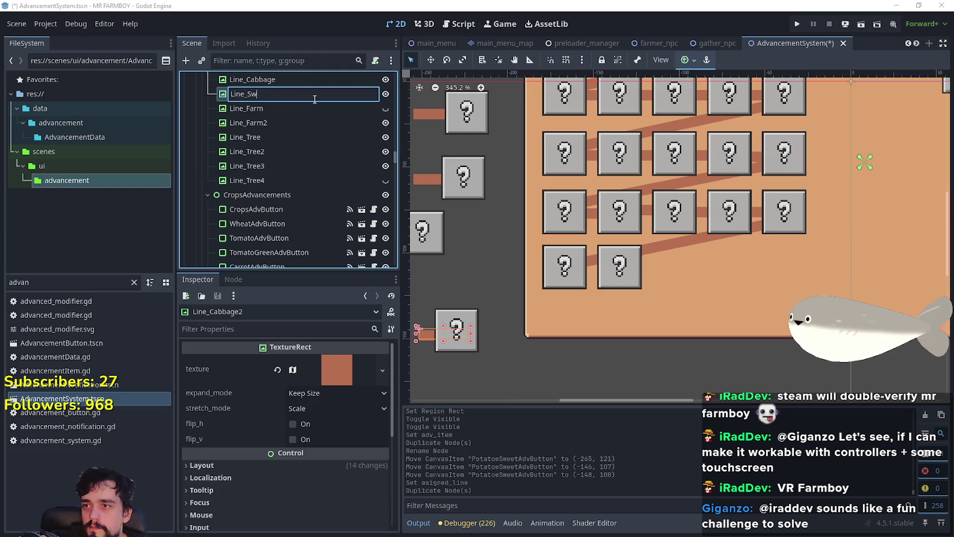
type("Potato_S")
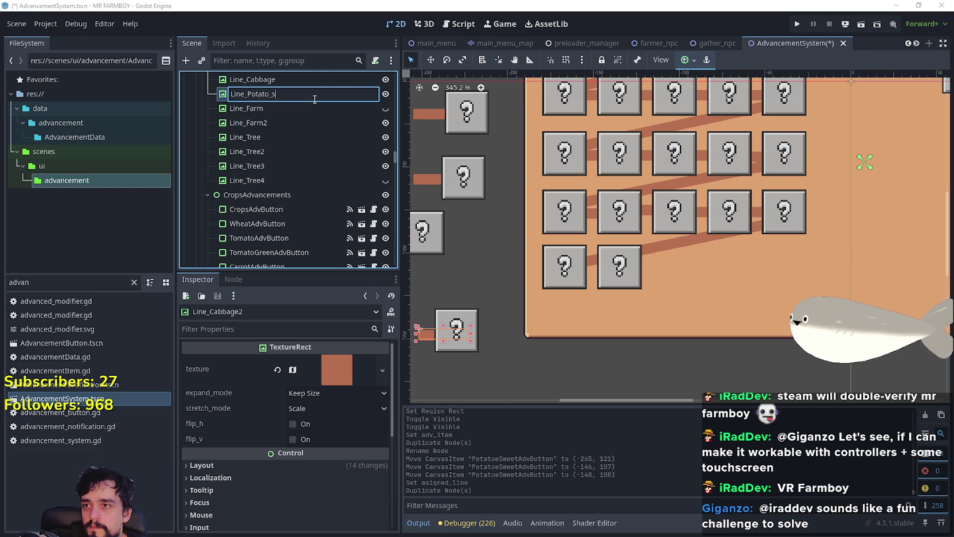
type("weet")
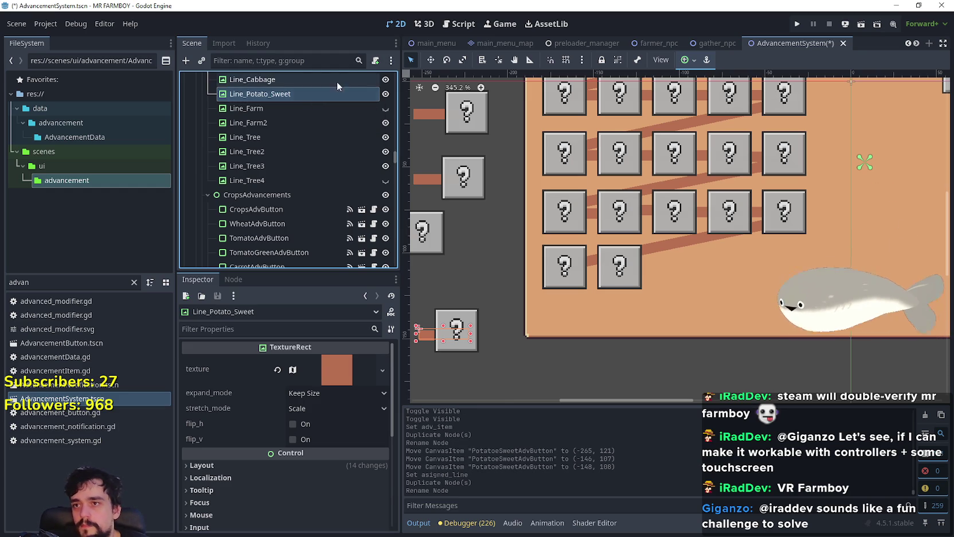
Position Line_Potato_Sweet between the bottom-row buttons at (-150, 81)
left_click(431, 59)
mouse_move(425, 333)
left_mouse_down()
mouse_move(585, 287)
mouse_move(580, 262)
left_mouse_up()
scroll(587, 269, "up", 5)
key("Down")
key("Down")
key("Down")
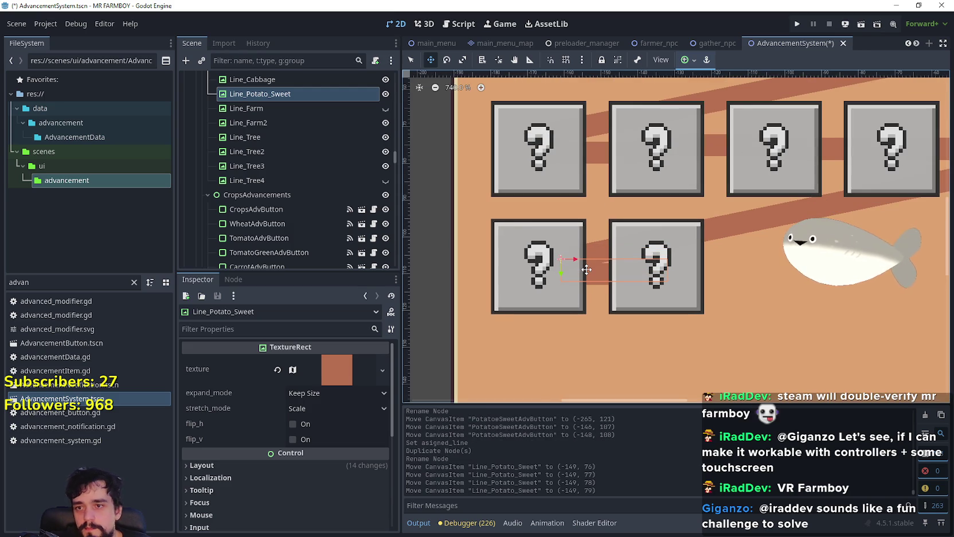
scroll(607, 261, "down", 3)
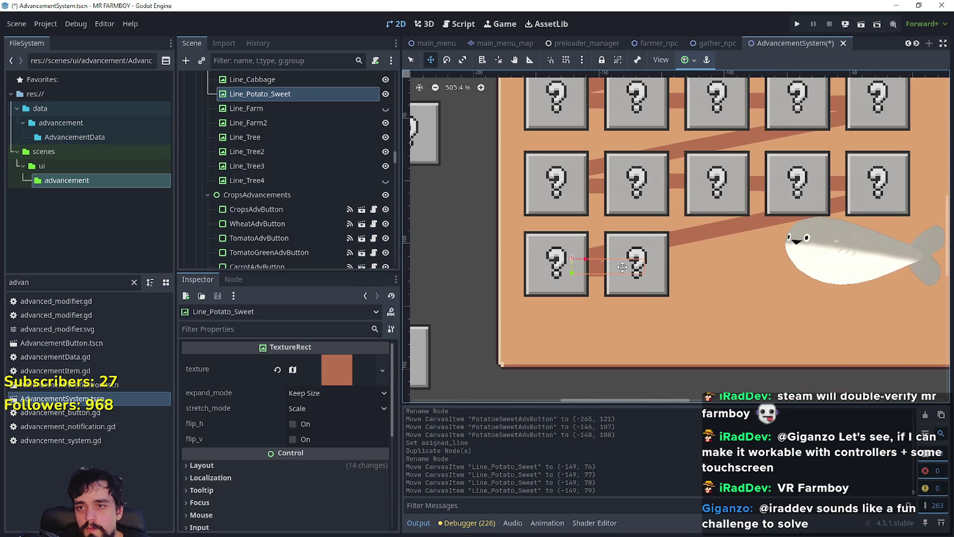
key("Left")
key("Down")
key("Down")
scroll(623, 267, "up", 2)
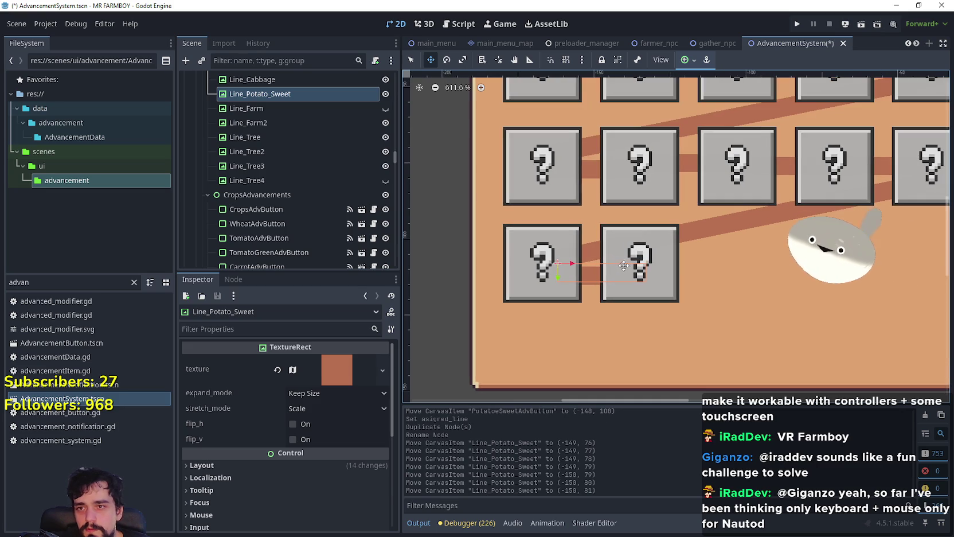
Nudge BarleyAdvButton and PotatoeSweetAdvButton down so both sit at y 111
left_click(412, 59)
left_click(534, 250)
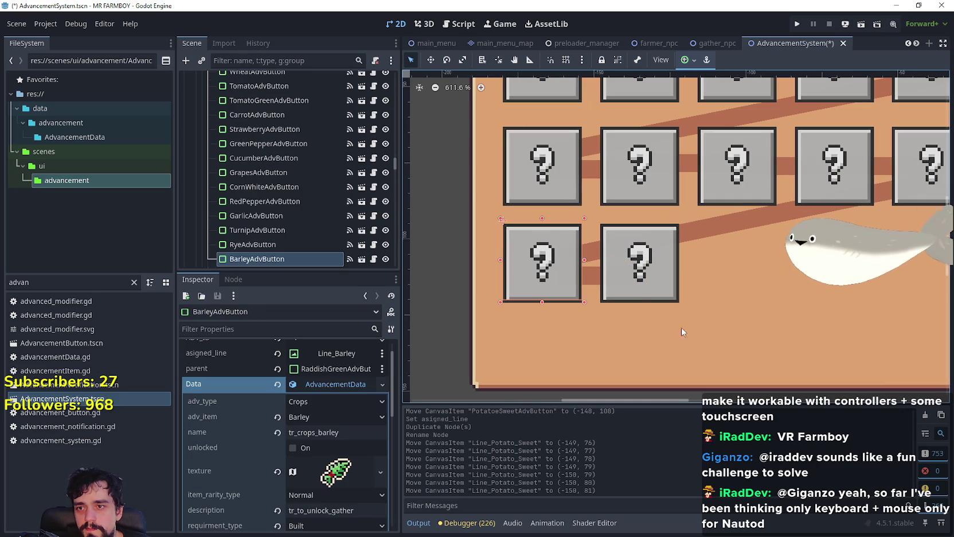
key("Down")
key("Down")
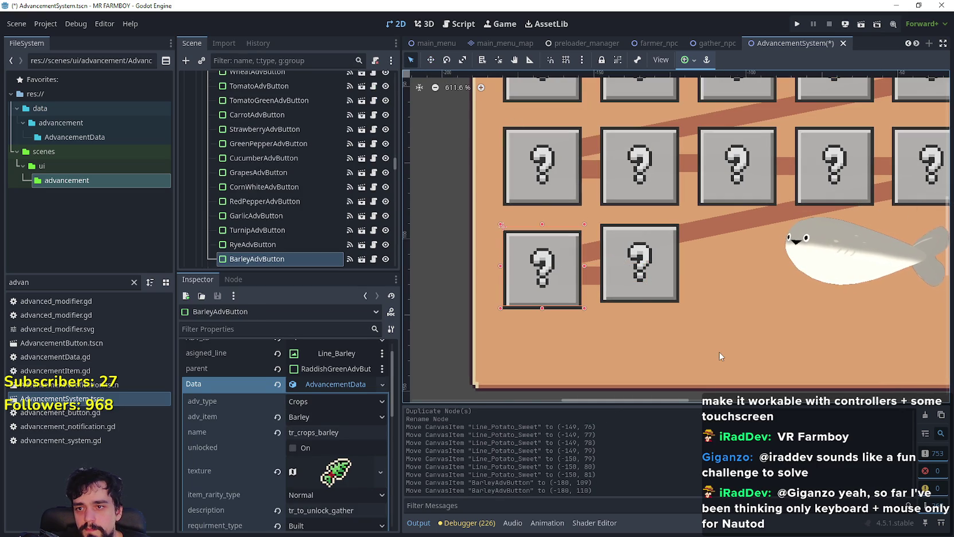
key("Down")
scroll(775, 365, "up", 5)
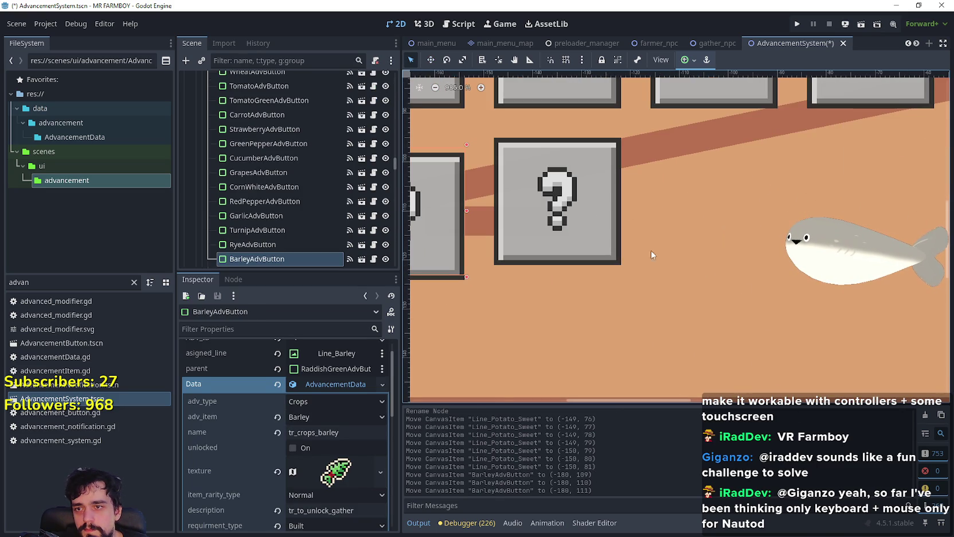
left_click(590, 220)
key("Down")
key("Down")
key("Down")
scroll(593, 225, "down", 10)
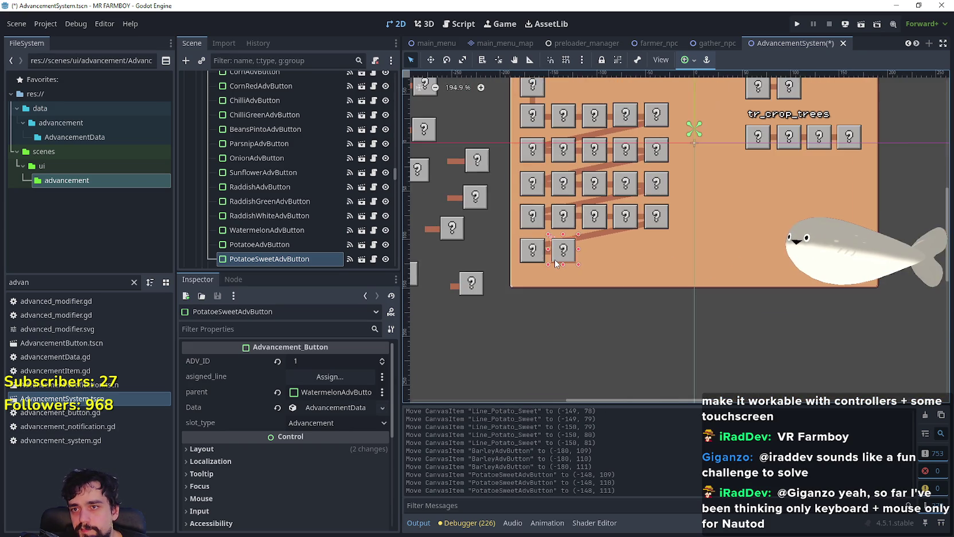
Set PotatoeSweetAdvButton's parent to BarleyAdvButton
scroll(454, 194, "up", 4)
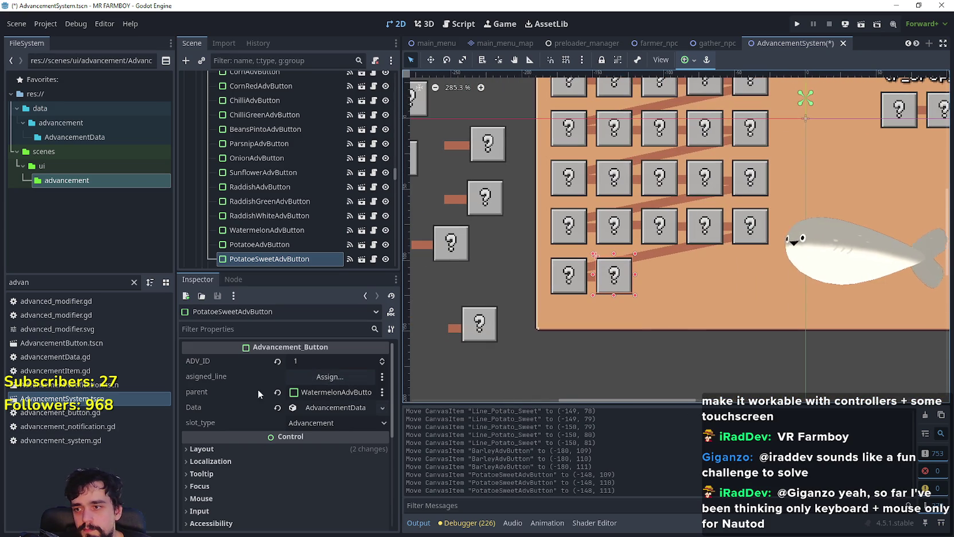
left_click(277, 392)
left_click(321, 391)
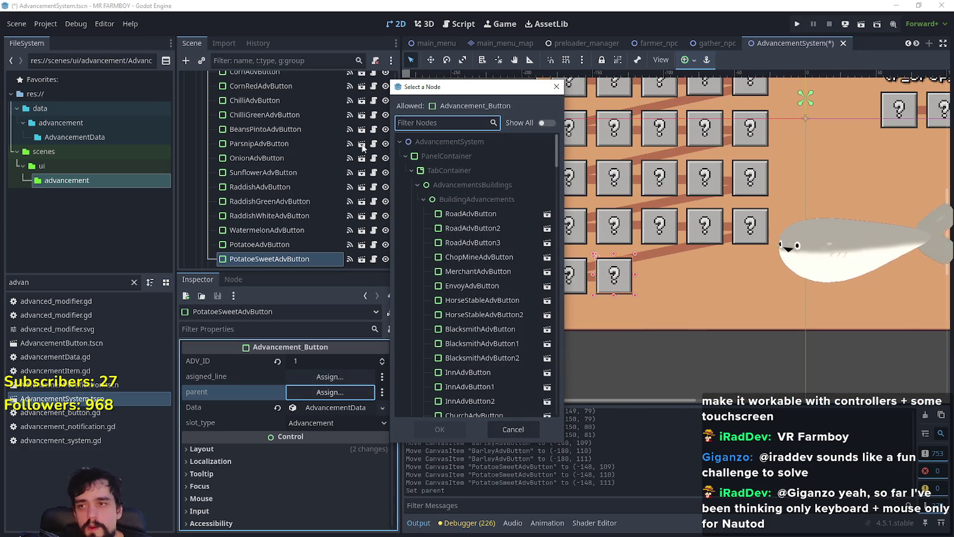
type("barl")
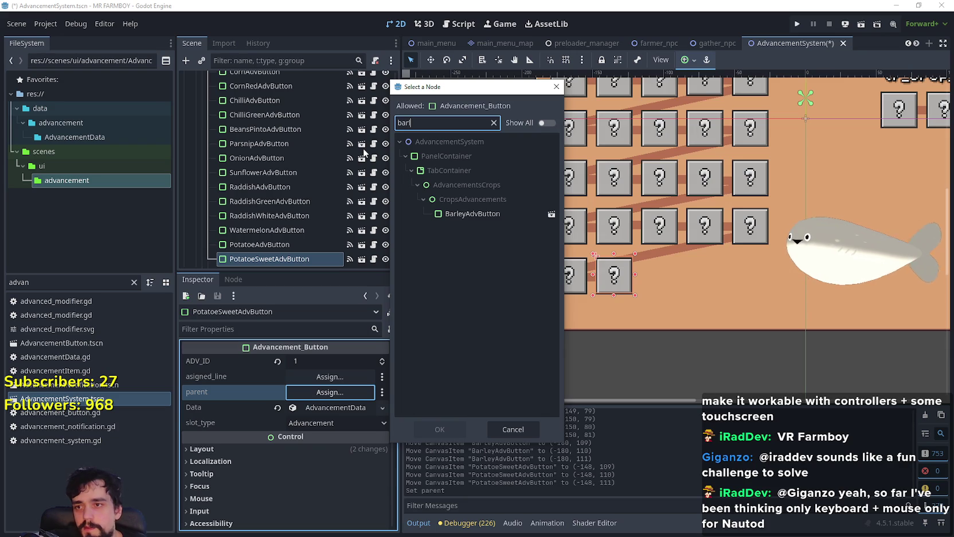
double_click(442, 213)
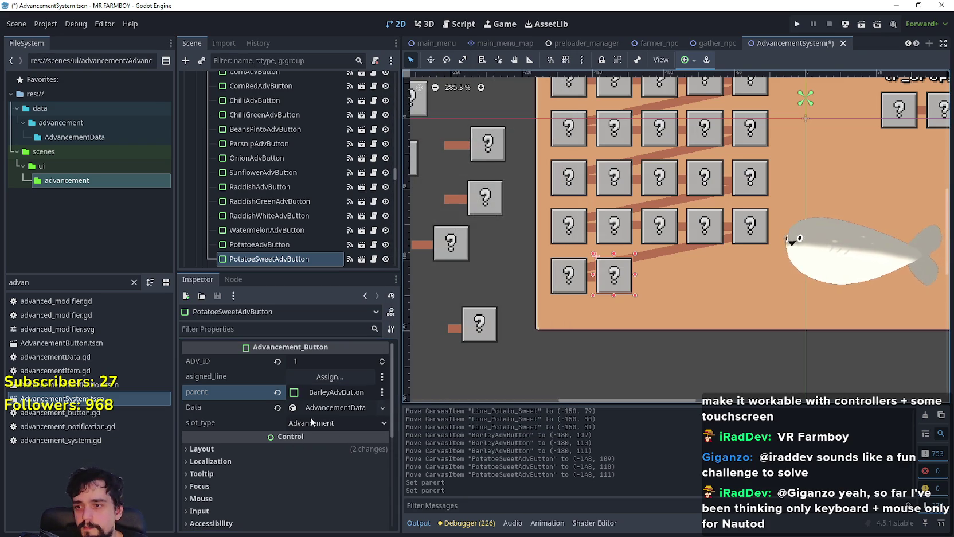
Make the button's AdvancementData unique and rename it tr_crops_potato_sweet
left_click(325, 408)
right_click(325, 408)
left_click(359, 468)
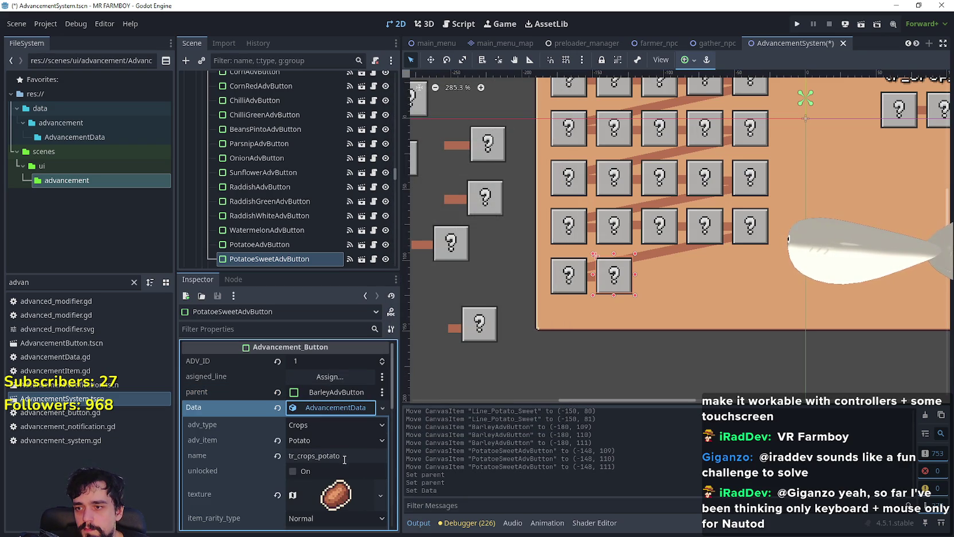
left_click(344, 456)
type("_sweet")
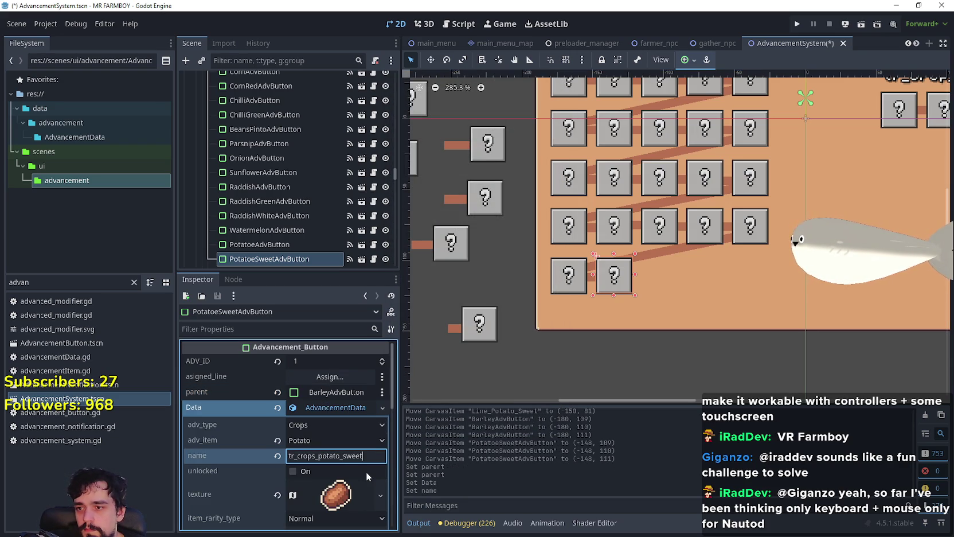
Set adv_item to Sweet Potato and expand the texture's atlas settings
left_click(338, 445)
scroll(376, 425, "down", 15)
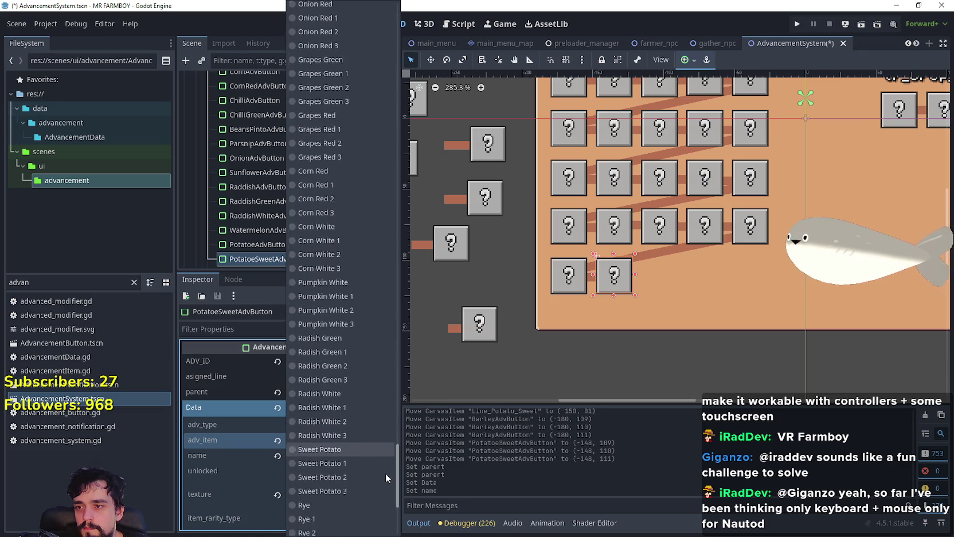
scroll(385, 476, "down", 5)
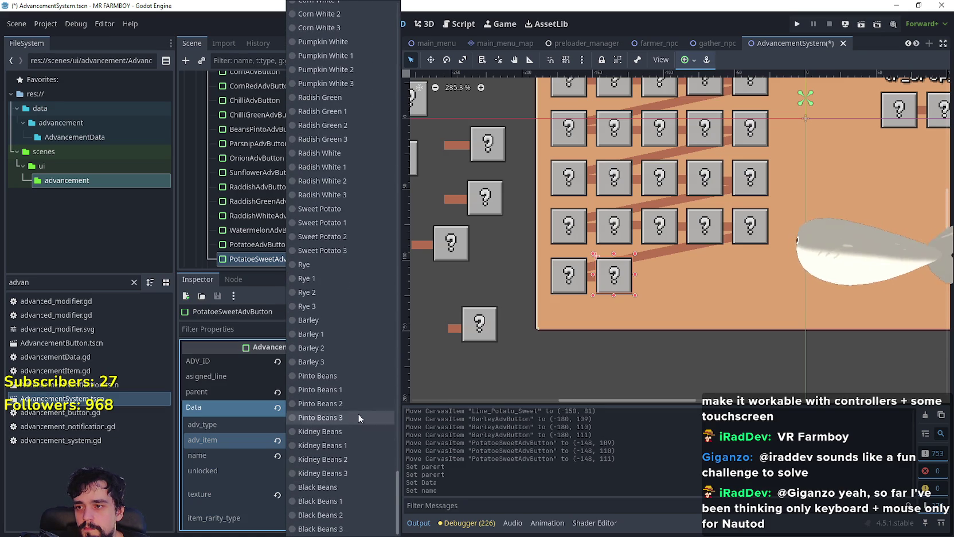
left_click(341, 210)
scroll(330, 476, "down", 2)
left_click(337, 439)
right_click(333, 359)
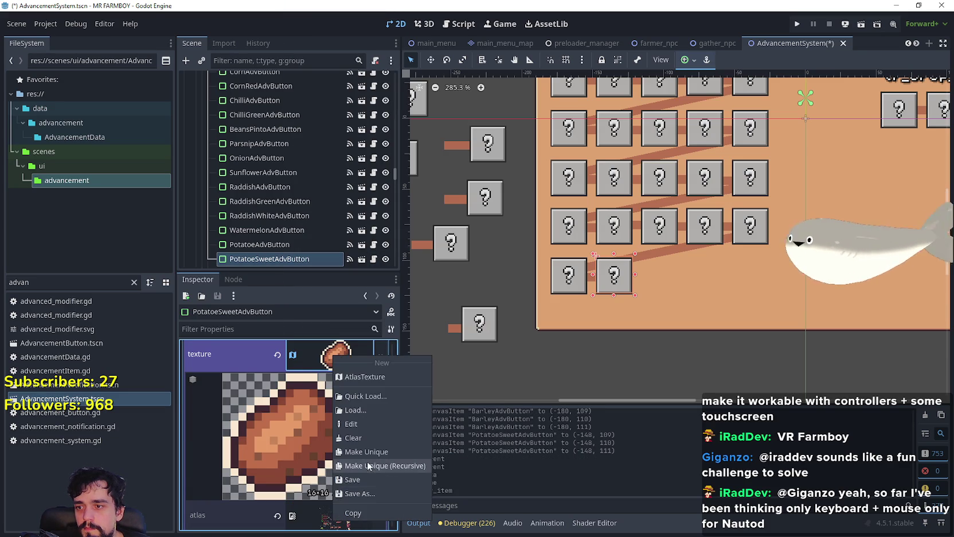
Choose the sweet potato tile (784, 400, 16×16) in the Region Editor and save the scene
scroll(304, 459, "down", 4)
left_click(291, 499)
scroll(470, 360, "down", 5)
scroll(413, 272, "up", 8)
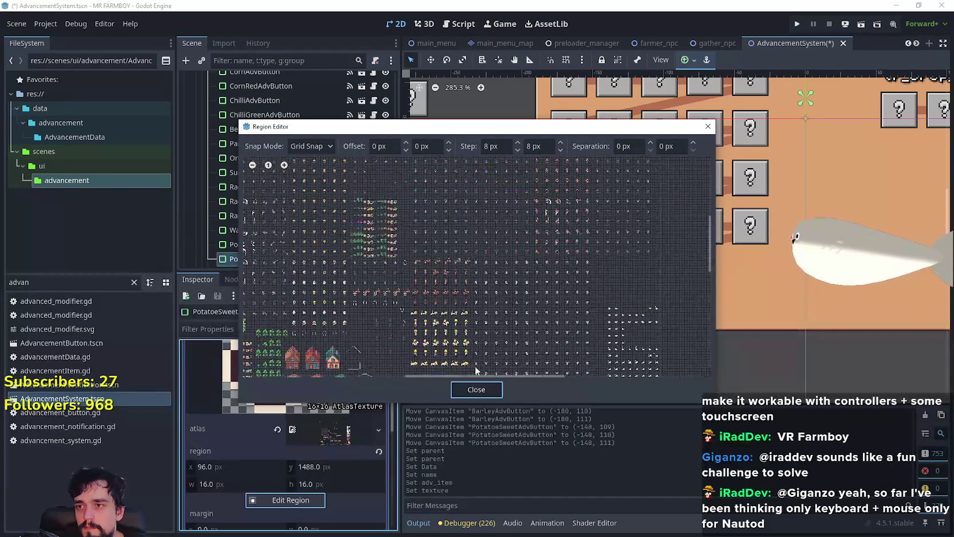
scroll(412, 272, "up", 1)
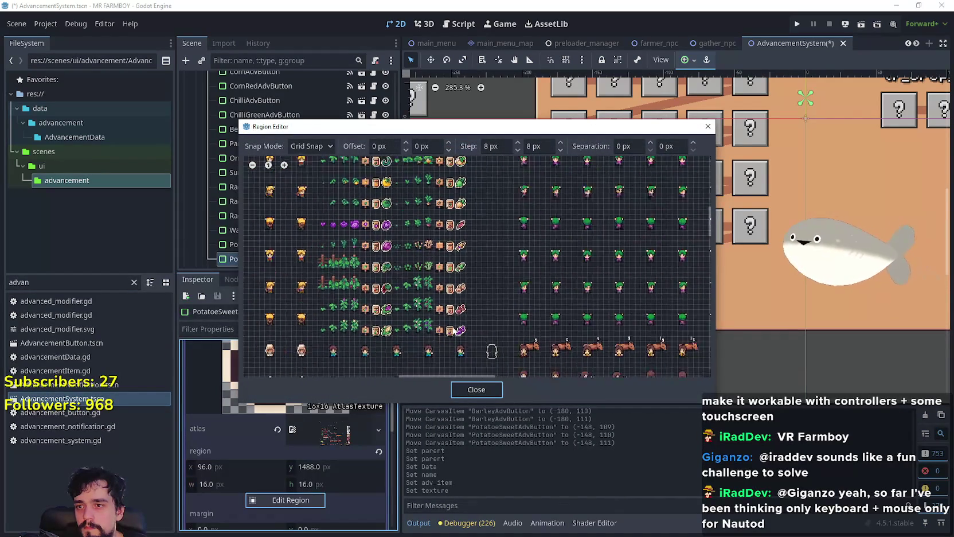
scroll(496, 314, "up", 1)
scroll(496, 313, "up", 3)
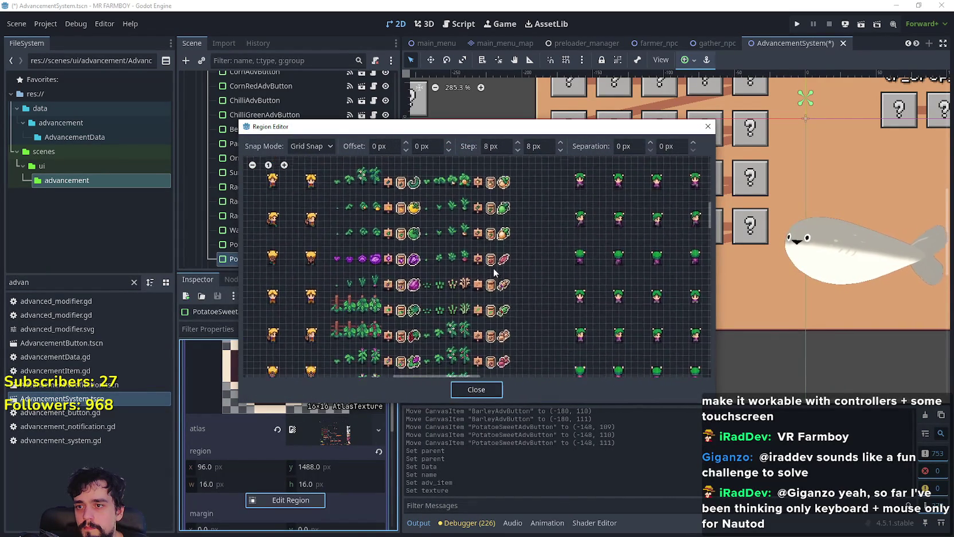
left_click(499, 261)
left_click(490, 391)
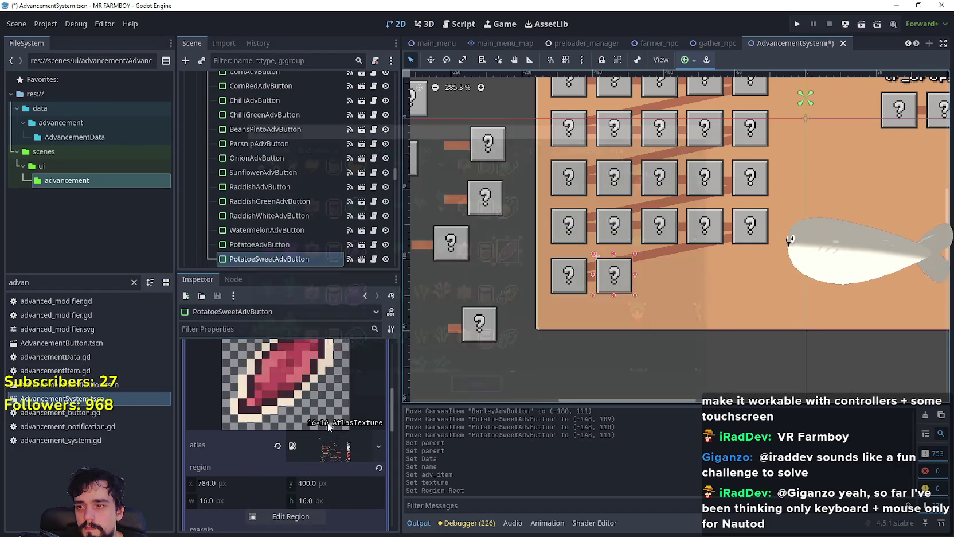
scroll(324, 414, "down", 3)
key("ctrl+s")
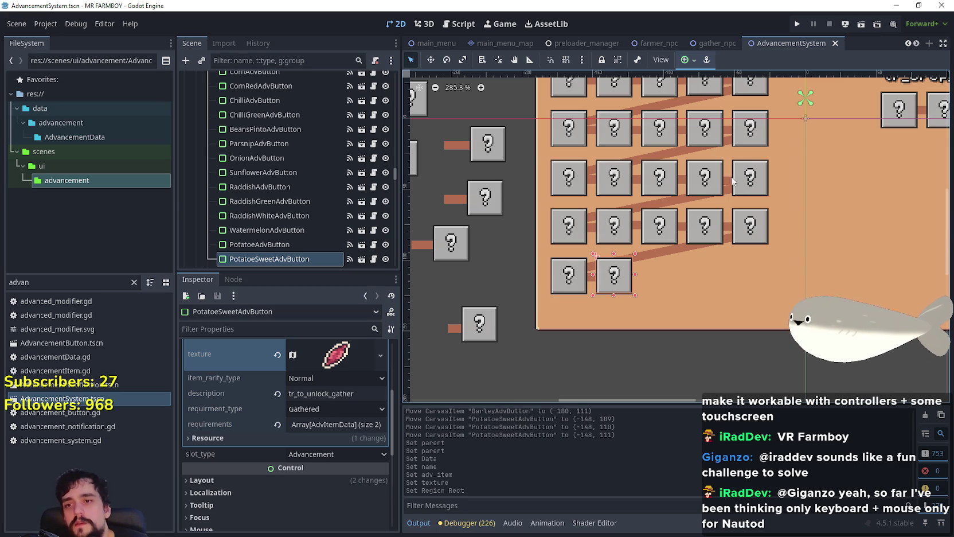
Drag the cabbage button slightly up and right to (-242, 149)
scroll(591, 349, "up", 5)
scroll(591, 349, "up", 2)
scroll(546, 261, "down", 3)
scroll(543, 259, "down", 5)
scroll(588, 265, "up", 3)
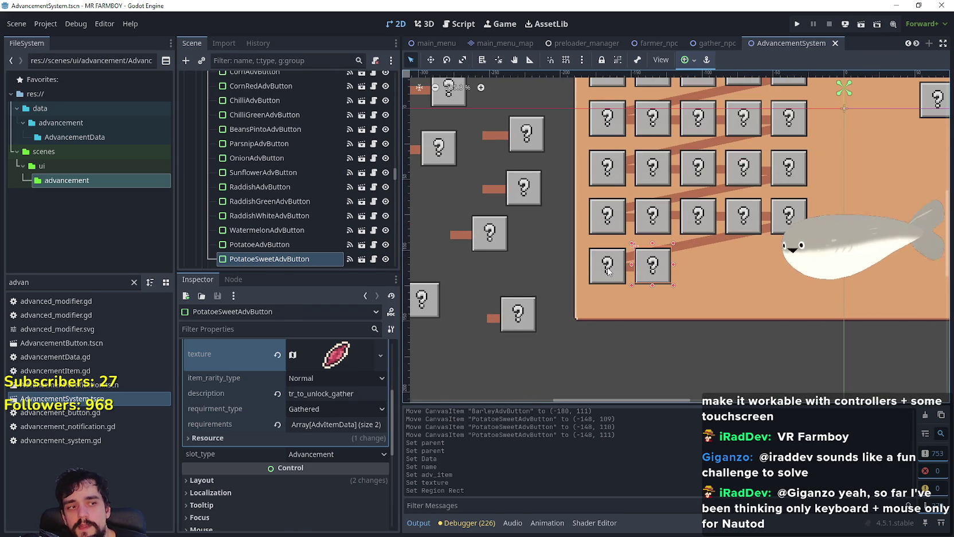
left_click(609, 271)
scroll(608, 326, "up", 2)
left_click(670, 266)
scroll(670, 266, "down", 2)
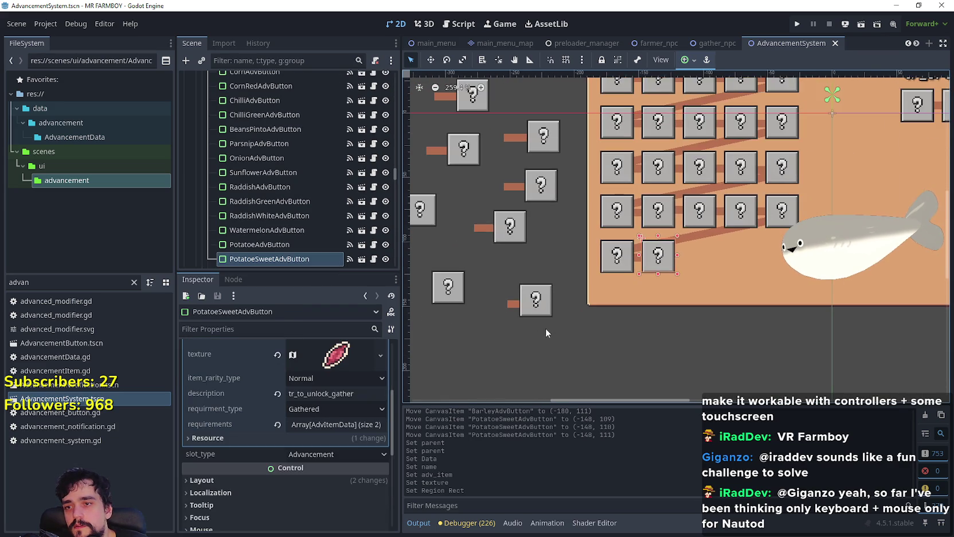
left_click(548, 329)
scroll(547, 325, "down", 2)
left_click(539, 308)
scroll(538, 309, "up", 5)
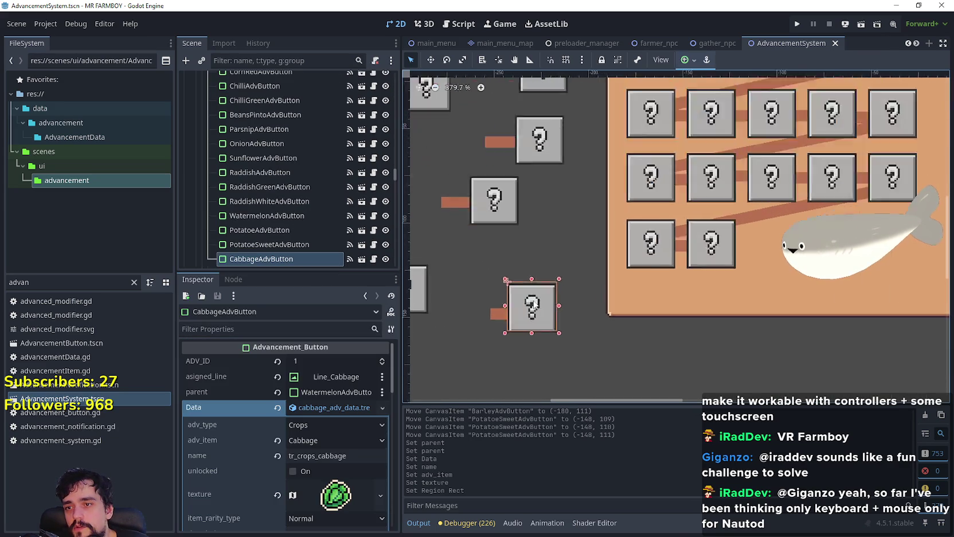
scroll(571, 262, "up", 1)
left_click_drag(561, 272, 579, 269)
scroll(575, 270, "up", 2)
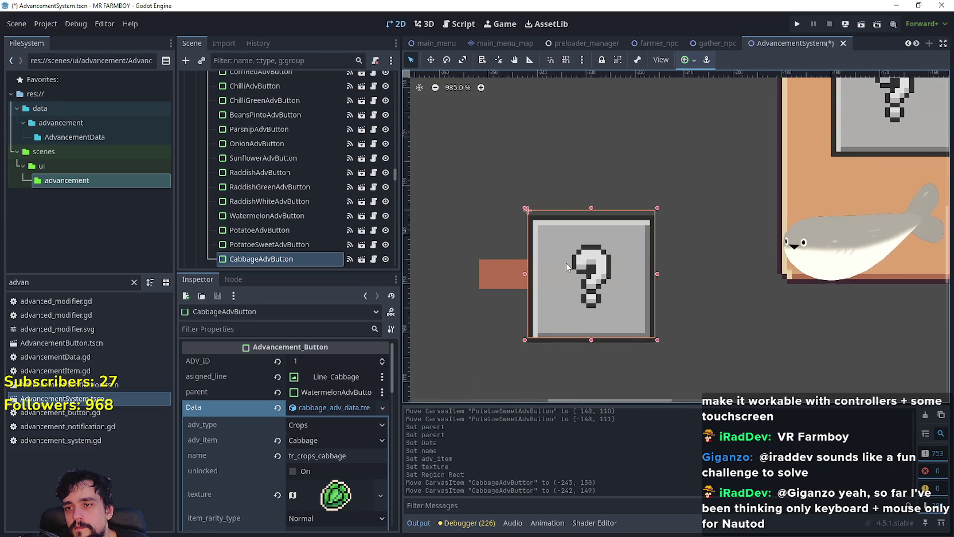
scroll(580, 269, "down", 4)
left_click(643, 300)
Nudge the sweet potato and barley buttons down one unit each to y 112
scroll(643, 301, "down", 3)
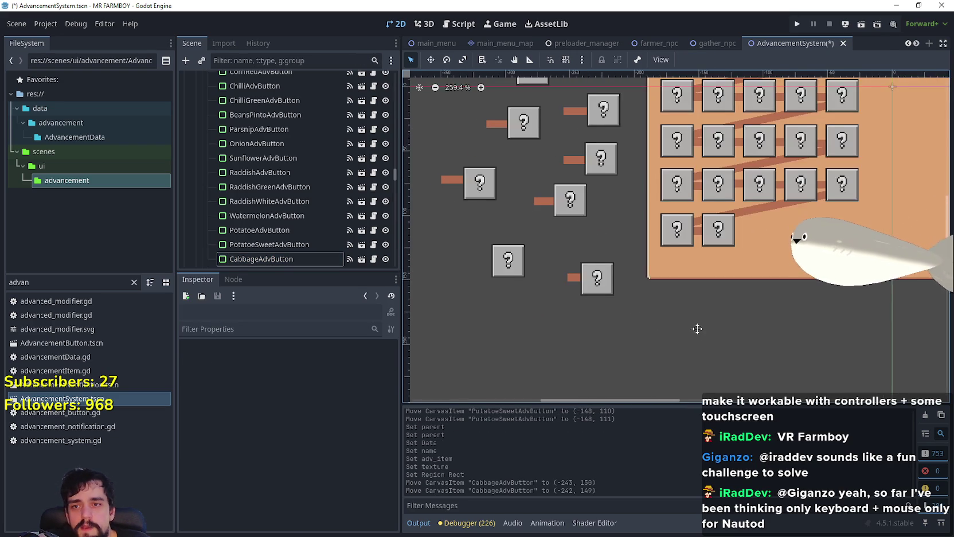
scroll(580, 201, "up", 4)
scroll(548, 196, "up", 3)
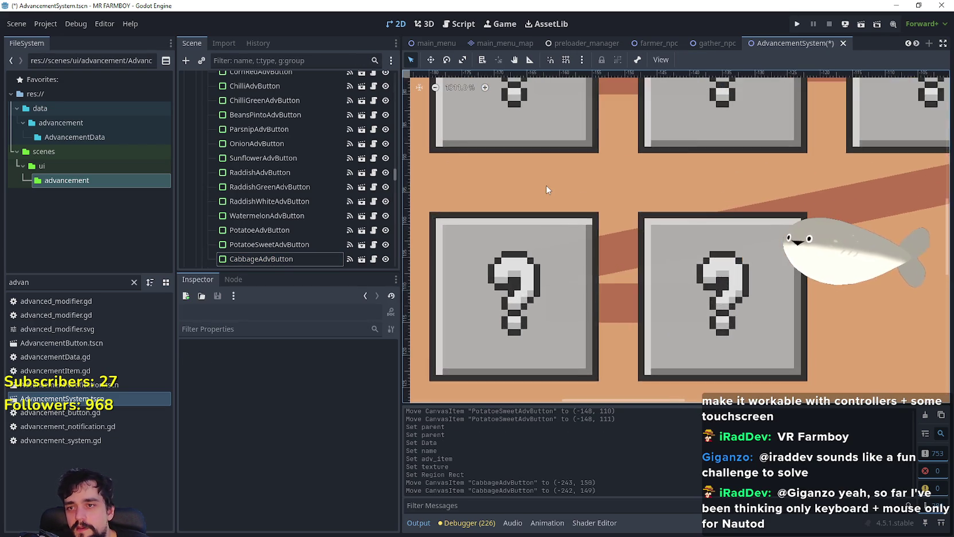
scroll(547, 190, "down", 3)
scroll(539, 201, "down", 4)
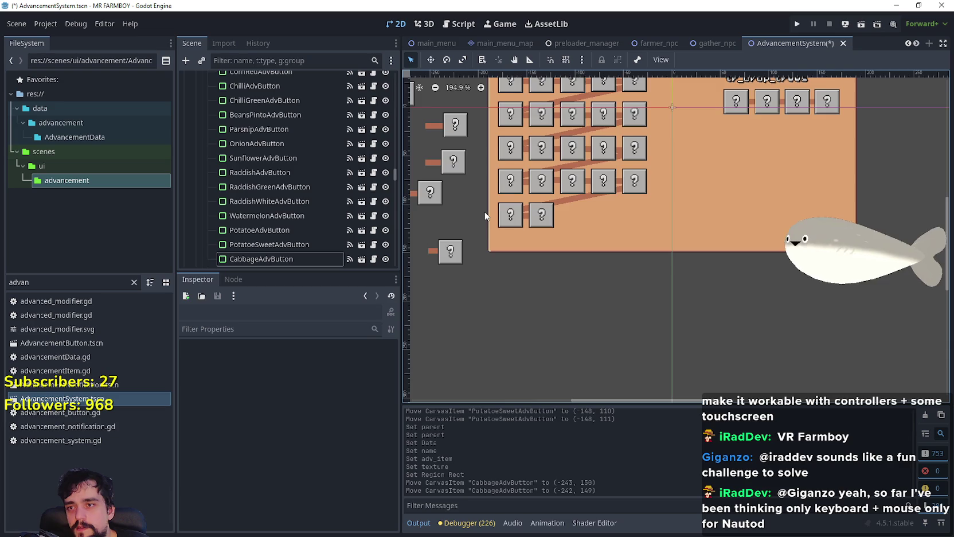
left_click(475, 222)
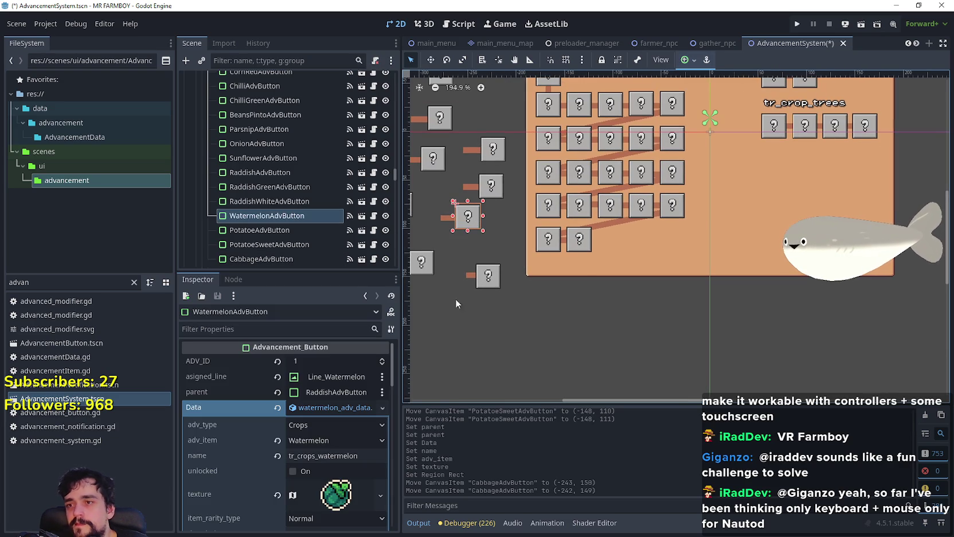
left_click(580, 244)
scroll(577, 241, "up", 7)
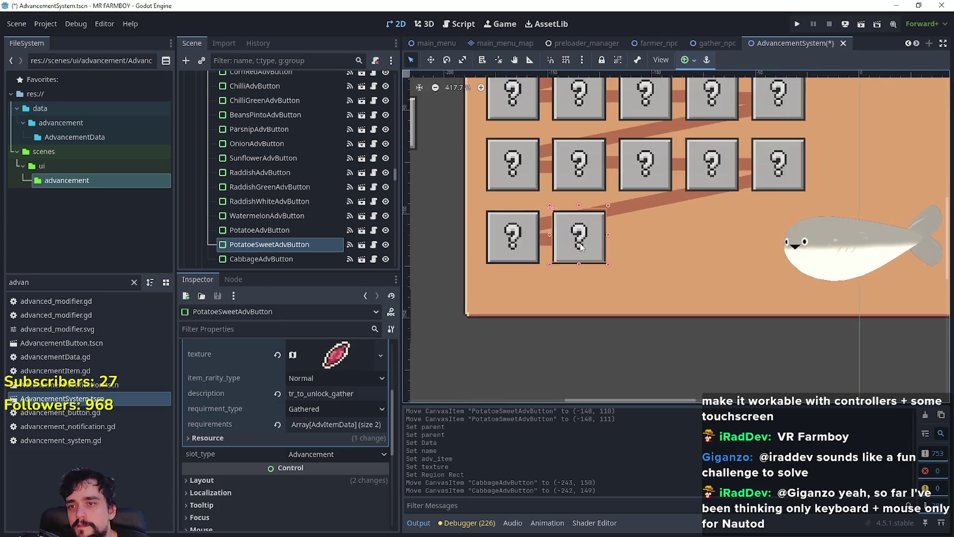
scroll(577, 241, "up", 1)
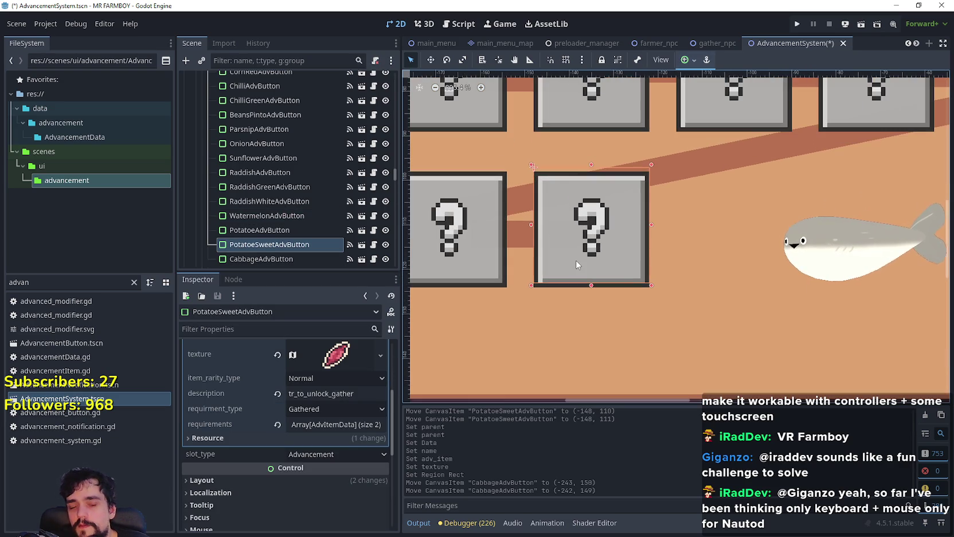
key("Down")
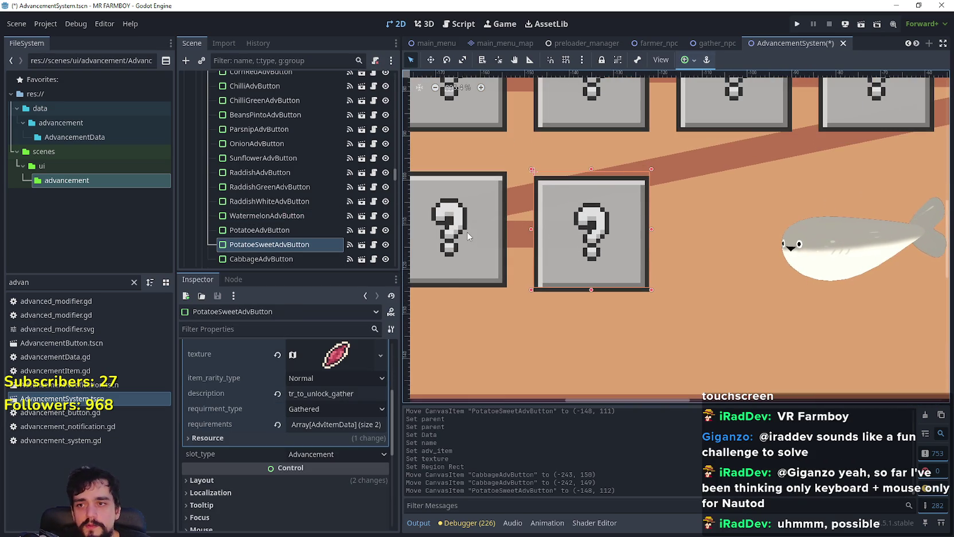
left_click(498, 233)
key("Down")
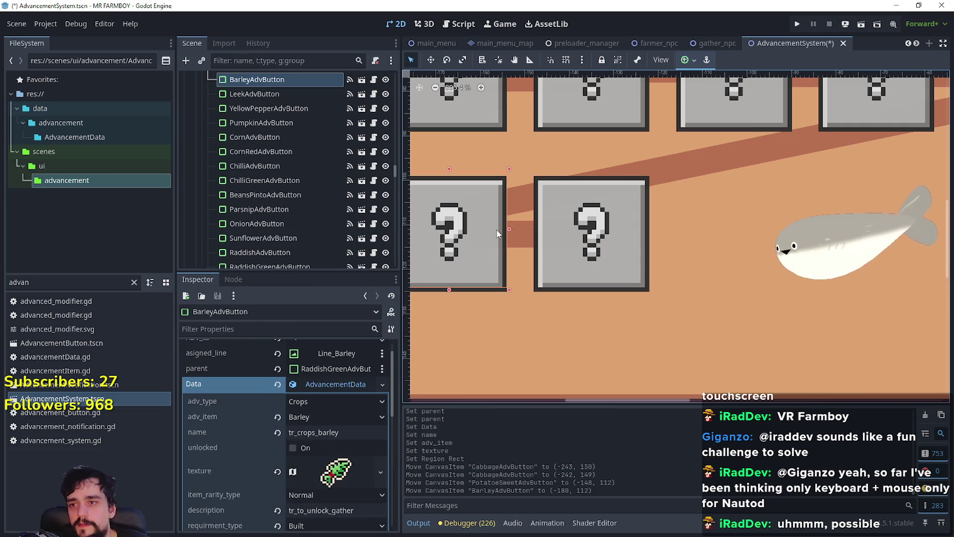
scroll(498, 234, "down", 3)
left_click(483, 348)
scroll(534, 374, "down", 1)
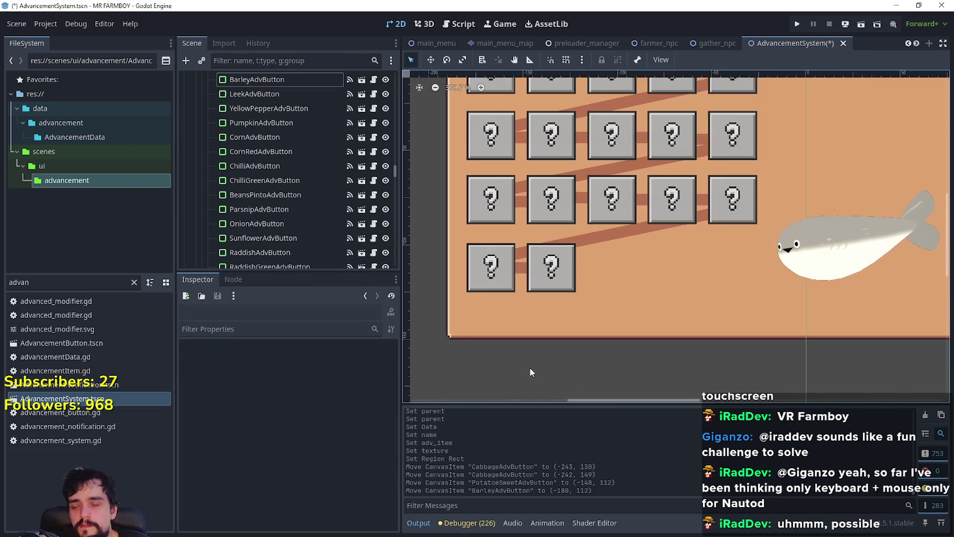
scroll(531, 371, "down", 1)
scroll(455, 253, "down", 2)
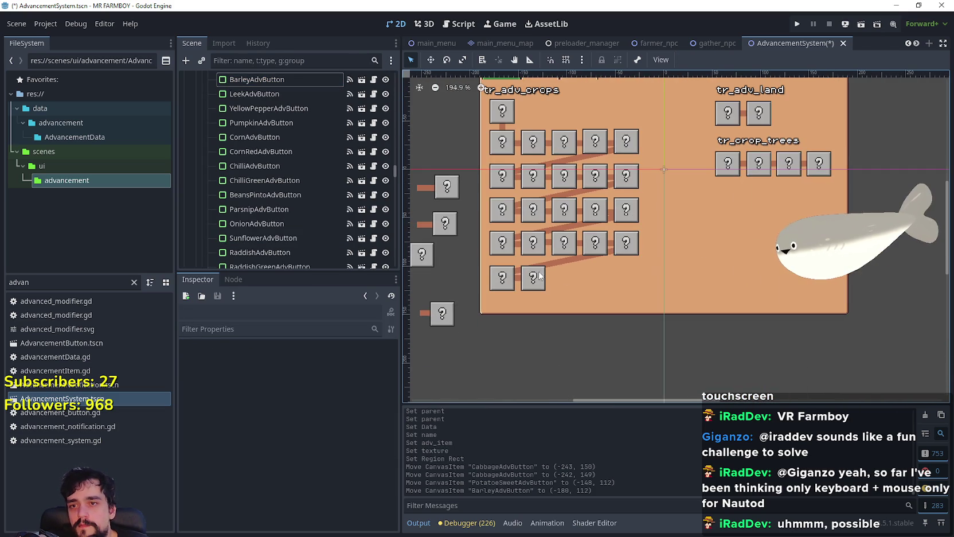
scroll(550, 277, "up", 1)
scroll(544, 278, "up", 2)
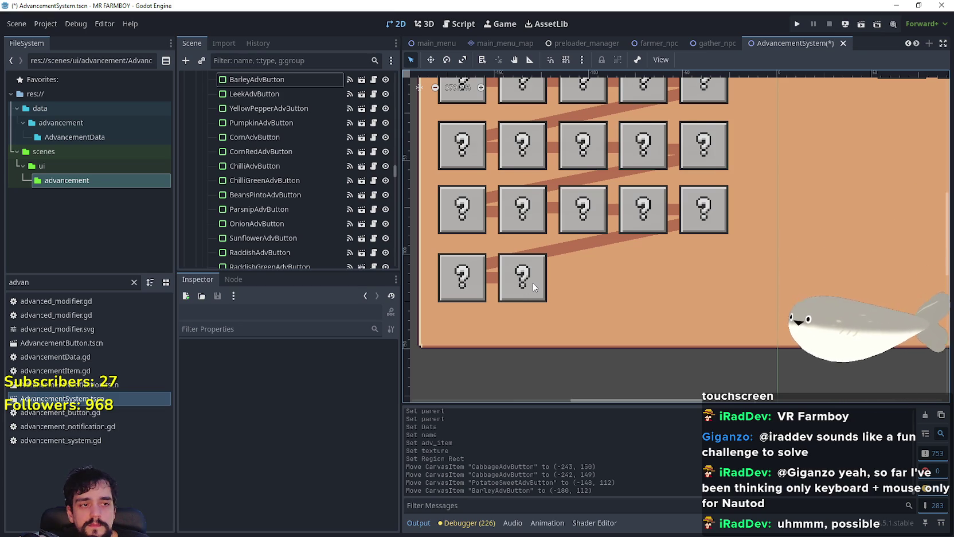
scroll(576, 257, "down", 1)
scroll(571, 265, "down", 2)
scroll(571, 265, "up", 3)
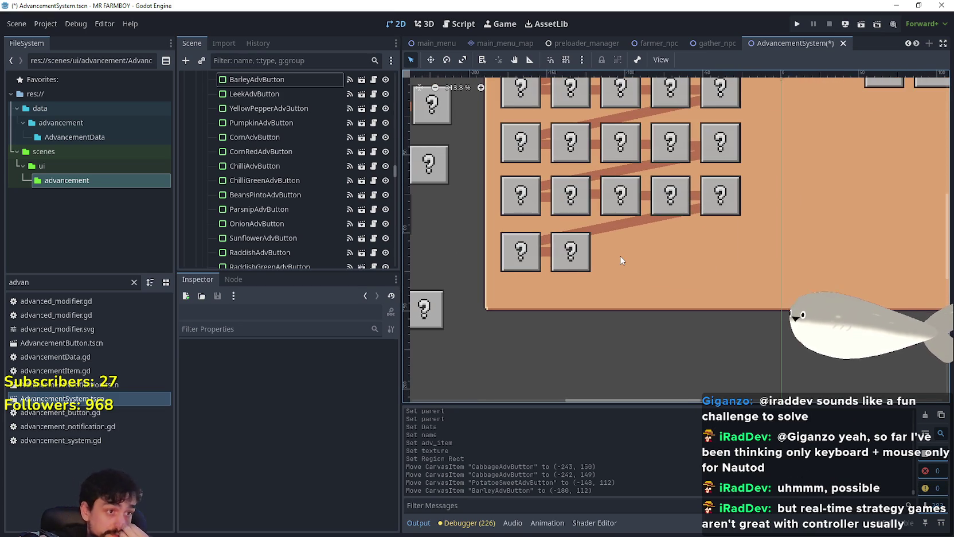
scroll(622, 260, "down", 2)
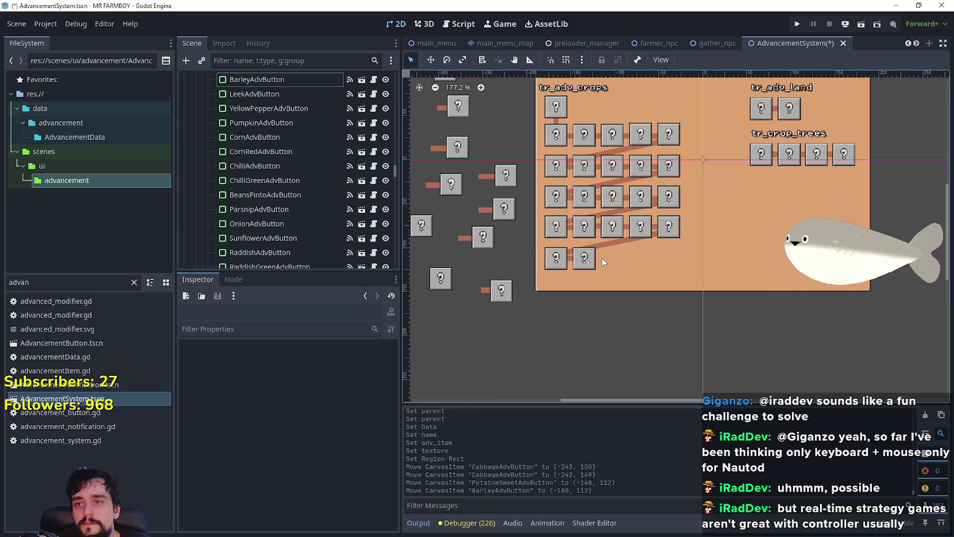
scroll(600, 257, "up", 1)
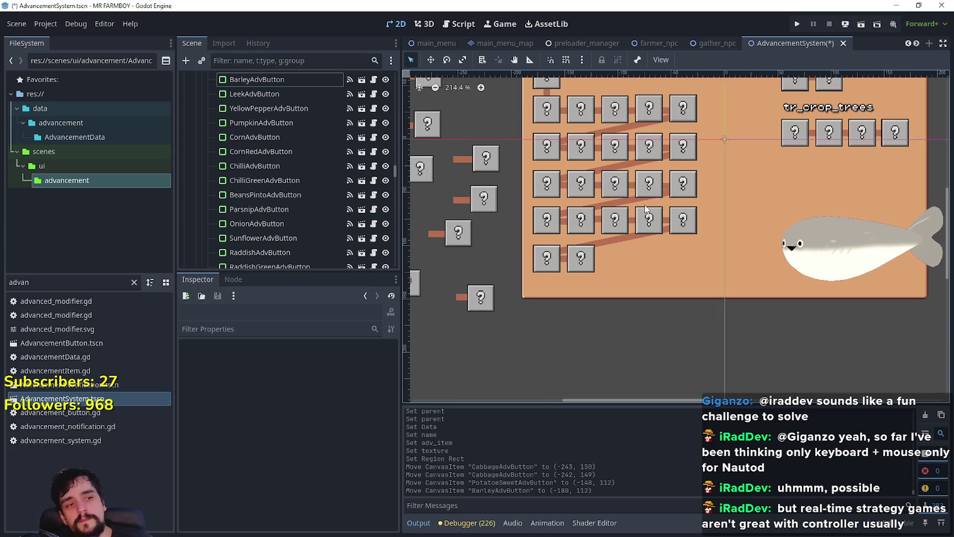
scroll(588, 240, "down", 2)
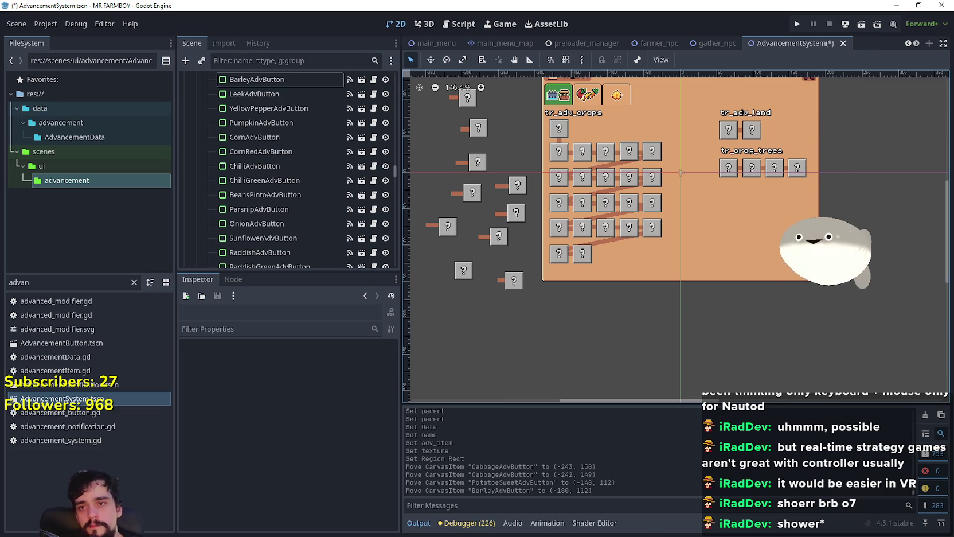
Zoom into the crops grid and select PotatoeSweetAdvButton to show its Inspector properties
scroll(766, 223, "up", 2)
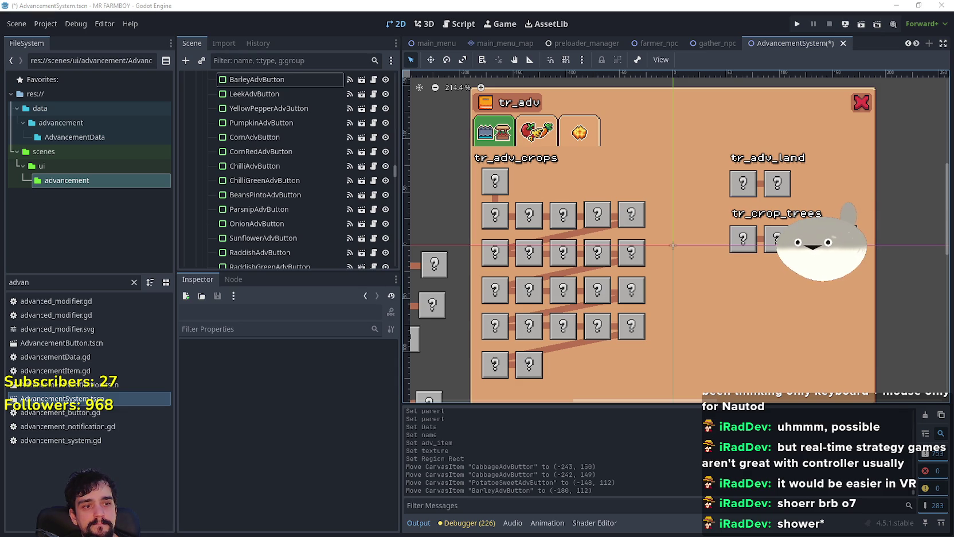
scroll(596, 316, "down", 3)
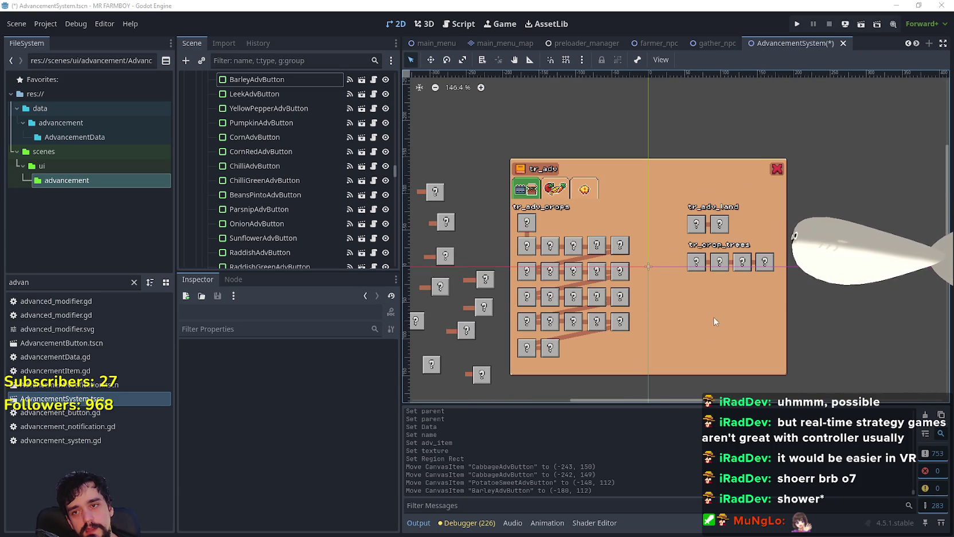
scroll(587, 299, "up", 1)
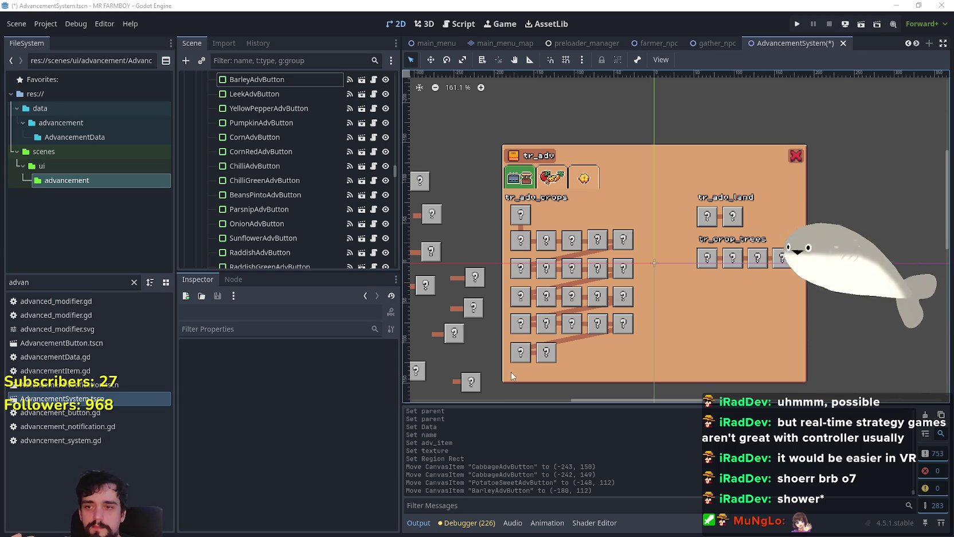
scroll(482, 346, "up", 3)
scroll(631, 308, "up", 2)
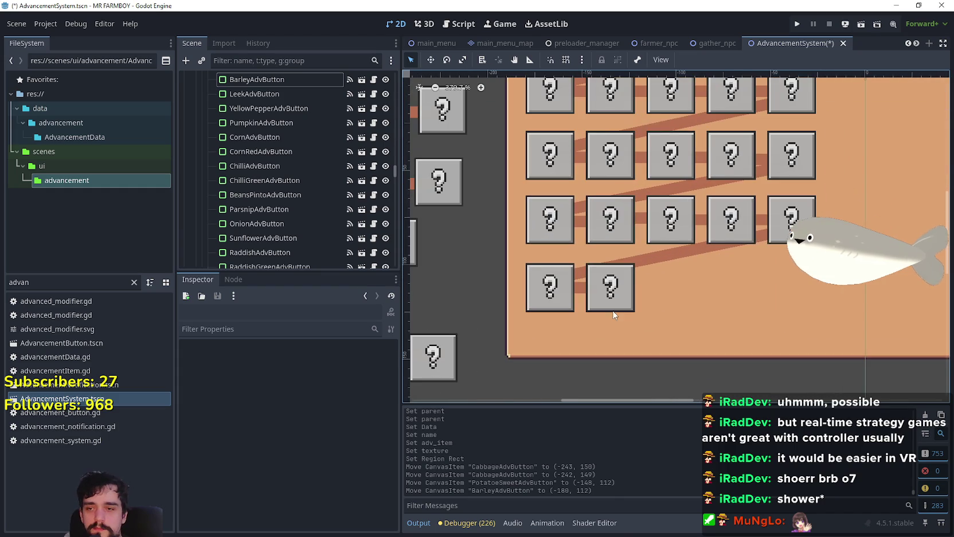
left_click(610, 306)
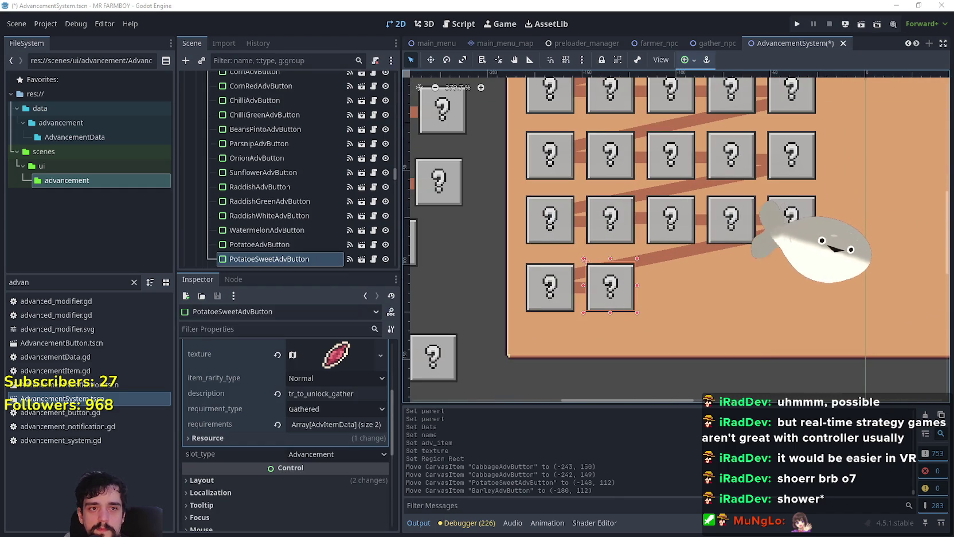
scroll(615, 344, "down", 1)
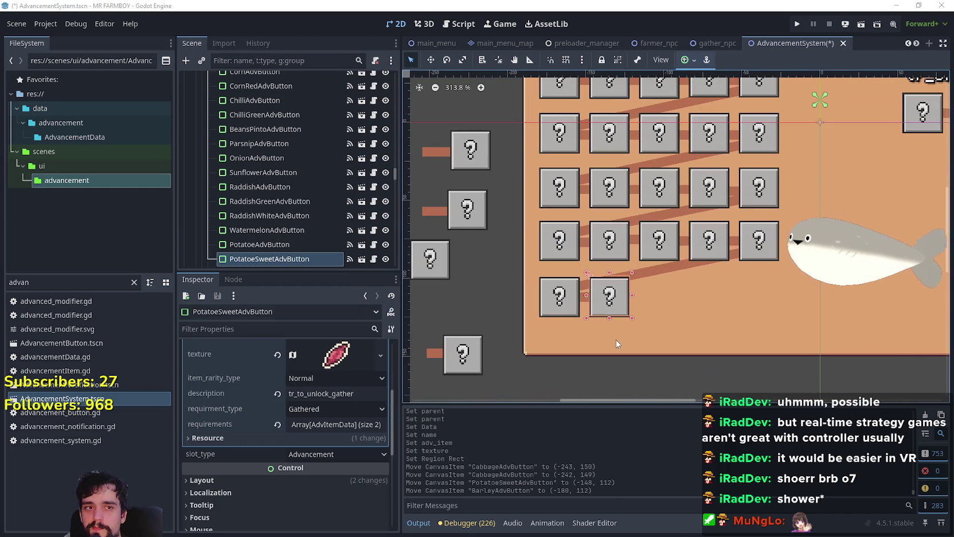
scroll(607, 302, "down", 1)
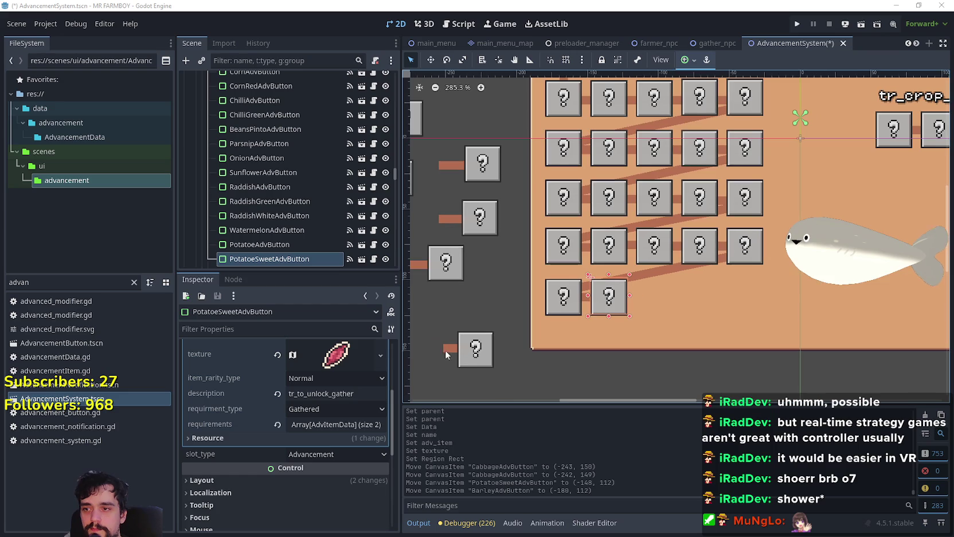
Set PotatoeSweetAdvButton's assigned line to Line_Potato_Sweet and save the scene
scroll(347, 434, "up", 5)
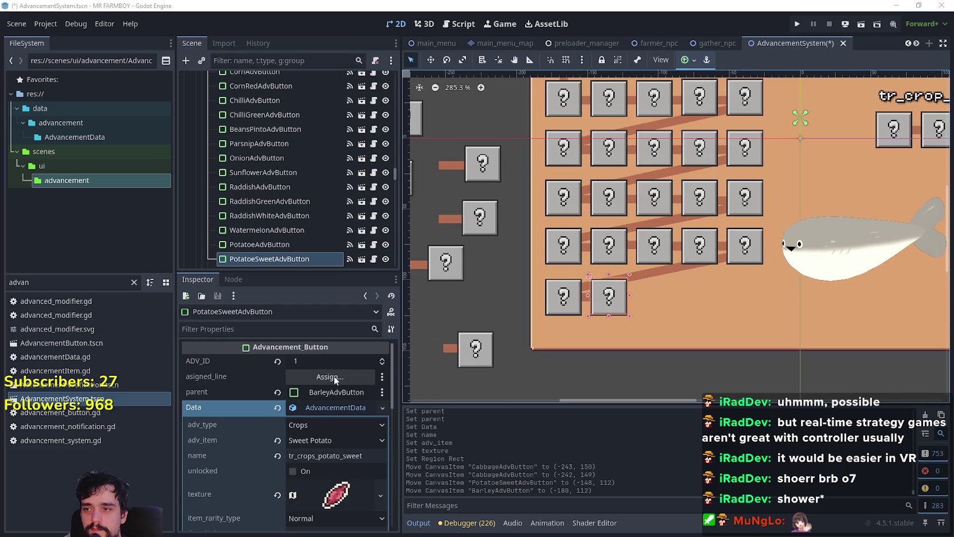
scroll(586, 304, "up", 2)
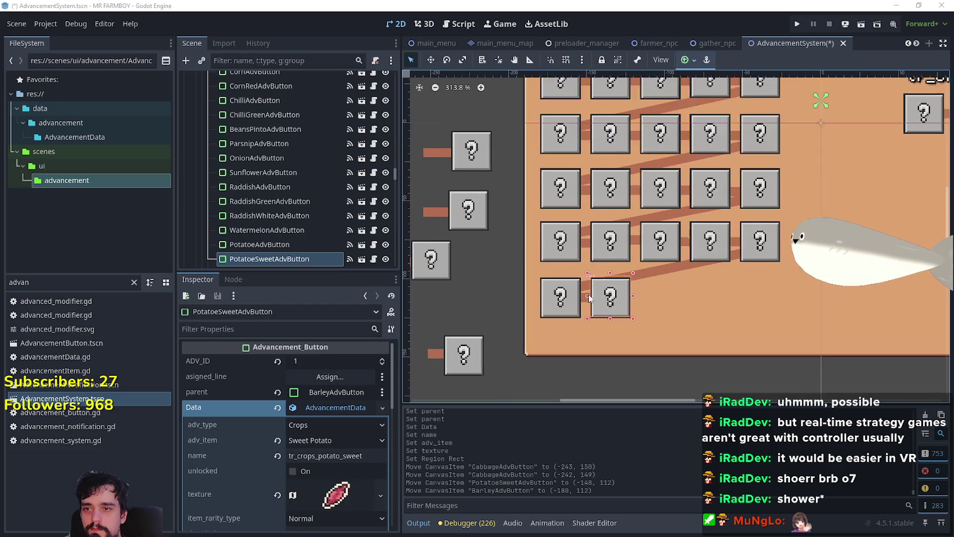
left_click(609, 303)
left_click(629, 318)
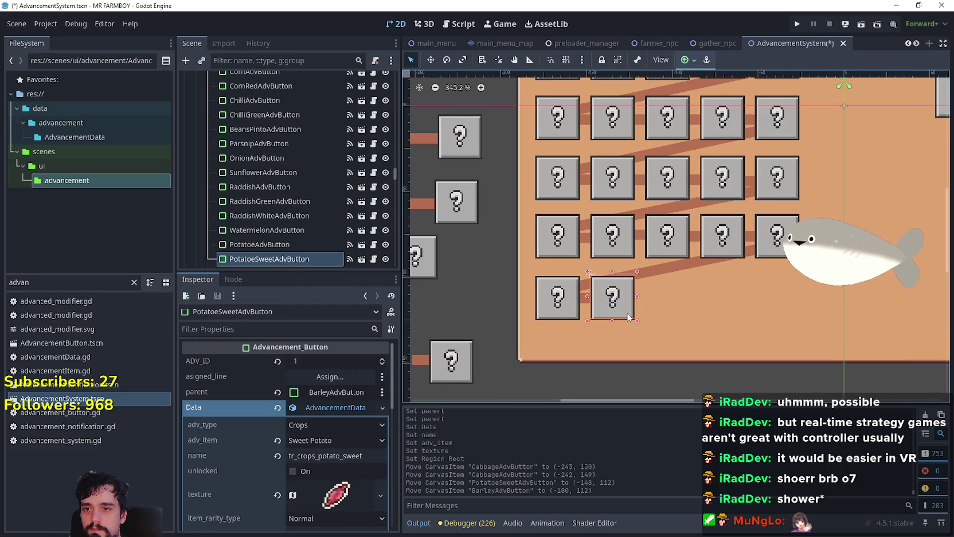
left_click(333, 377)
type("swe")
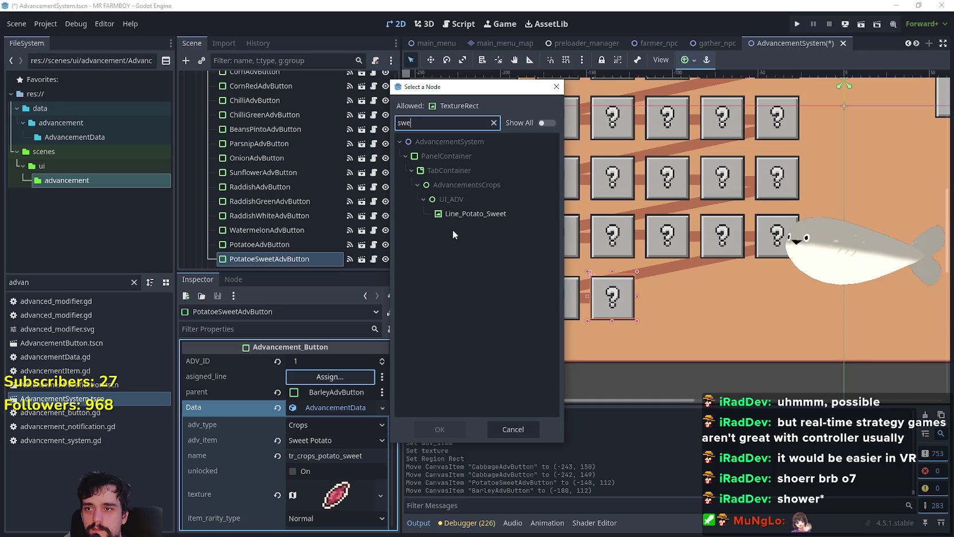
left_click(475, 213)
left_click(439, 429)
key("ctrl+s")
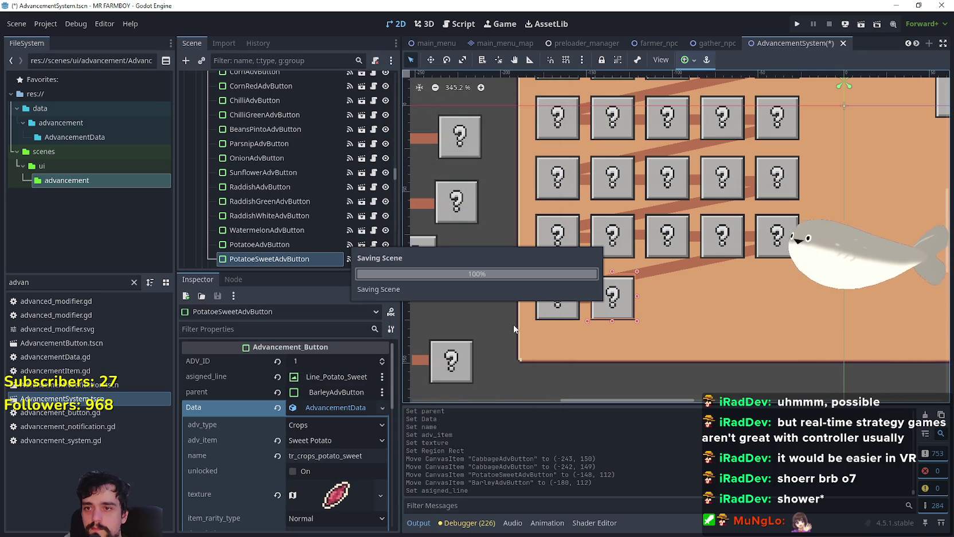
Select the loose cabbage button on the canvas
scroll(506, 318, "down", 2)
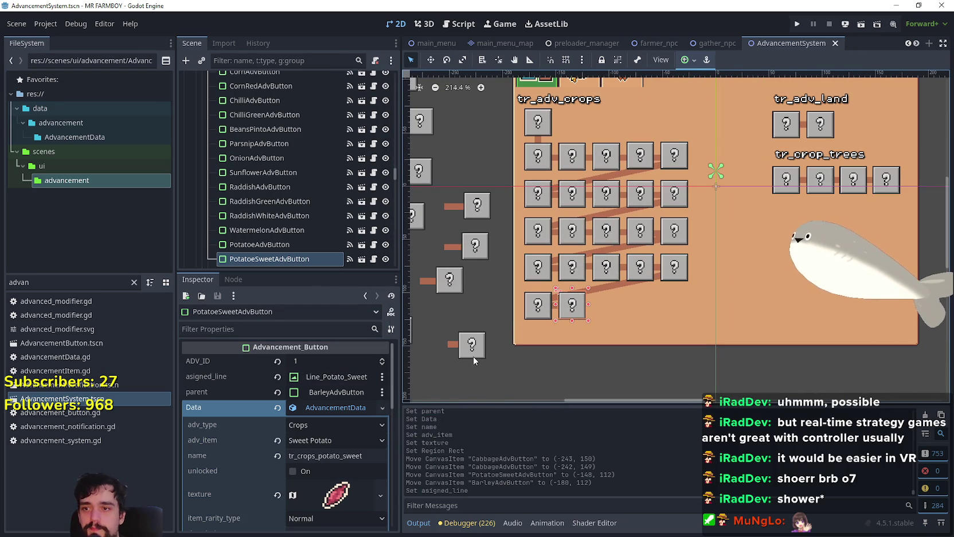
left_click(474, 356)
scroll(467, 346, "up", 3)
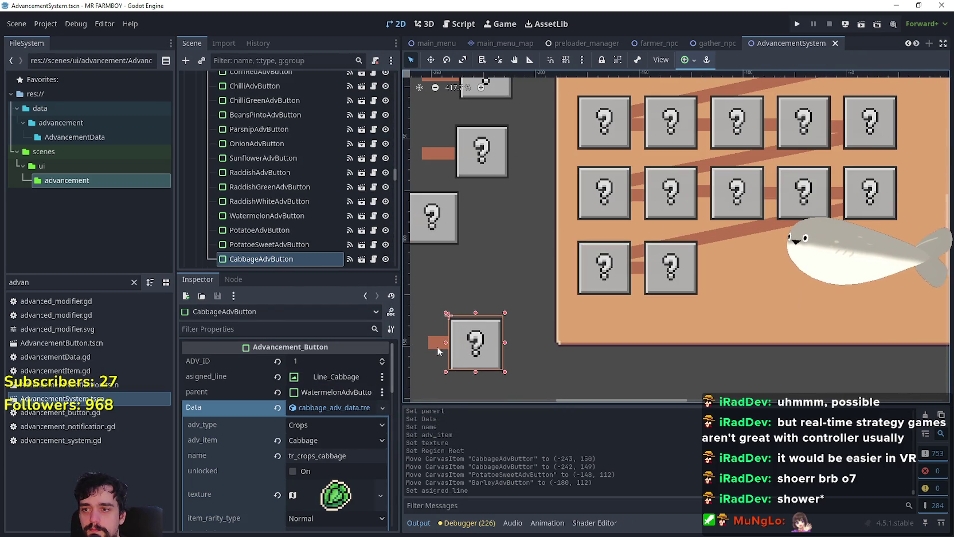
Move the cabbage button and Line_Cabbage together into the crops tree beside sweet potato
left_click(437, 347, "shift")
left_click(431, 64)
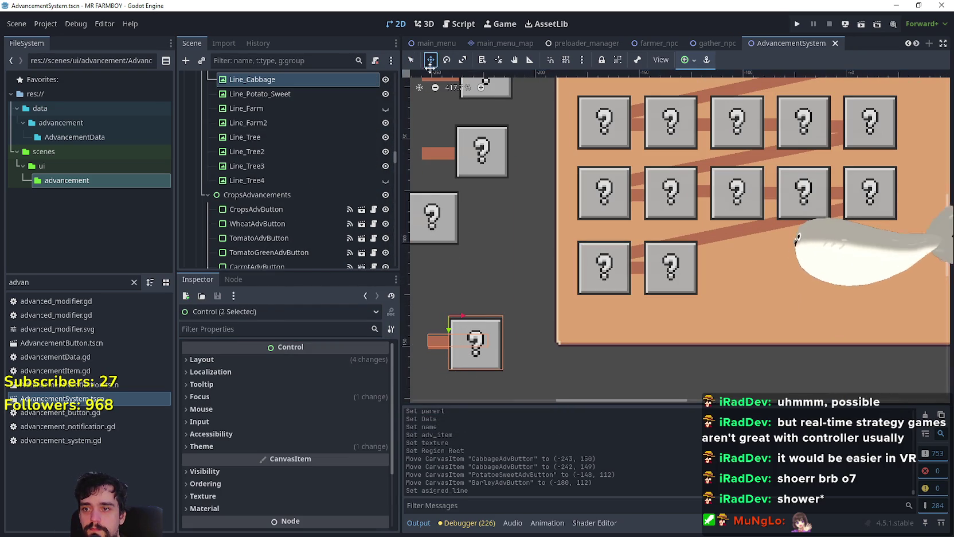
mouse_move(454, 352)
left_mouse_down()
mouse_move(735, 268)
mouse_move(699, 259)
left_mouse_up()
scroll(734, 268, "up", 4)
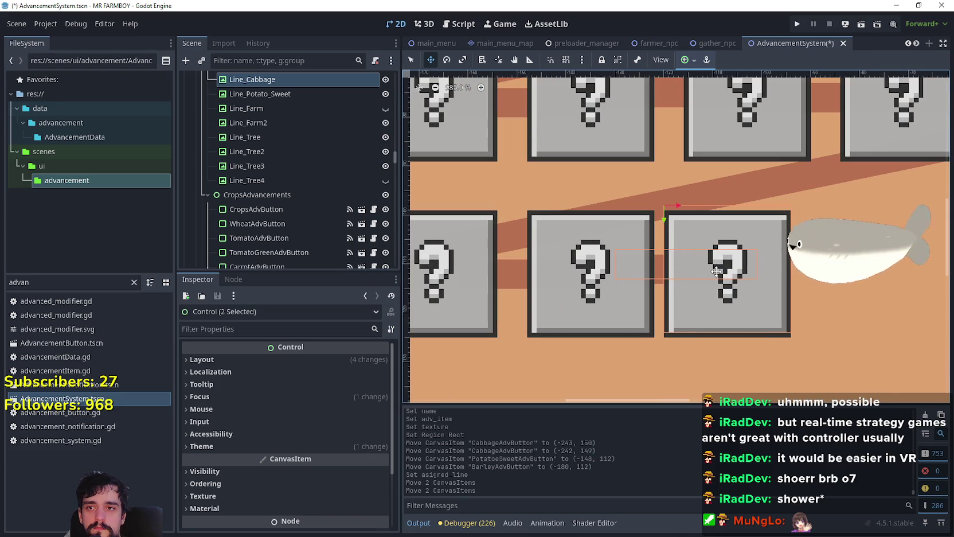
key("Left")
key("Left")
key("Right")
key("Right")
key("Right")
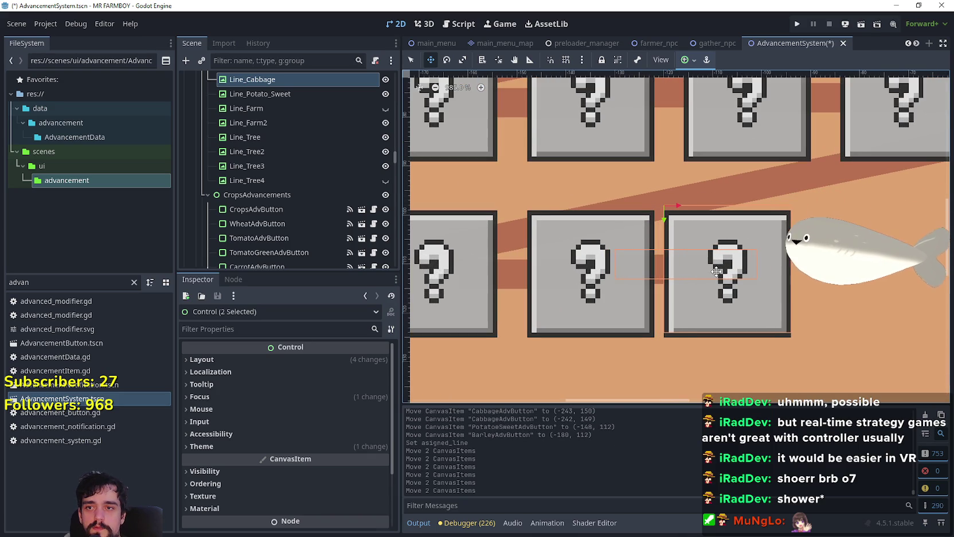
key("Right")
key("Right")
scroll(719, 280, "down", 4)
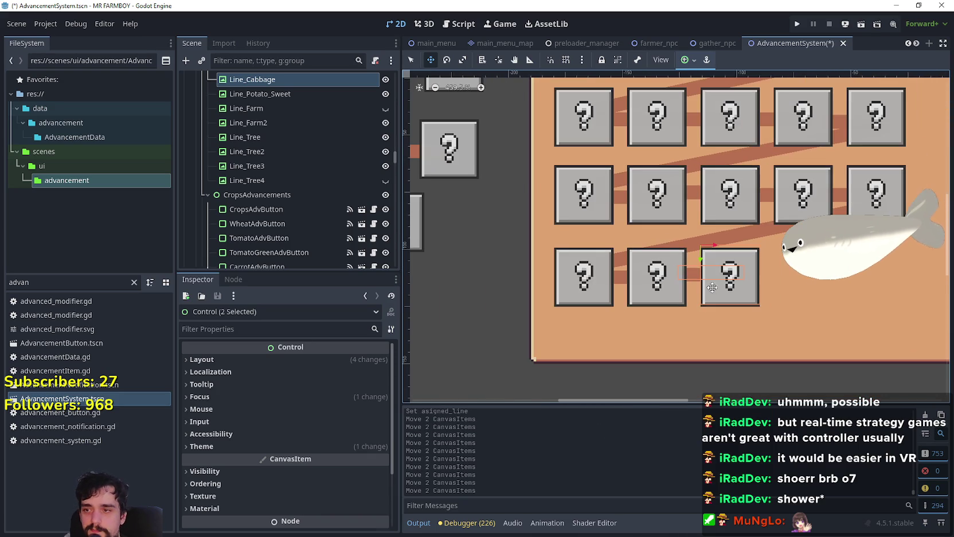
key("q")
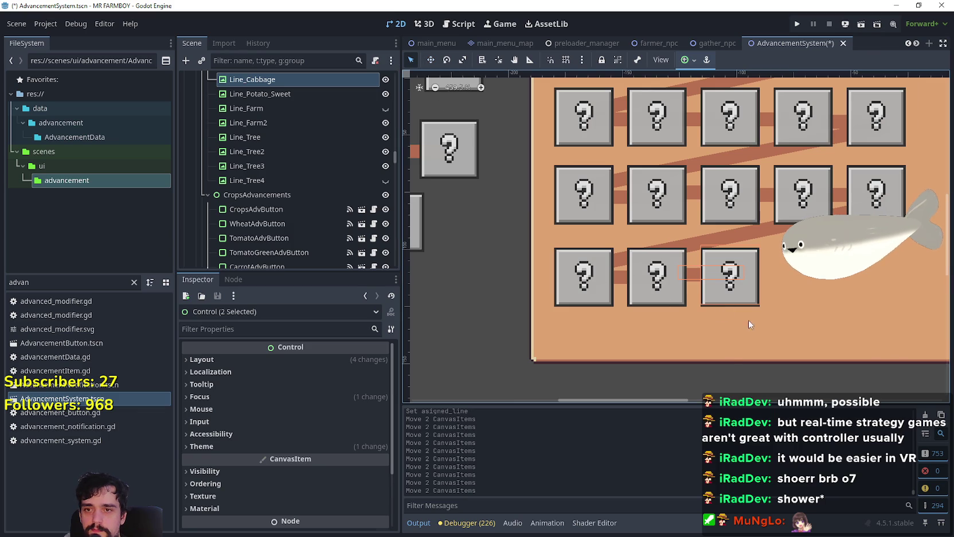
Make PotatoeSweetAdvButton the cabbage button's parent and save the scene
left_click(660, 304)
left_click(709, 299)
left_click(320, 394)
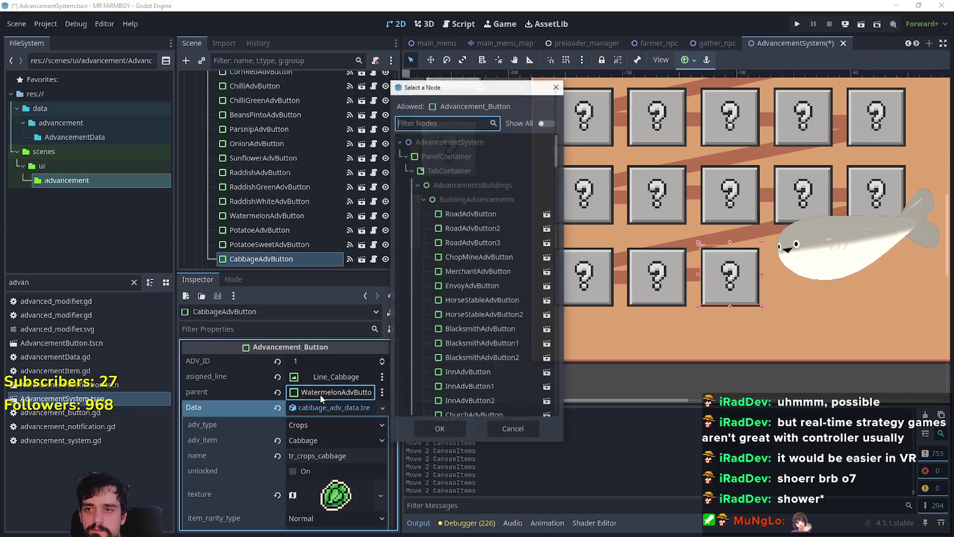
type("sweet")
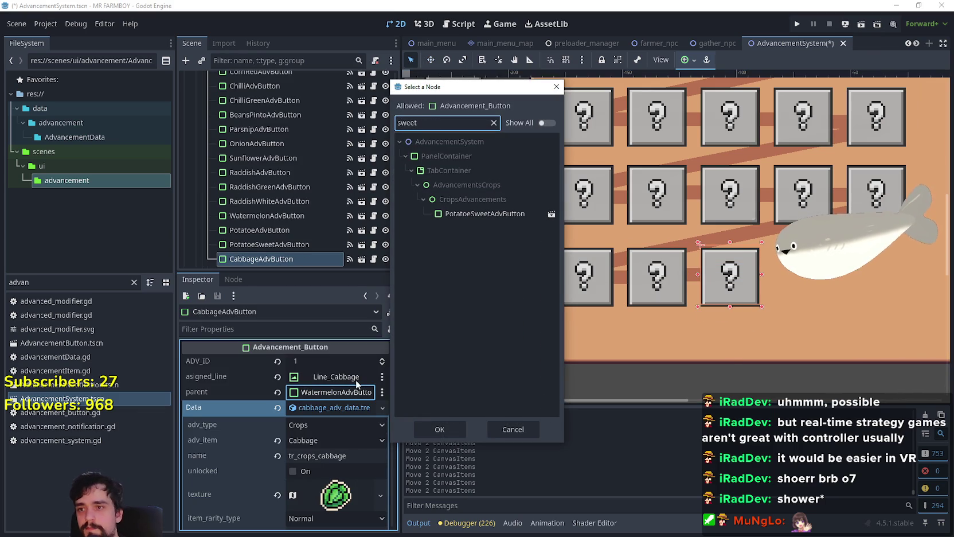
key("Down")
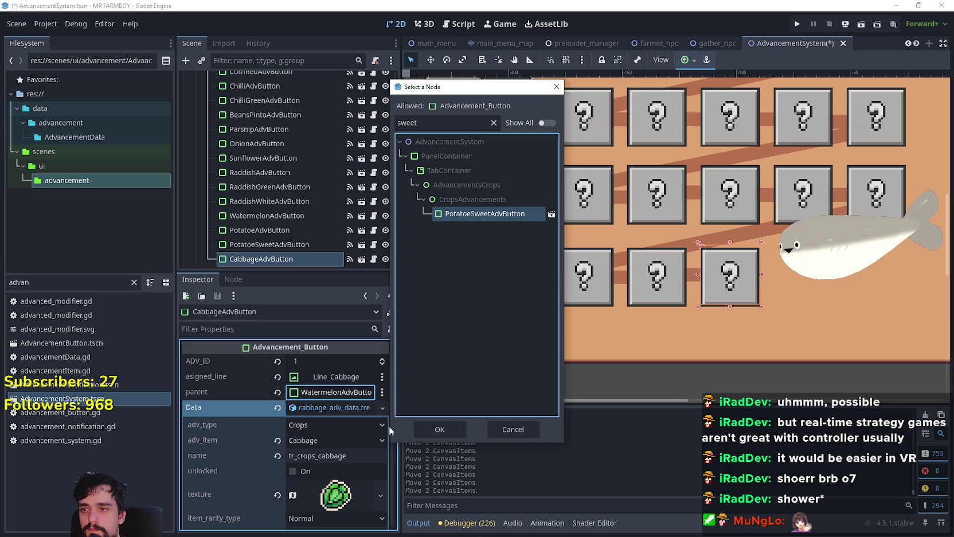
left_click(445, 431)
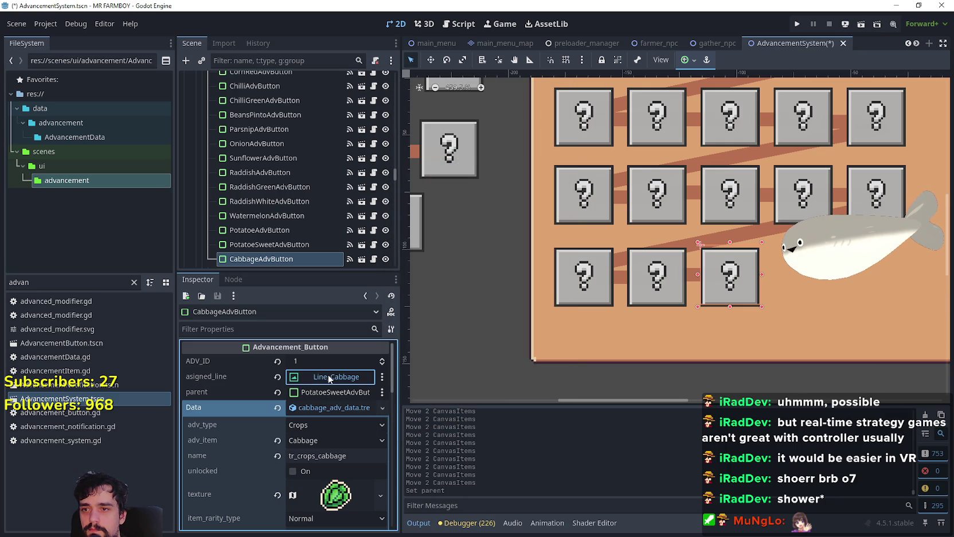
left_click(325, 390)
left_click(512, 431)
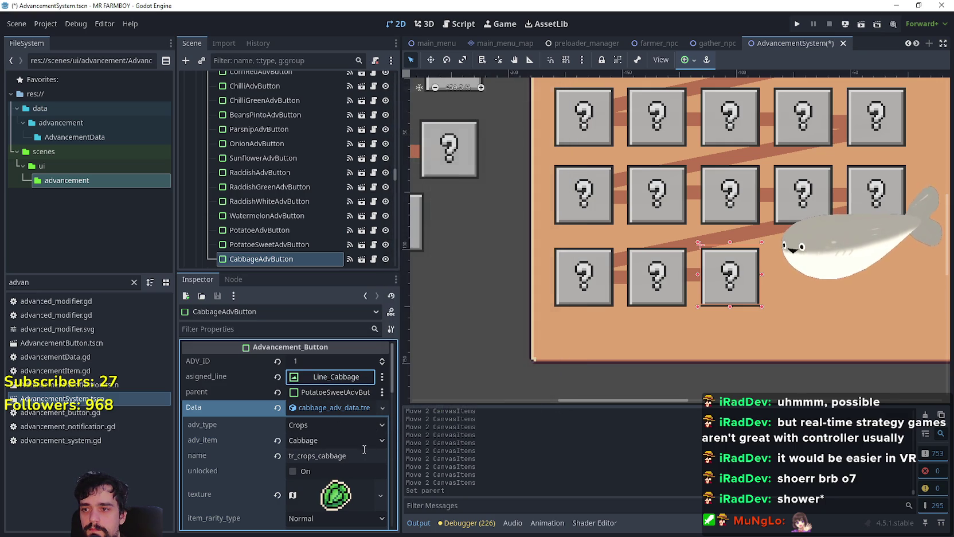
left_click(347, 407)
key("ctrl+s")
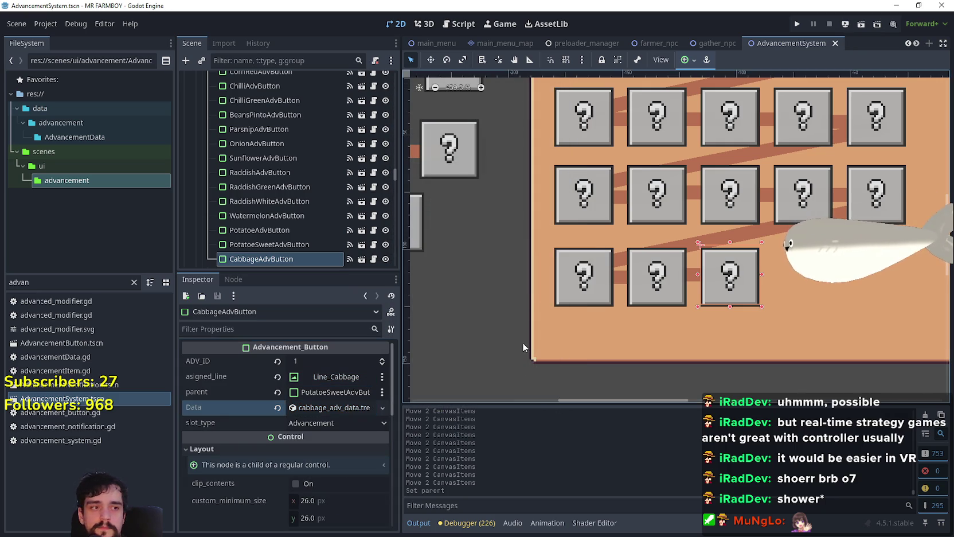
scroll(523, 330, "down", 1)
scroll(524, 335, "down", 5)
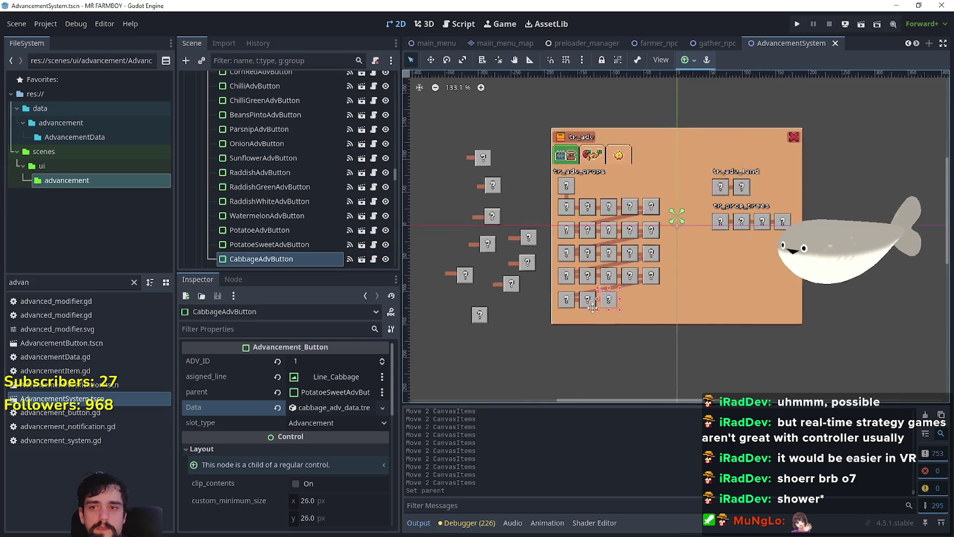
Inspect the watermelon, potato, white radish, tomato, chilli, red pepper and radish buttons' settings
scroll(570, 272, "up", 3)
left_click(564, 288)
left_click(562, 293)
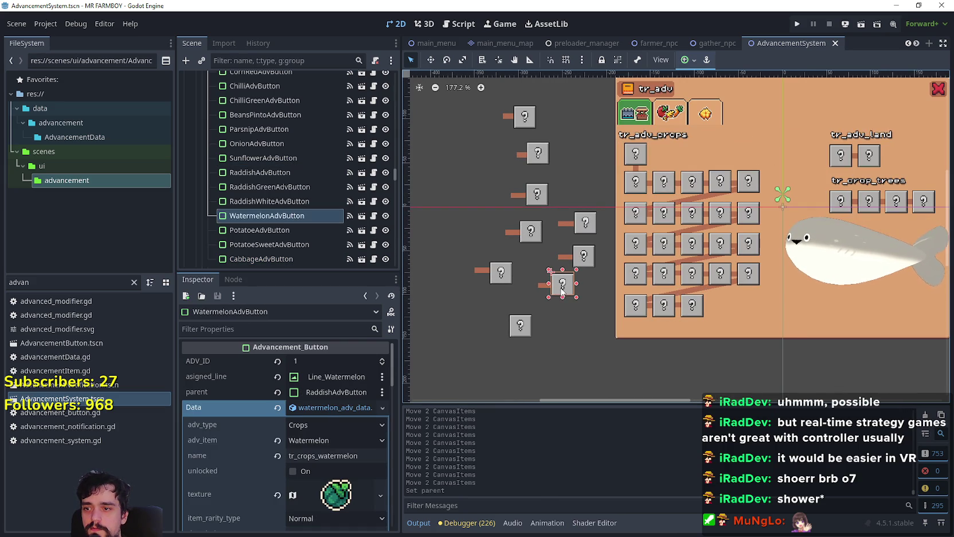
left_click(531, 329)
left_click(493, 273)
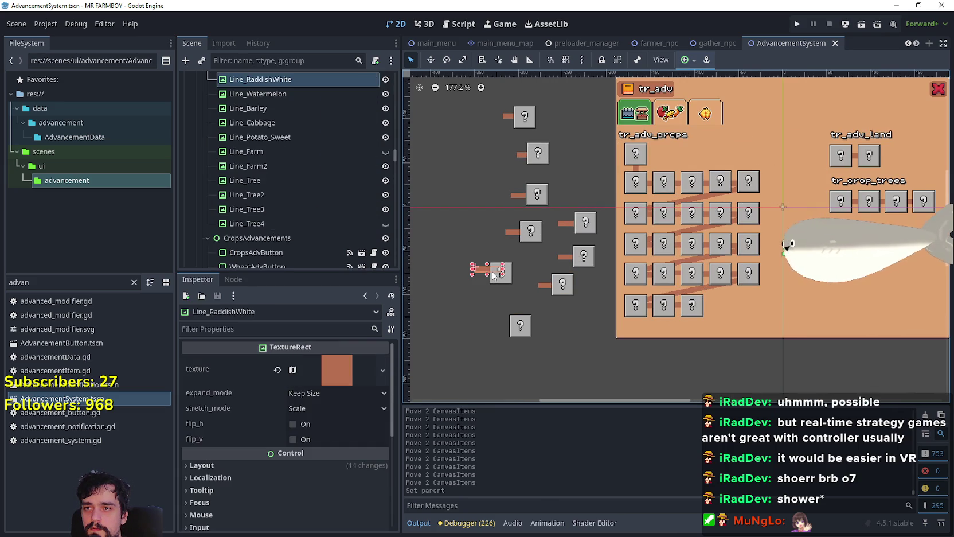
left_click(507, 281)
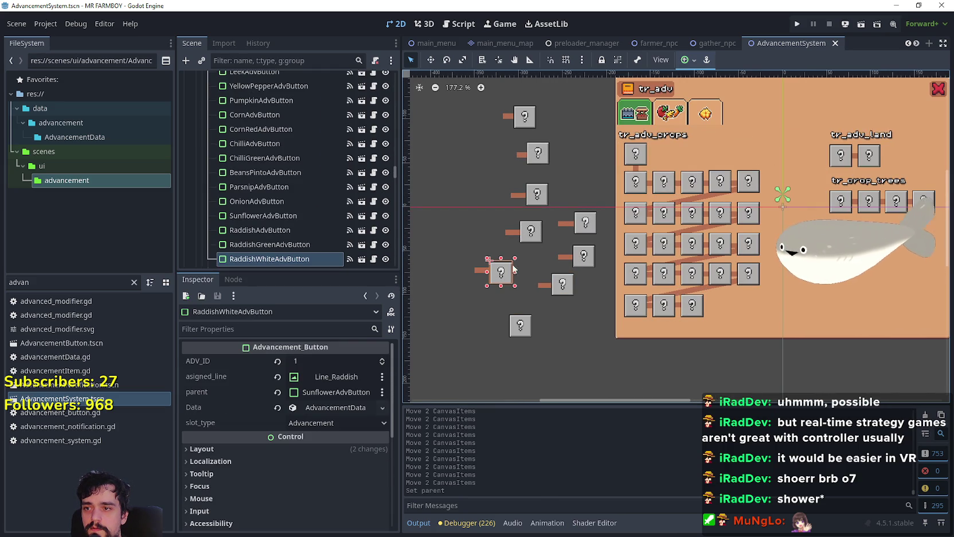
left_click(348, 405)
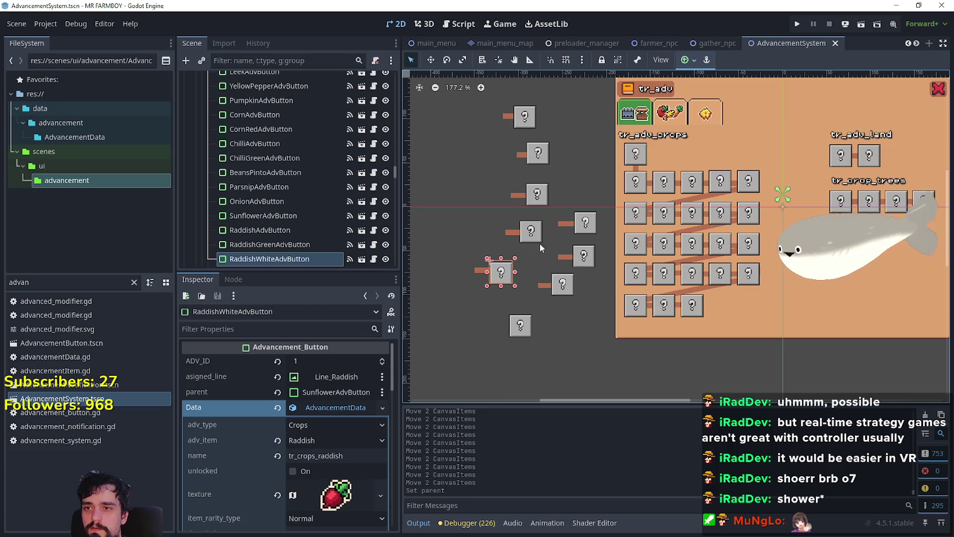
left_click(544, 198)
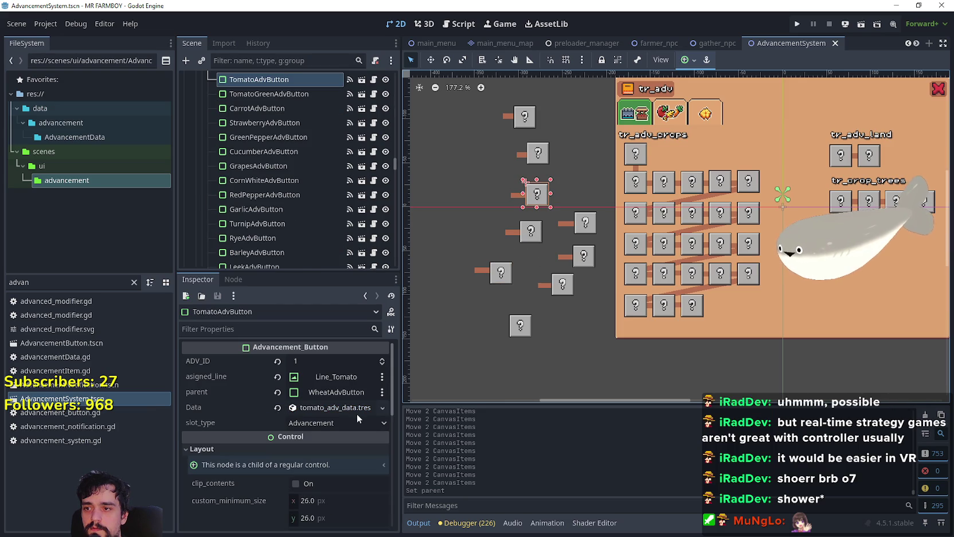
left_click(537, 164)
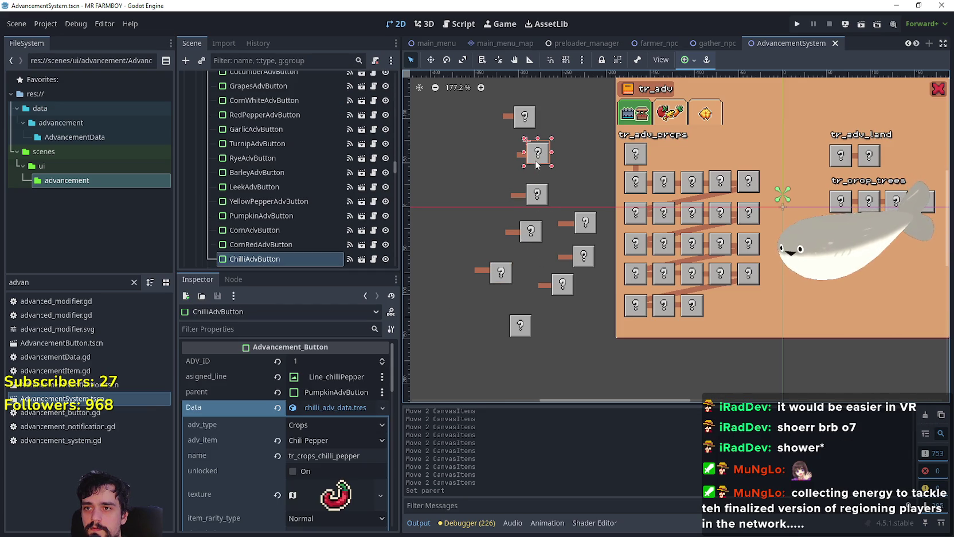
left_click(531, 120)
left_click(595, 227)
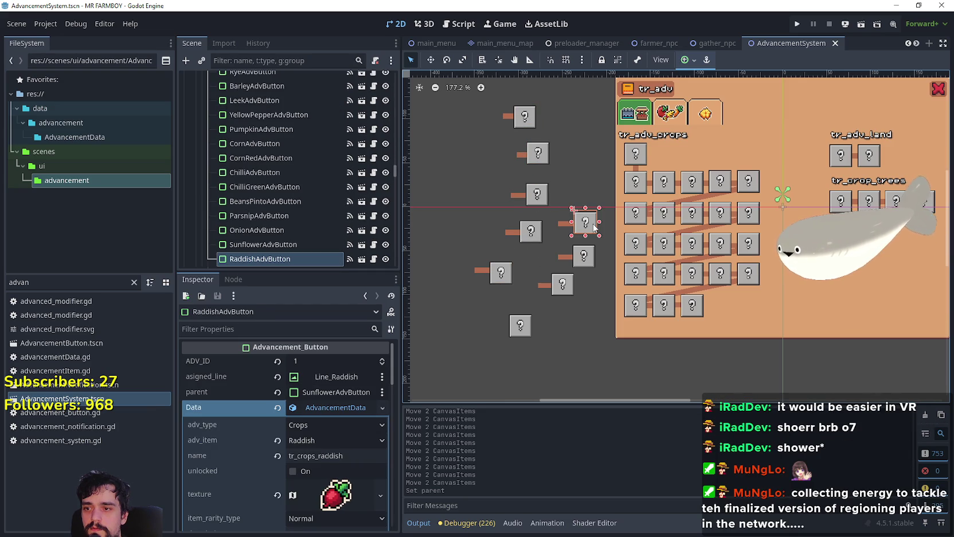
left_click(588, 261)
left_click(563, 284)
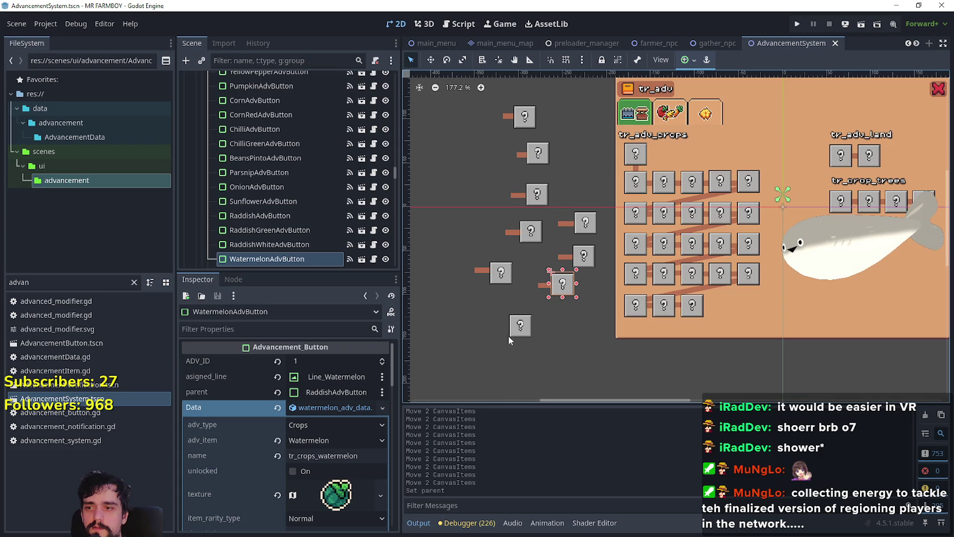
left_click(517, 329)
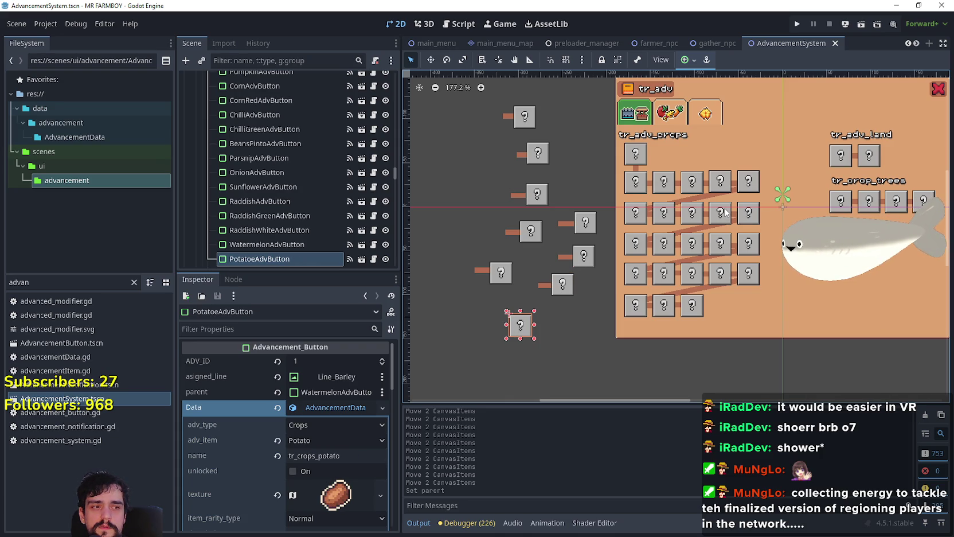
Review the white corn, yellow pepper and onion buttons, then duplicate OnionAdvButton
scroll(707, 211, "up", 2)
left_click(683, 220)
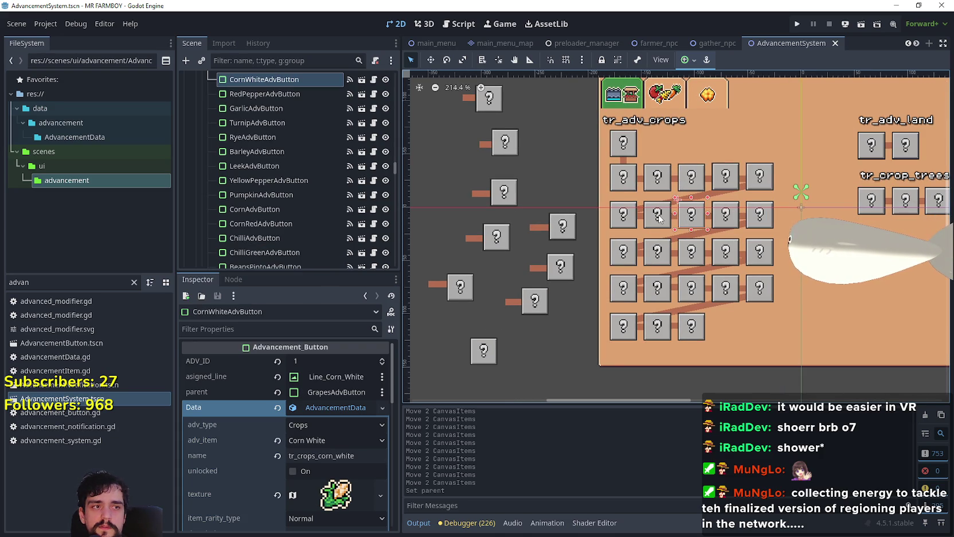
left_click(692, 256)
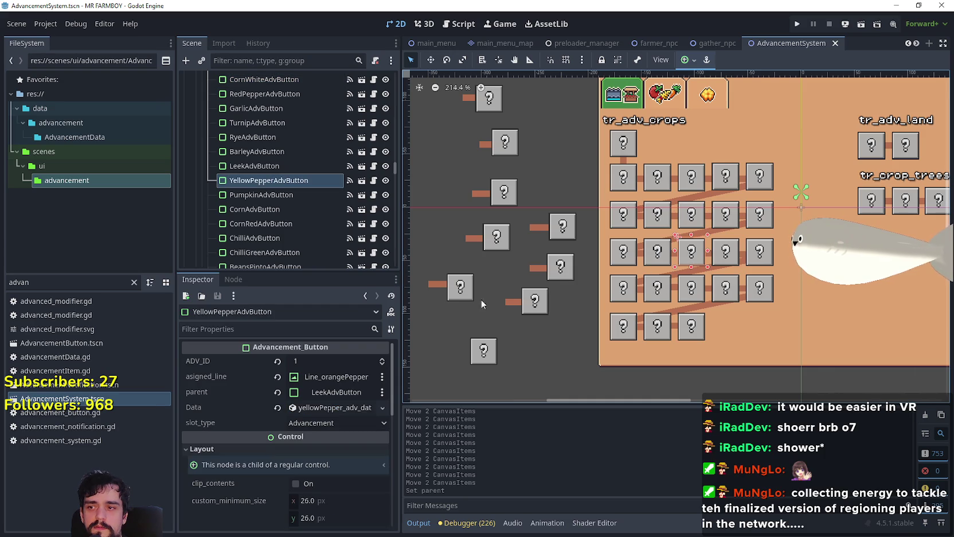
left_click(691, 293)
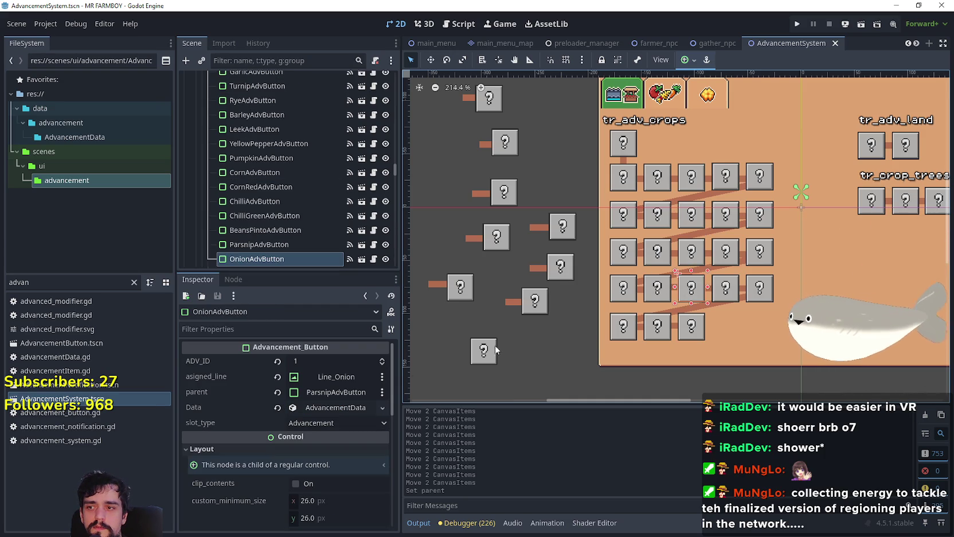
left_click(338, 408)
left_click(338, 408)
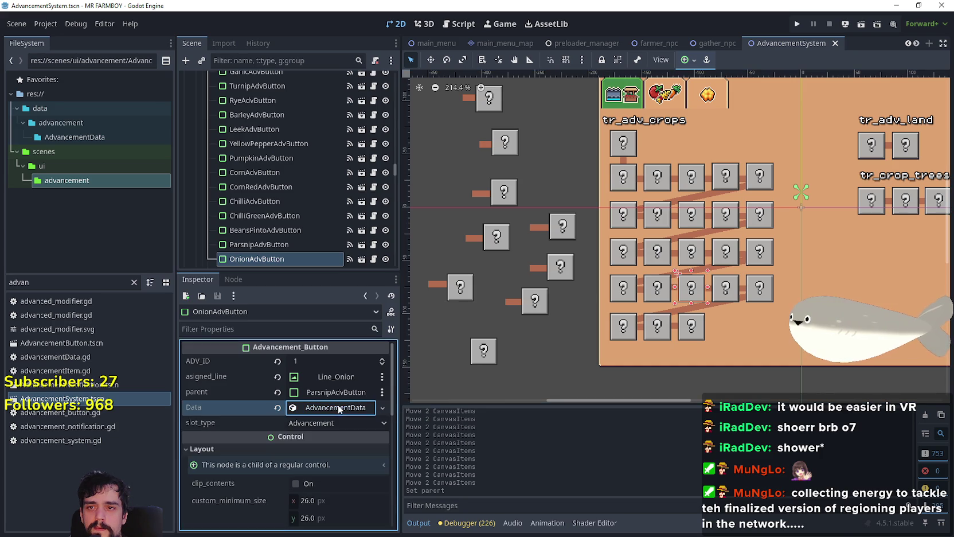
scroll(686, 299, "up", 2)
key("ctrl+d")
Rename the duplicate to OnionRedAdvButton and move it to the end of the bottom row
scroll(274, 179, "down", 1)
double_click(302, 211)
key("End")
key("BackSpace")
left_click(253, 211)
type("Red")
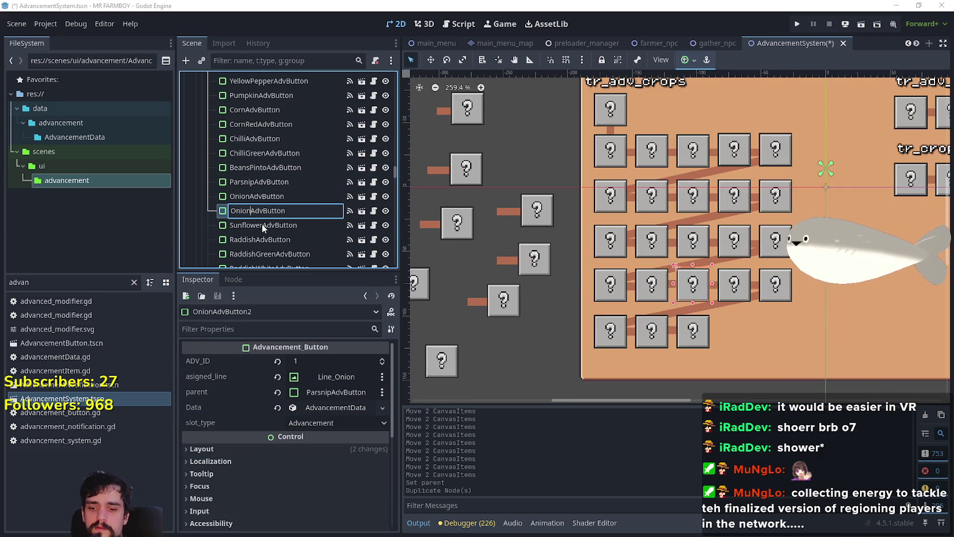
key("Return")
key("w")
scroll(740, 334, "up", 1)
mouse_move(676, 279)
left_mouse_down()
mouse_move(742, 332)
mouse_move(729, 325)
left_mouse_up()
scroll(742, 333, "up", 6)
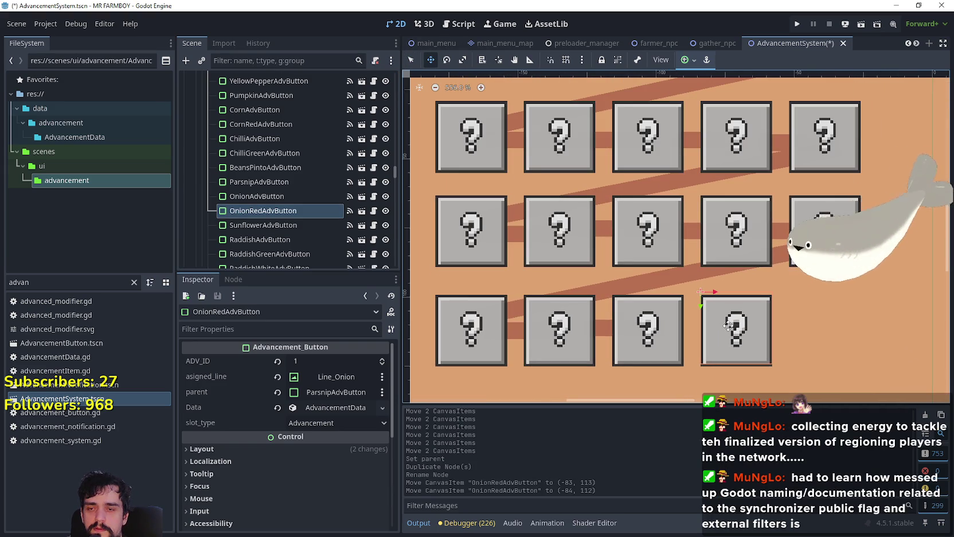
scroll(729, 325, "down", 6)
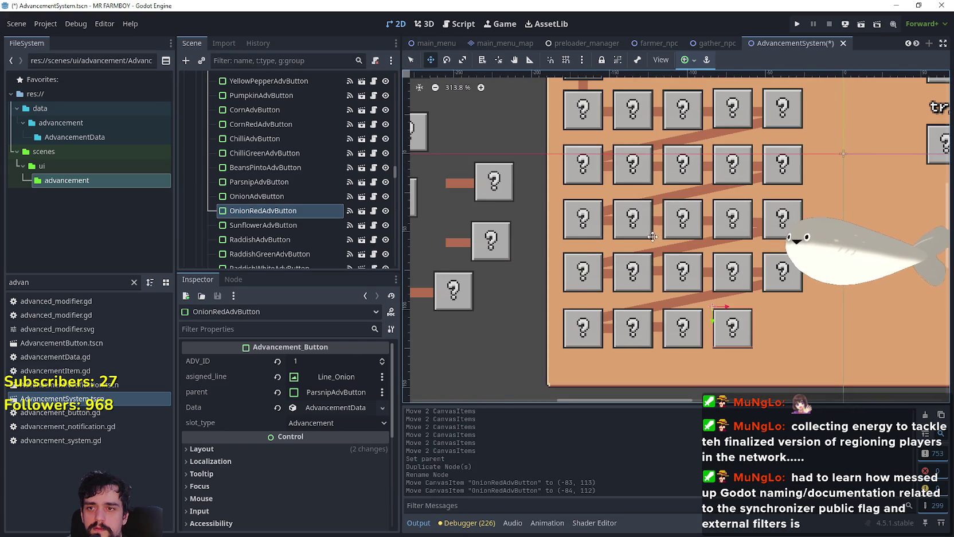
scroll(652, 235, "up", 1)
Duplicate the Line_Onion connector and rename the copy Line_Onion_Red
key("q")
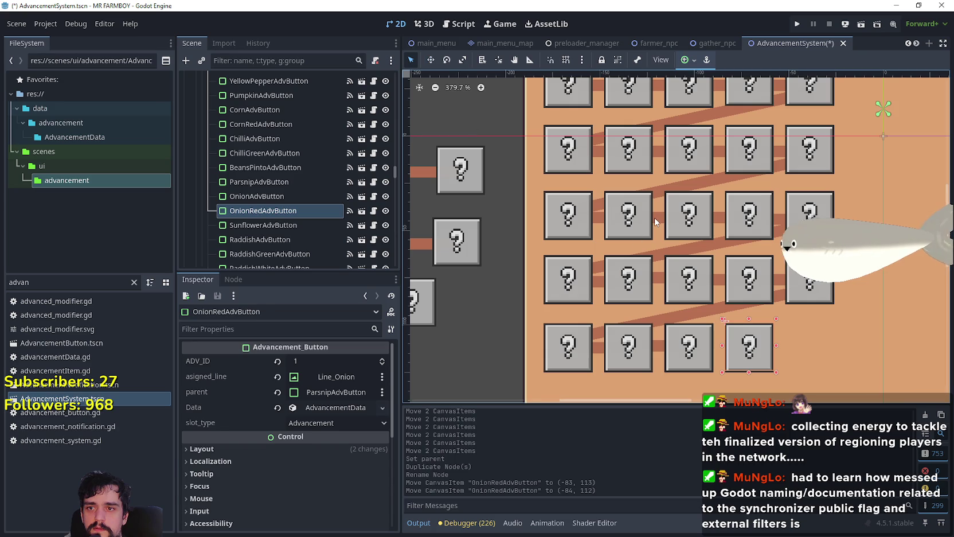
left_click(656, 222)
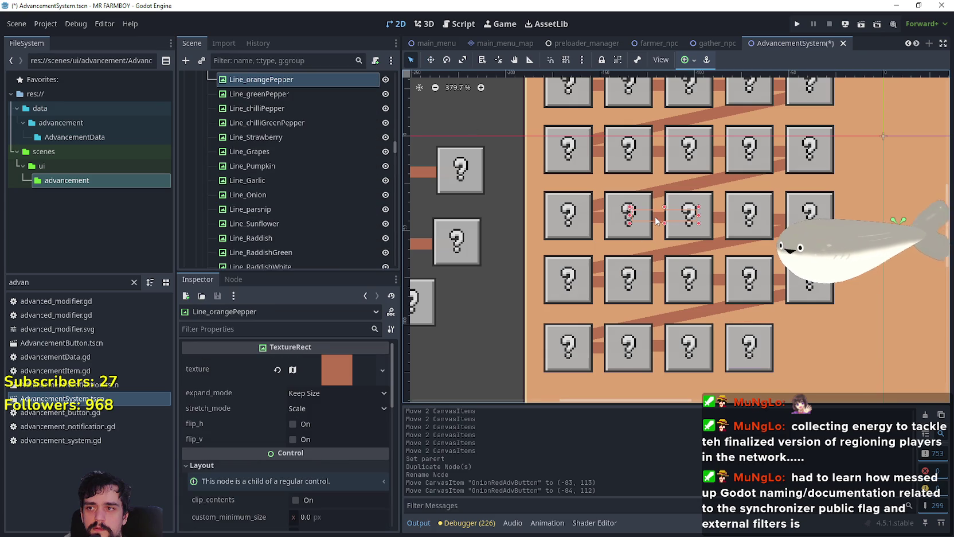
left_click(658, 283)
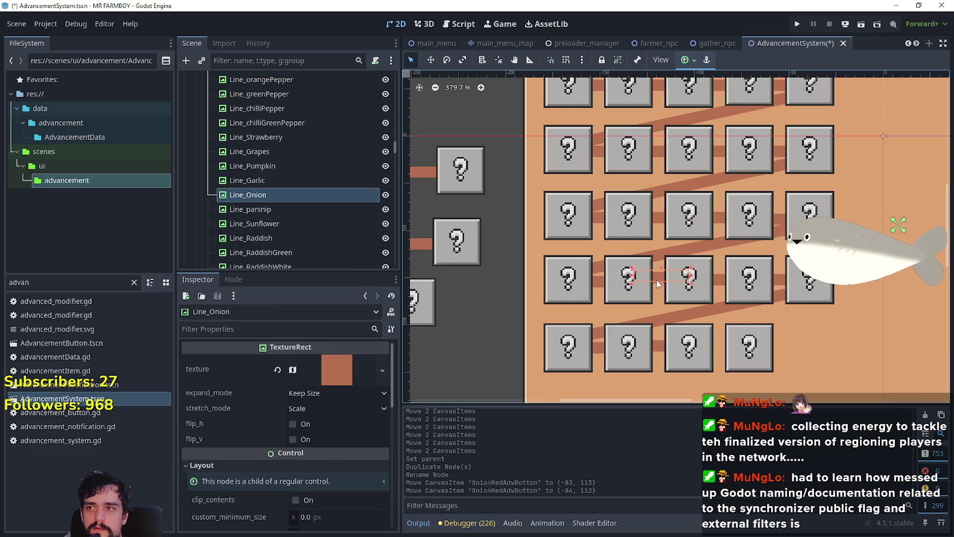
key("ctrl+d")
double_click(291, 209)
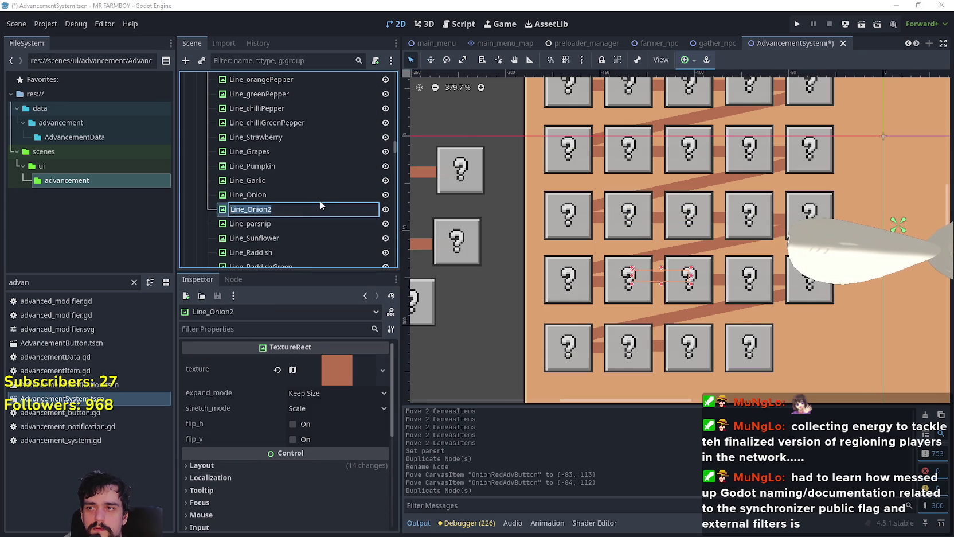
key("End")
key("BackSpace")
type("_Re")
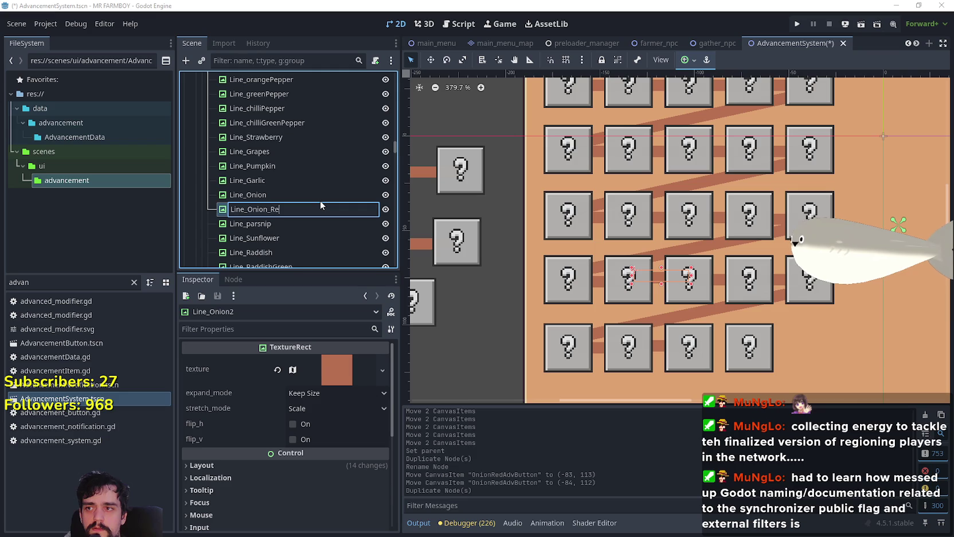
type("d")
key("Return")
Move Line_Onion_Red down to the bottom row at (-89, 80)
key("w")
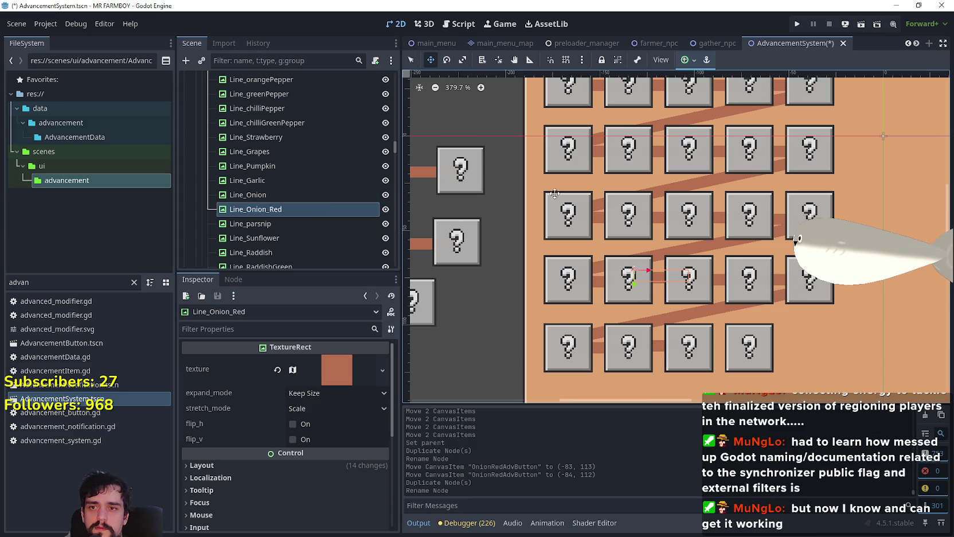
mouse_move(673, 276)
left_mouse_down()
mouse_move(717, 359)
mouse_move(720, 348)
left_mouse_up()
scroll(718, 350, "down", 1)
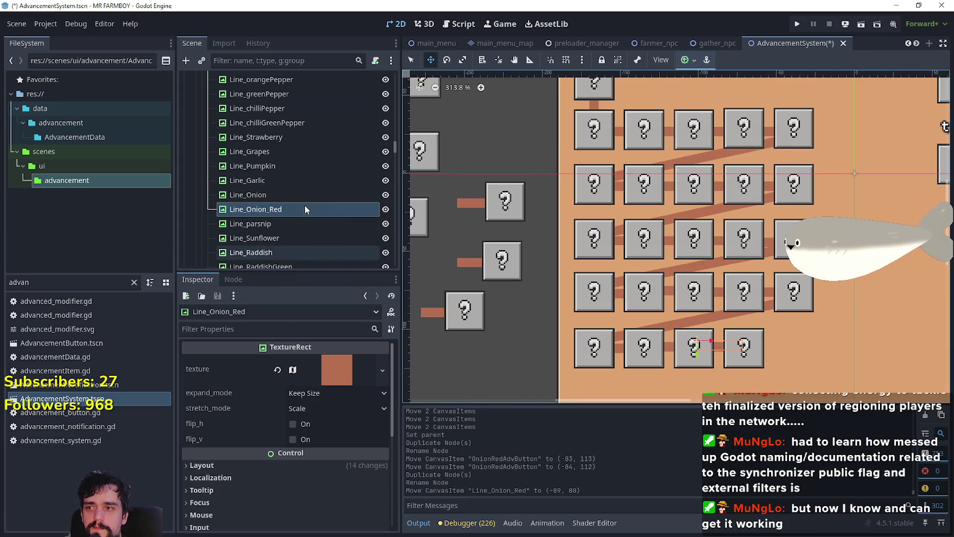
scroll(304, 245, "down", 2)
scroll(625, 247, "up", 1)
Set OnionRedAdvButton's assigned line to Line_Onion_Red
left_click(411, 59)
left_click(762, 345)
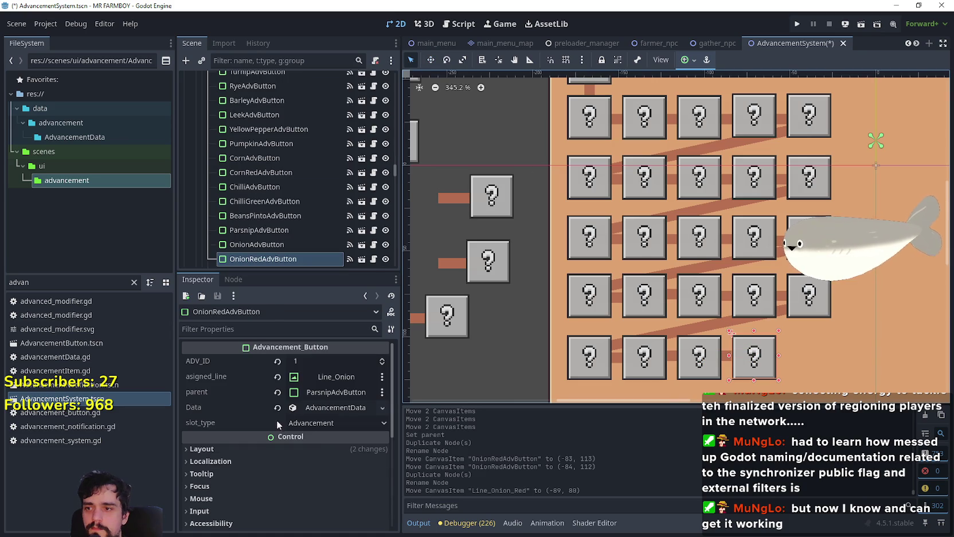
left_click(321, 378)
type("Oni")
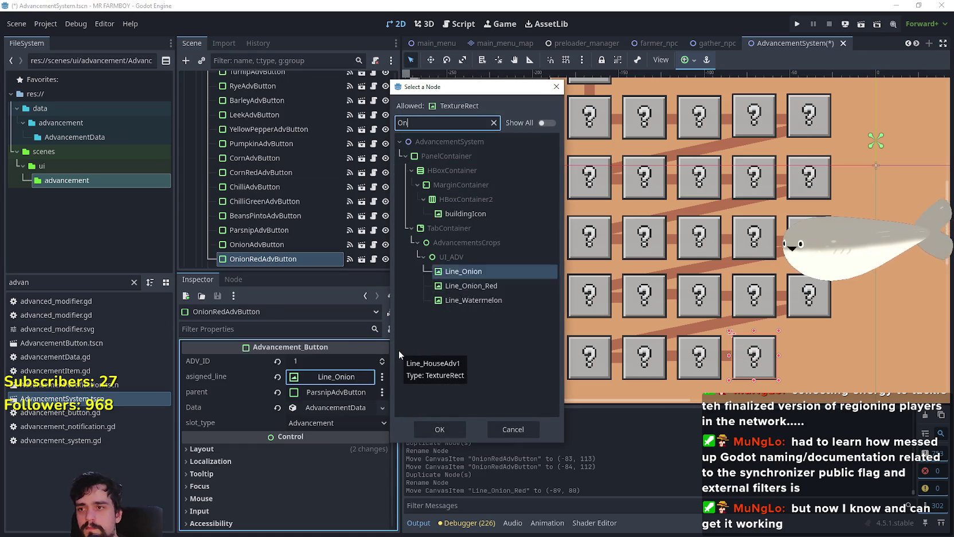
left_click(481, 229)
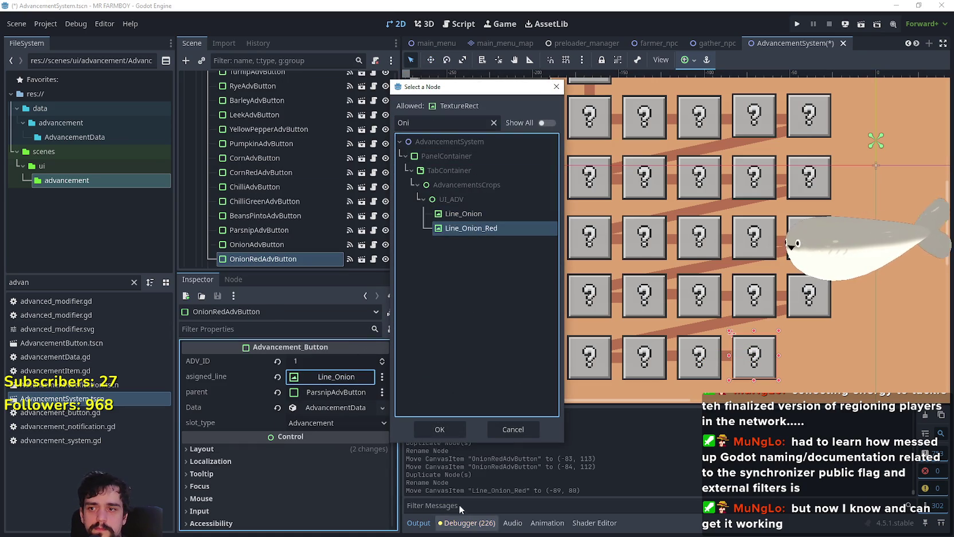
left_click(447, 435)
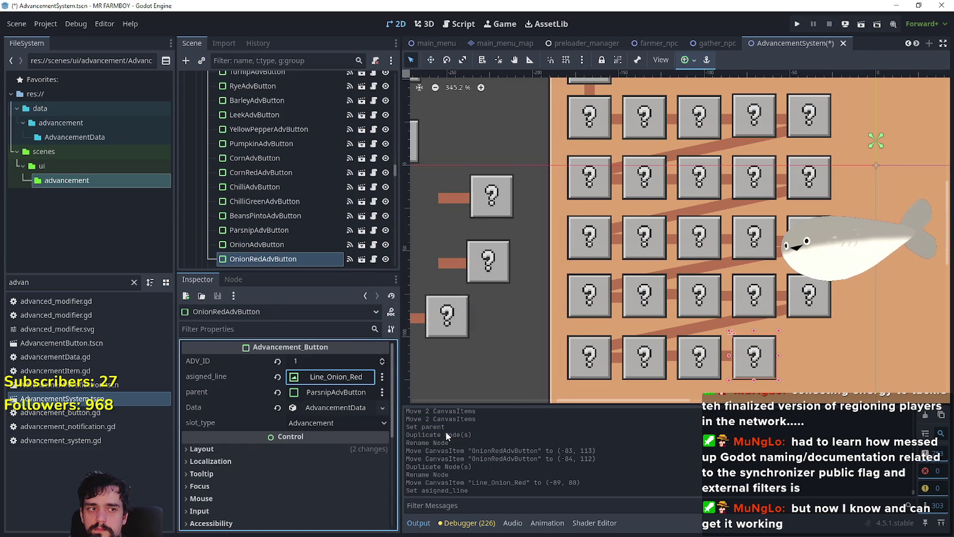
Set OnionRedAdvButton's parent to CabbageAdvButton
left_click(341, 392)
type("Cabb")
left_click(483, 215)
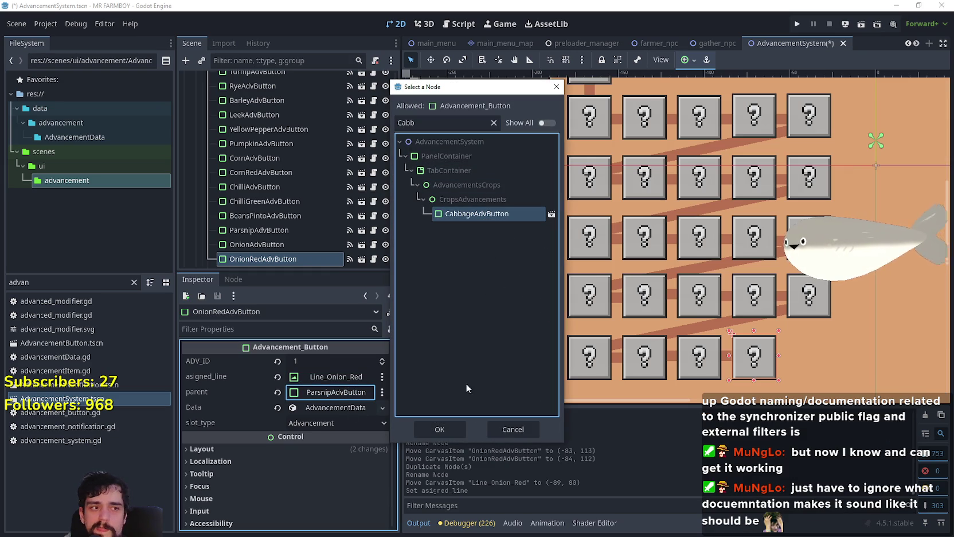
left_click(438, 425)
Make the data unique, named tr_crops_onion_red with item Onion Red, and save
right_click(344, 413)
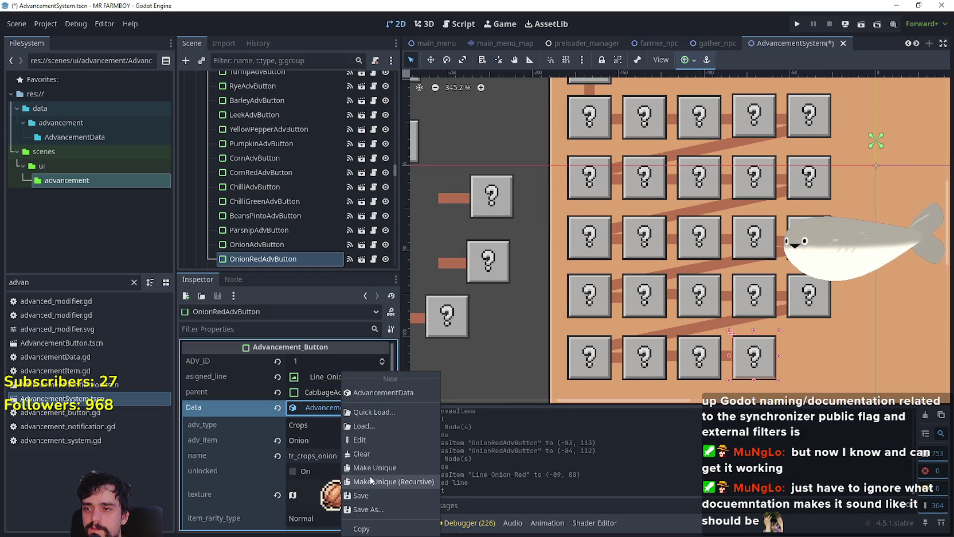
left_click(367, 471)
left_click(353, 455)
type("_red")
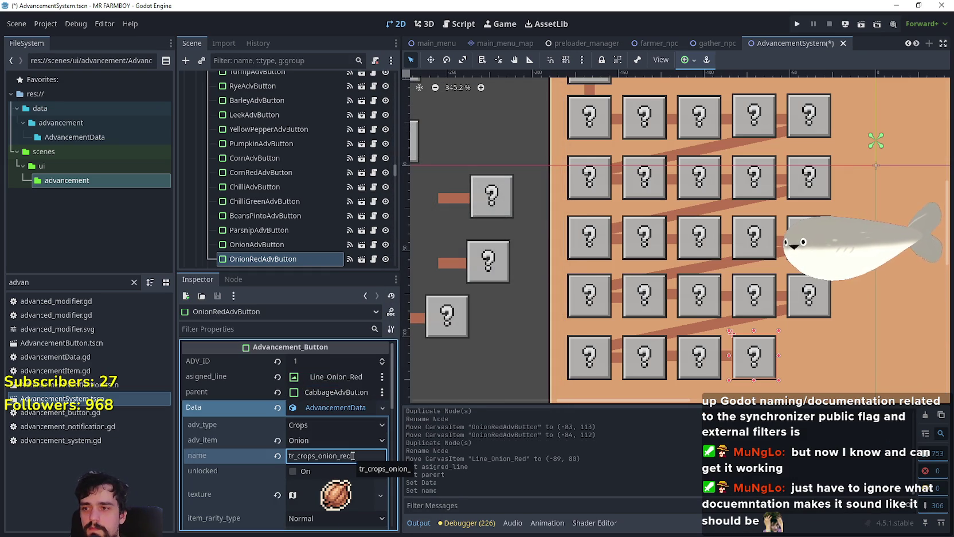
left_click(348, 440)
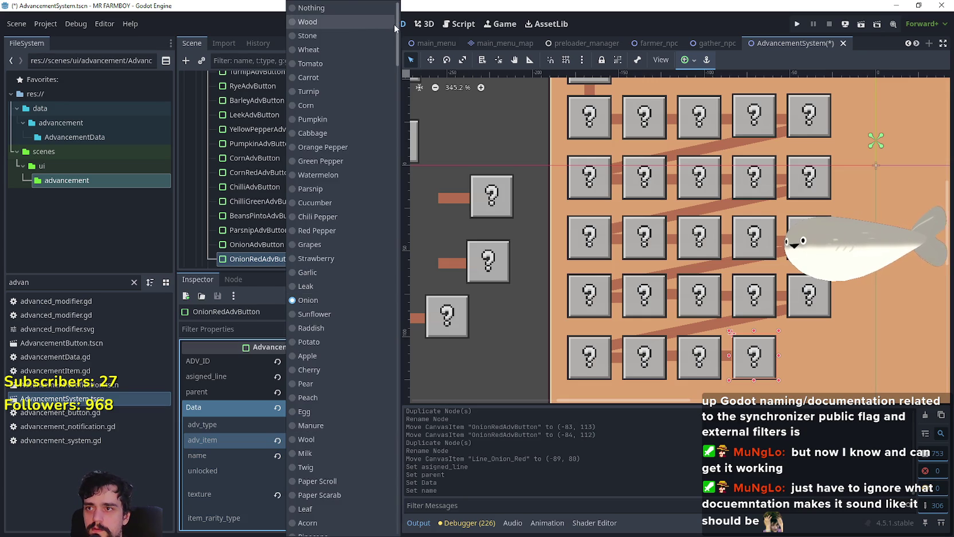
scroll(352, 345, "down", 15)
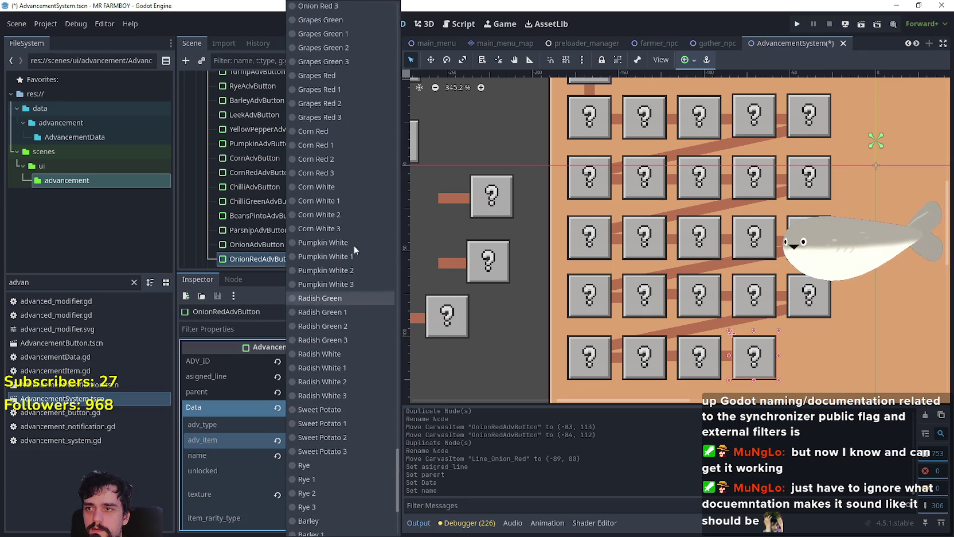
scroll(306, 125, "up", 5)
left_click(333, 100)
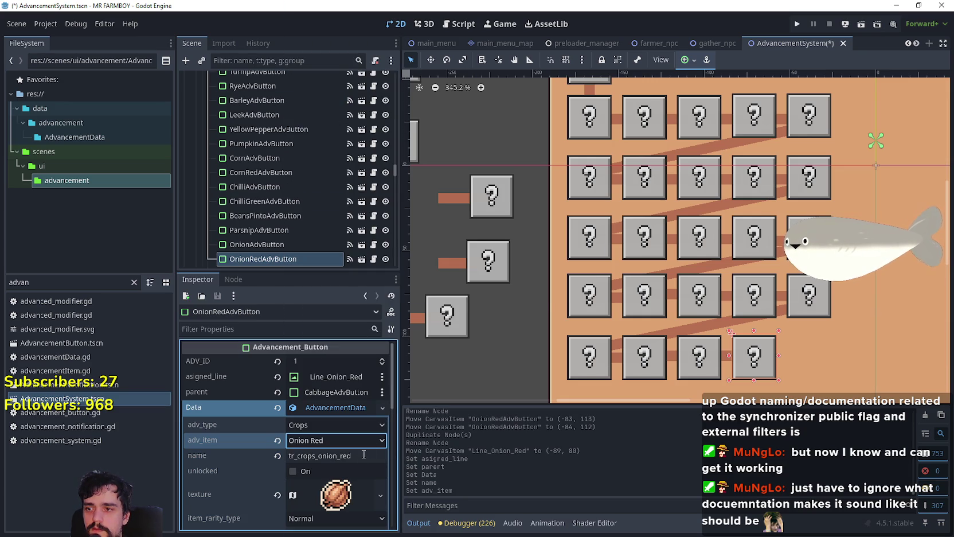
key("ctrl+s")
Make the onion button's icon texture unique
scroll(341, 441, "down", 5)
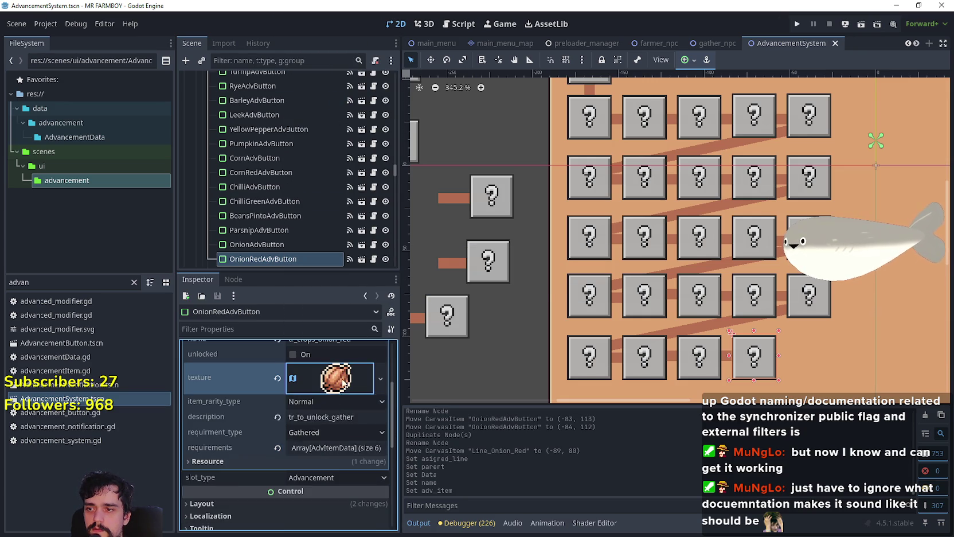
left_click(336, 377)
right_click(336, 378)
left_click(338, 460)
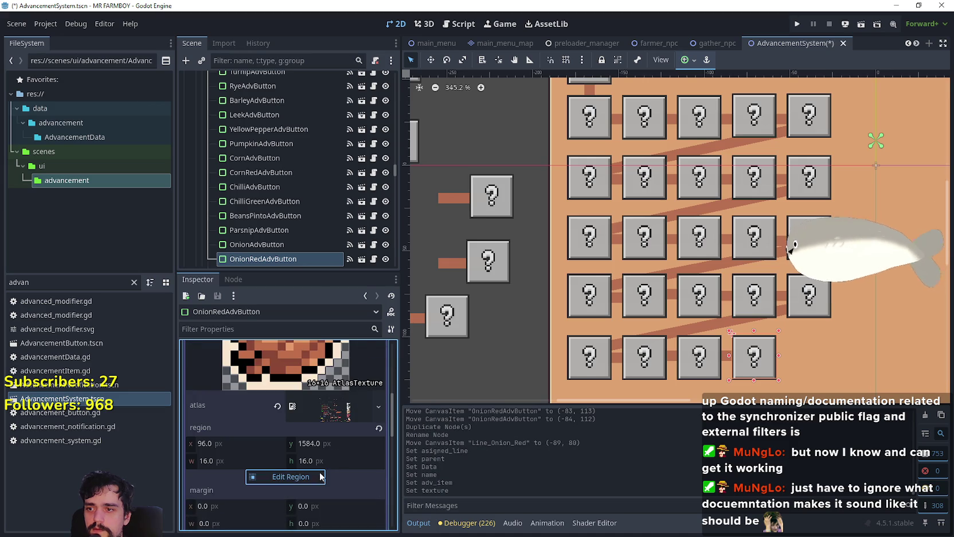
Set the onion icon region to the purple tile at (672, 432) and save the scene
left_click(291, 477)
scroll(404, 188, "down", 3)
scroll(465, 175, "up", 5)
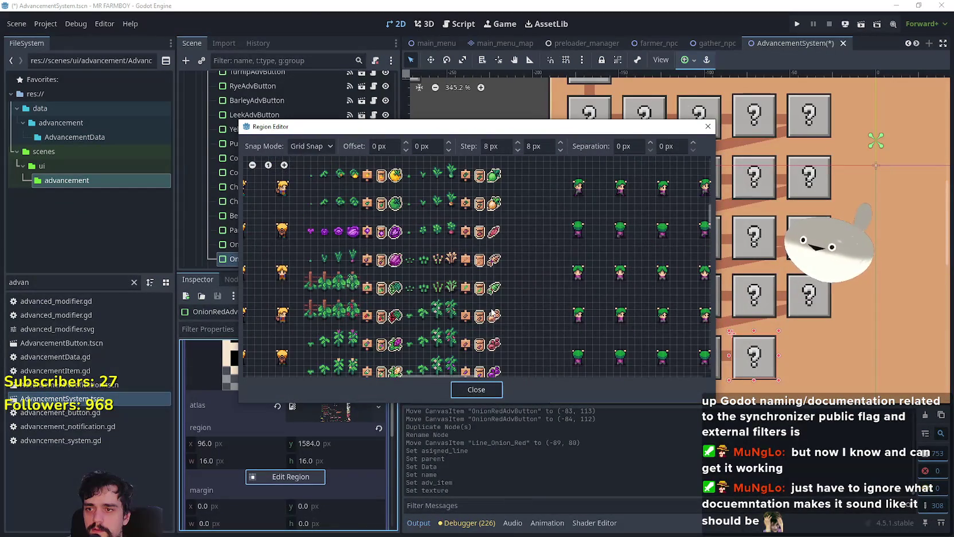
left_click_drag(497, 258, 557, 264)
scroll(463, 264, "up", 2)
left_click(452, 266)
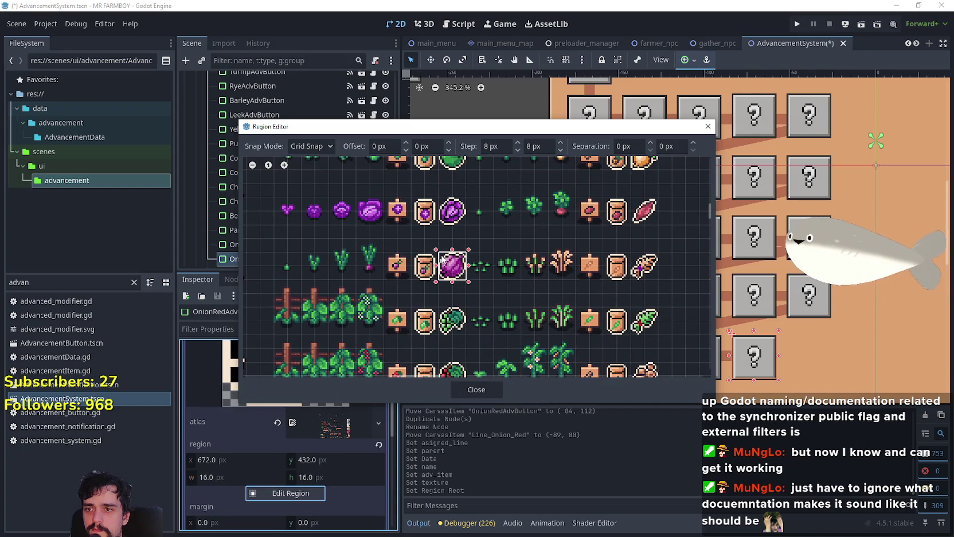
left_click(468, 391)
left_click(360, 392)
key("ctrl+s")
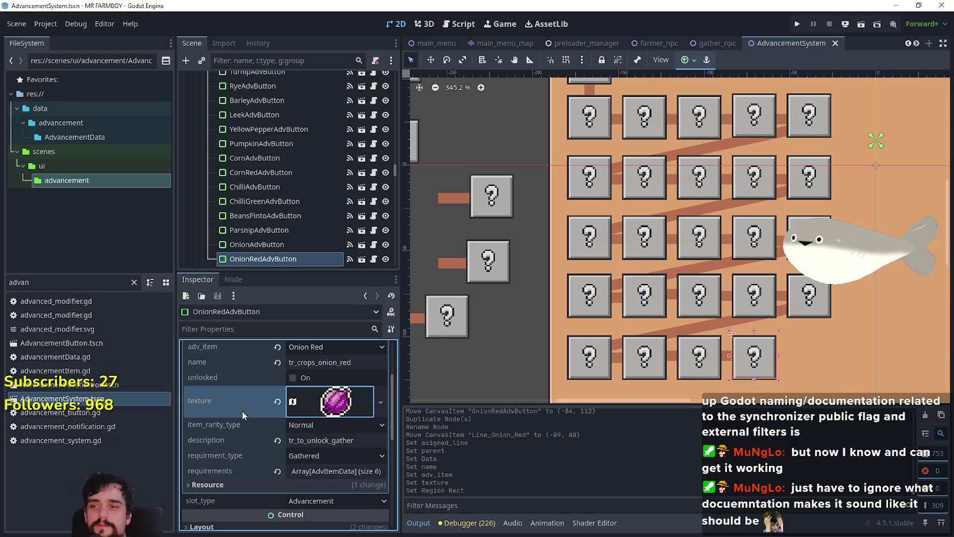
scroll(713, 247, "down", 5)
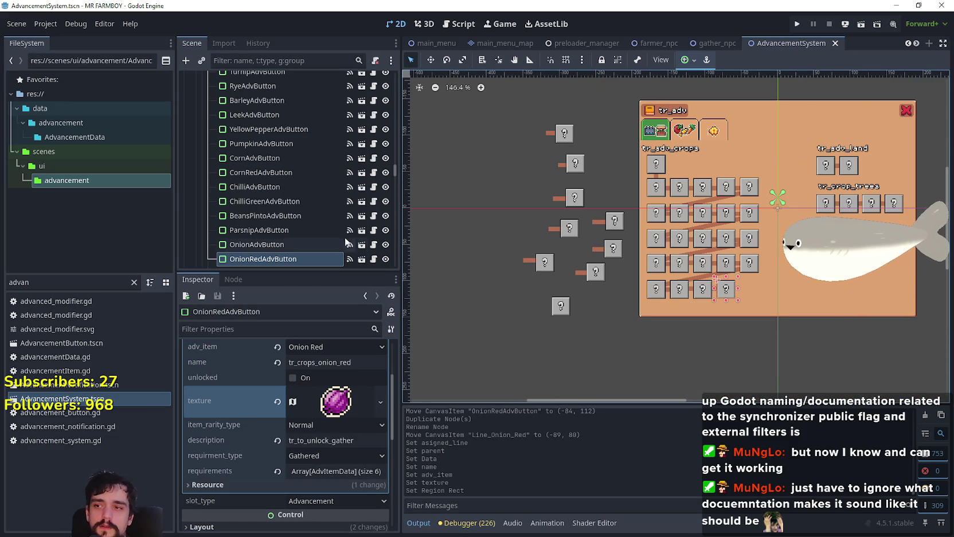
scroll(358, 241, "down", 3)
scroll(766, 277, "down", 1)
scroll(757, 302, "up", 6)
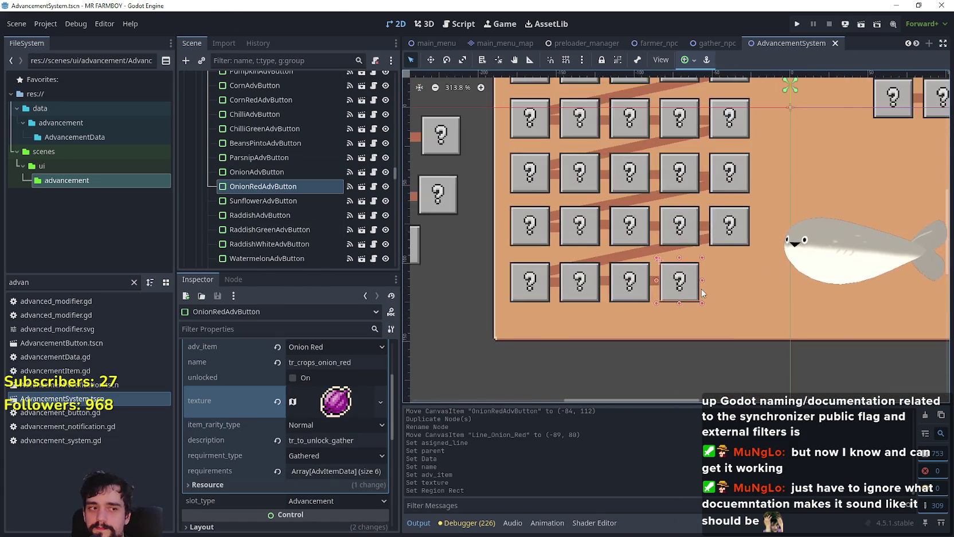
scroll(702, 289, "down", 3)
scroll(669, 285, "up", 3)
scroll(686, 292, "up", 4)
scroll(686, 292, "down", 4)
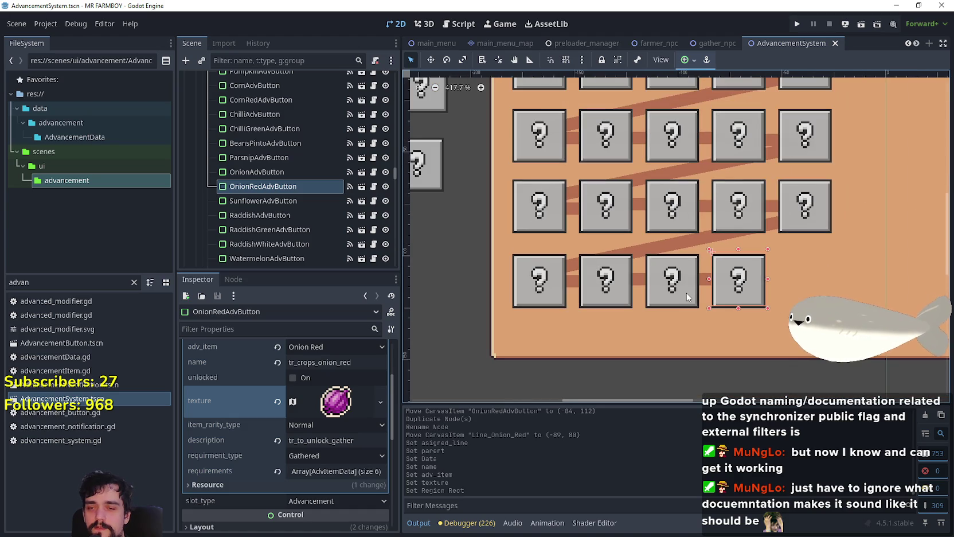
scroll(683, 291, "up", 1)
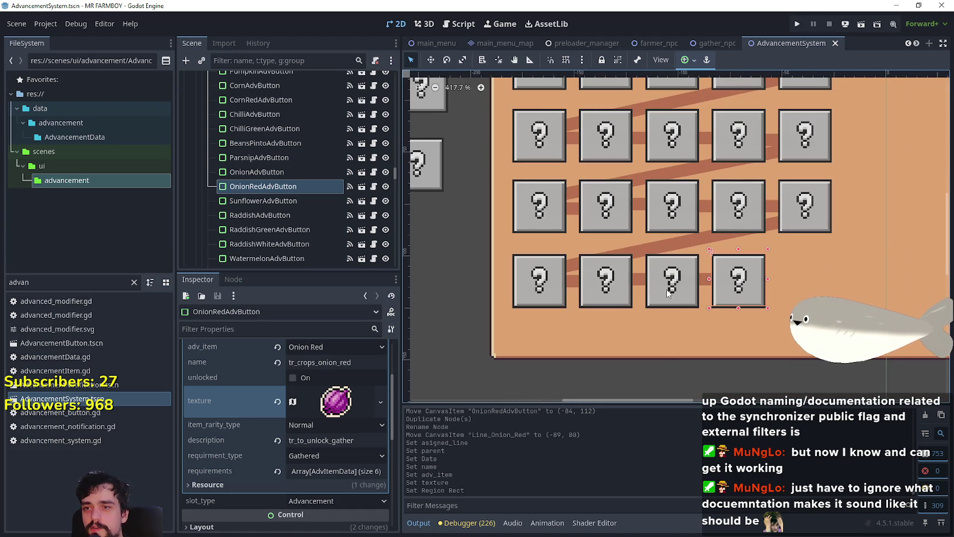
scroll(677, 294, "up", 3)
left_click(721, 283)
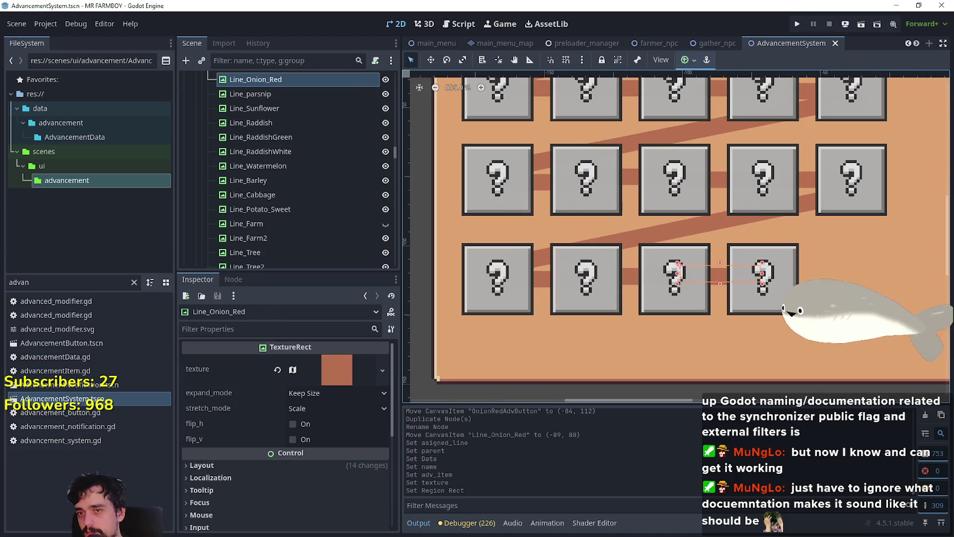
left_click(746, 284)
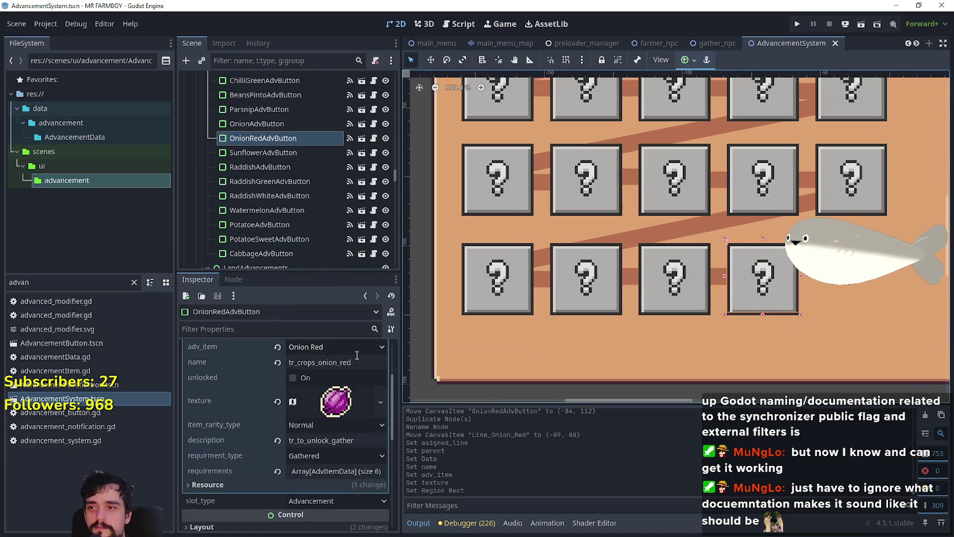
scroll(357, 353, "up", 3)
left_click(332, 407)
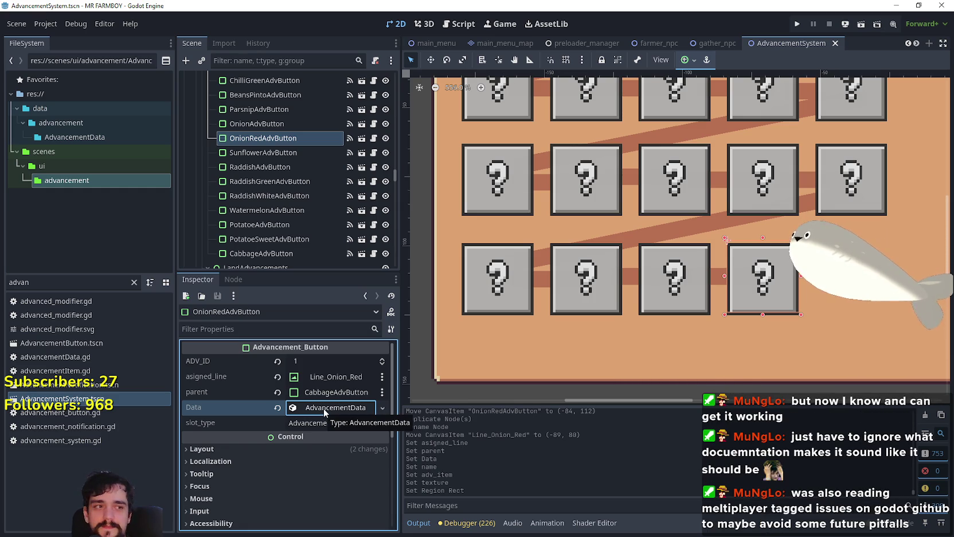
scroll(608, 259, "down", 3)
scroll(613, 266, "down", 3)
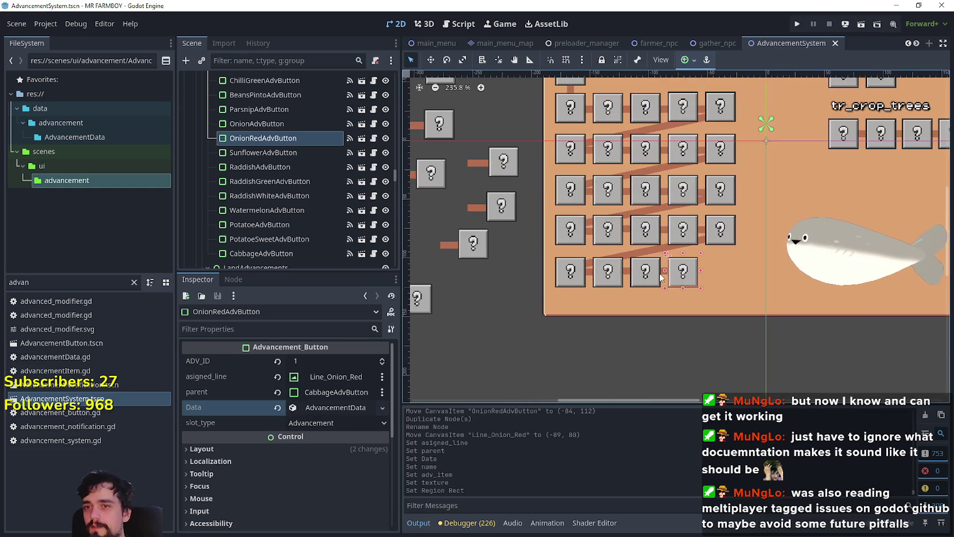
left_click(535, 200)
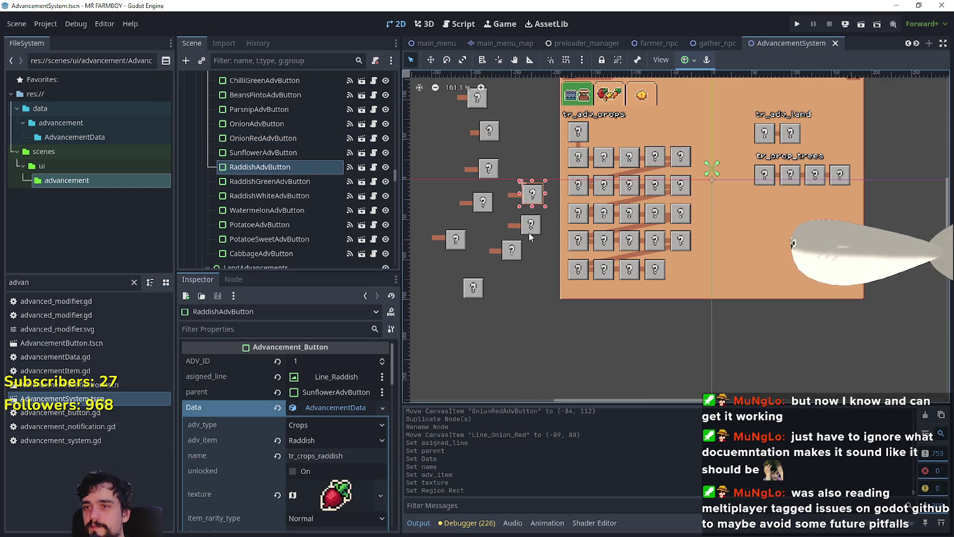
left_click(528, 233)
left_click(510, 256)
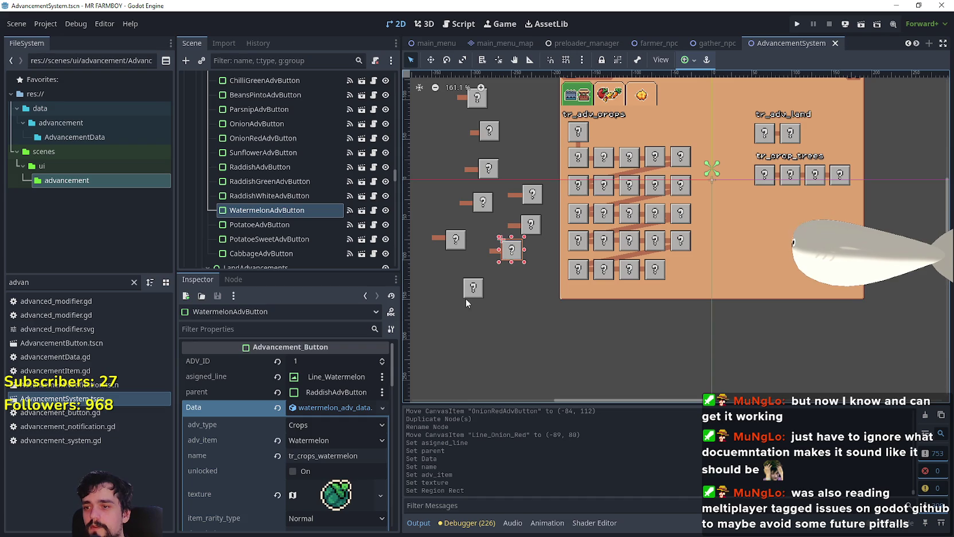
left_click(463, 291)
left_click(473, 287)
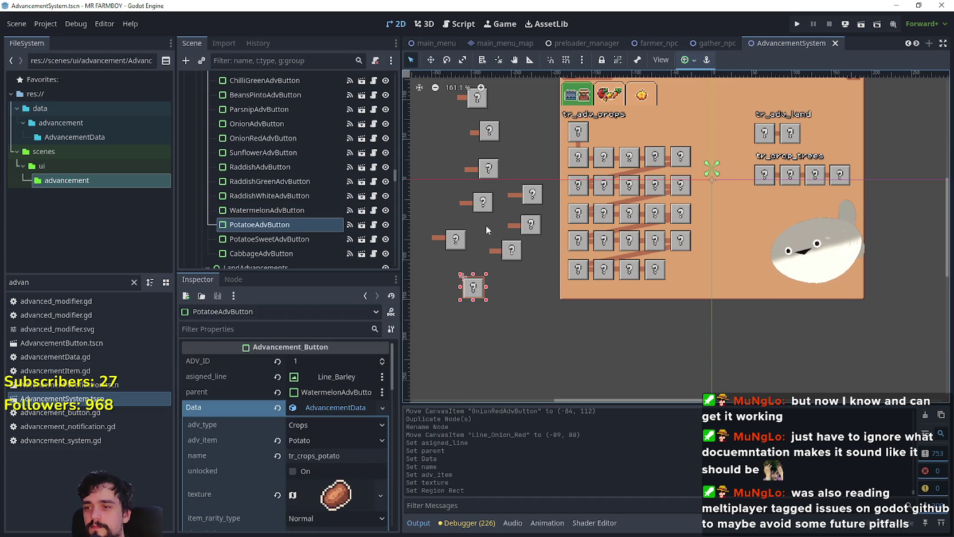
left_click(453, 244)
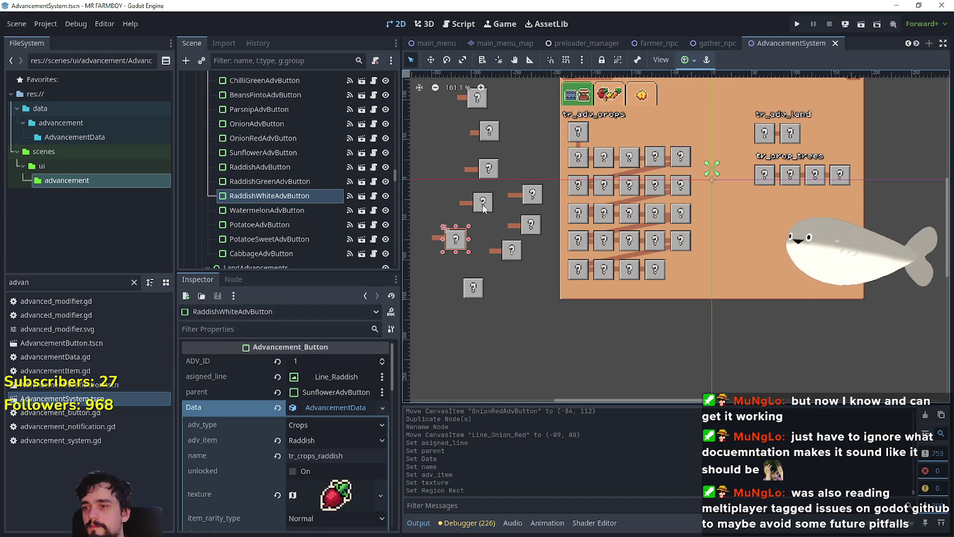
left_click(483, 205)
left_click(489, 167)
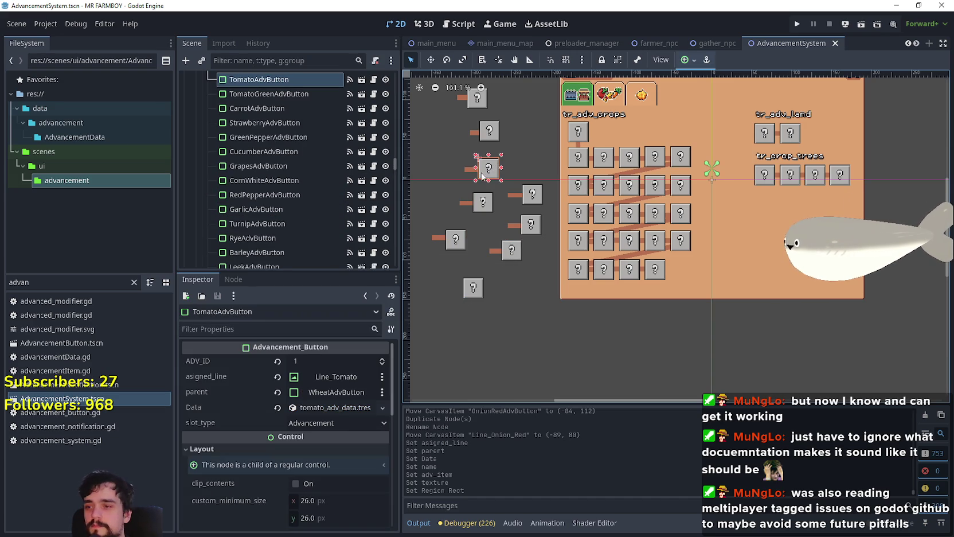
left_click(330, 407)
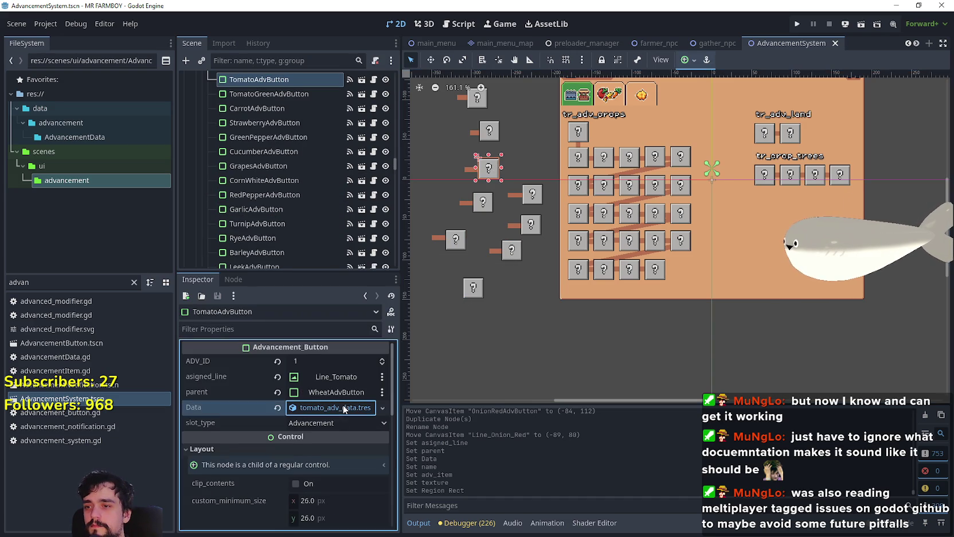
left_click(489, 133)
left_click(479, 101)
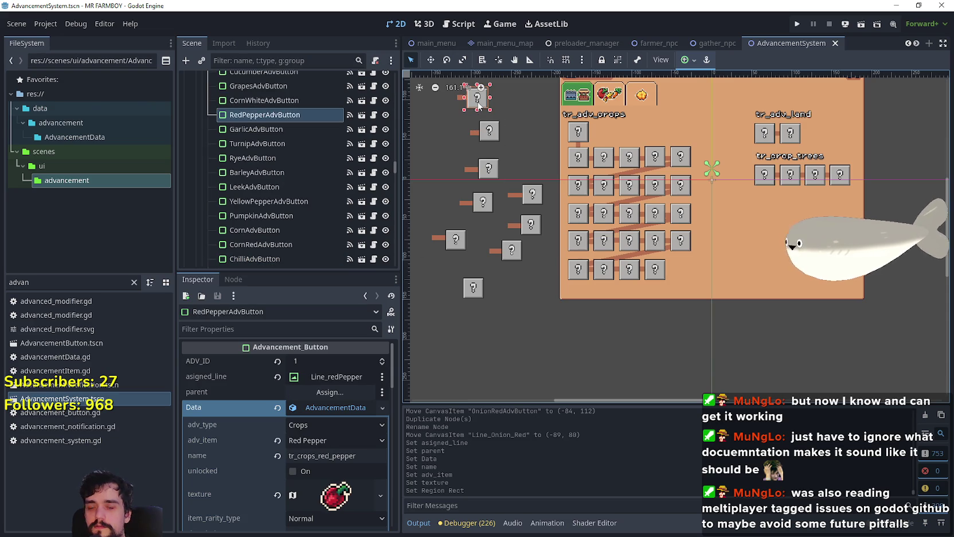
scroll(694, 201, "up", 3)
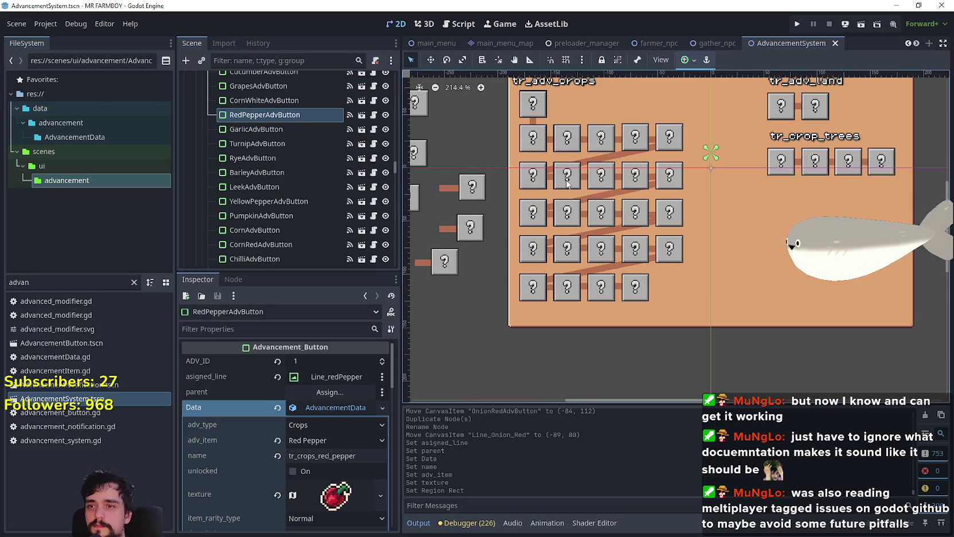
Duplicate GrapesAdvButton and rename the copy GrapesRedAdvButton
left_click(567, 182)
key("ctrl+d")
double_click(254, 101)
type("RedAdvButton")
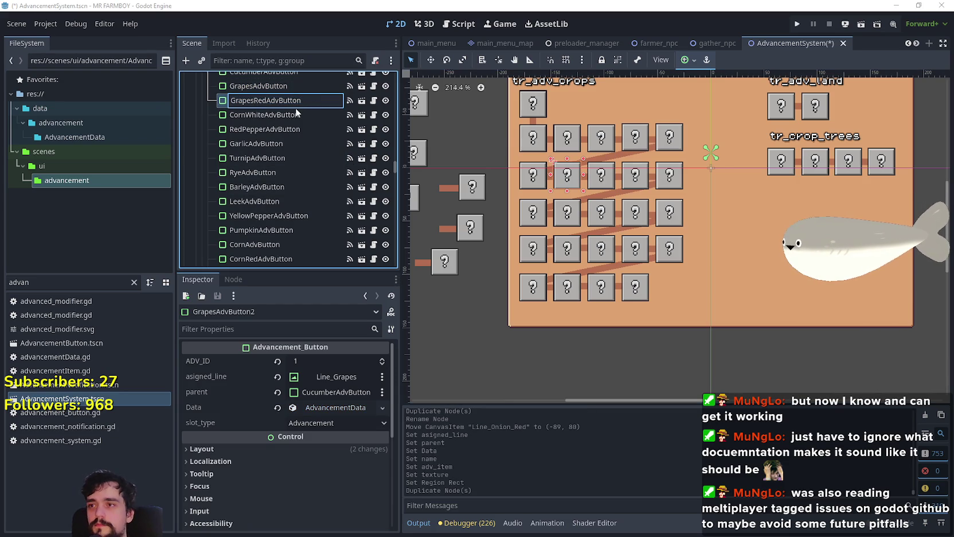
key("Return")
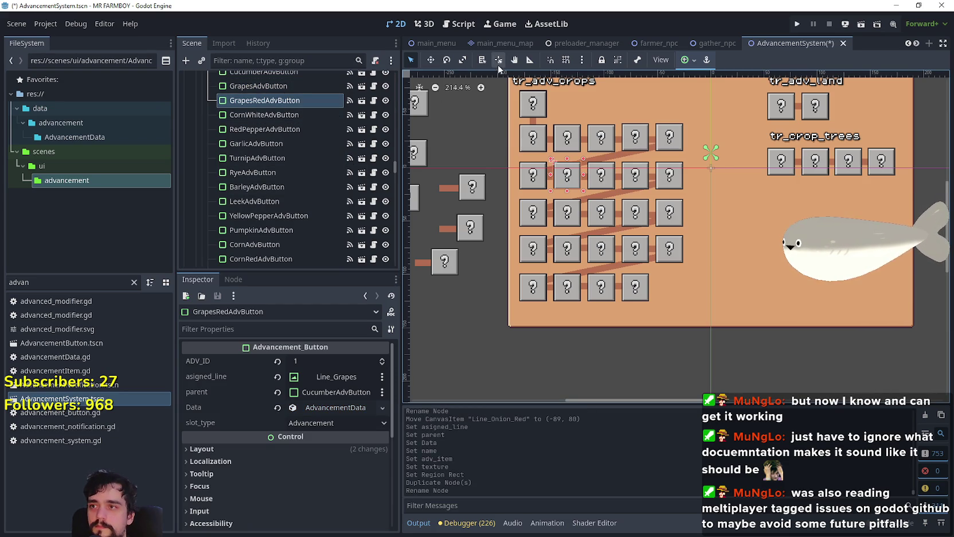
Place GrapesRedAdvButton at (-52, 112), the last slot of the bottom row
left_click(430, 59)
mouse_move(559, 169)
left_mouse_down()
mouse_move(643, 311)
mouse_move(665, 267)
left_mouse_up()
scroll(665, 266, "up", 6)
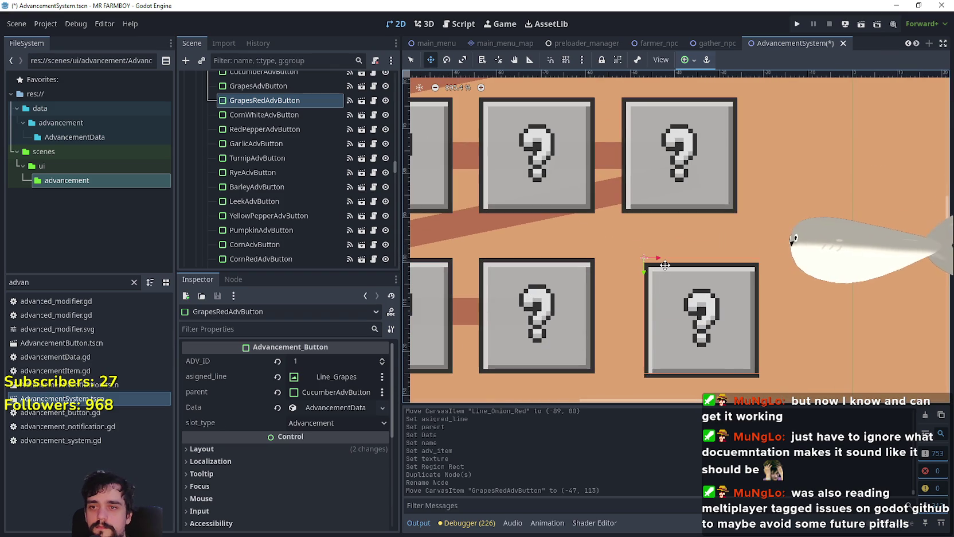
key("Left")
key("Left")
key("Left")
key("Up")
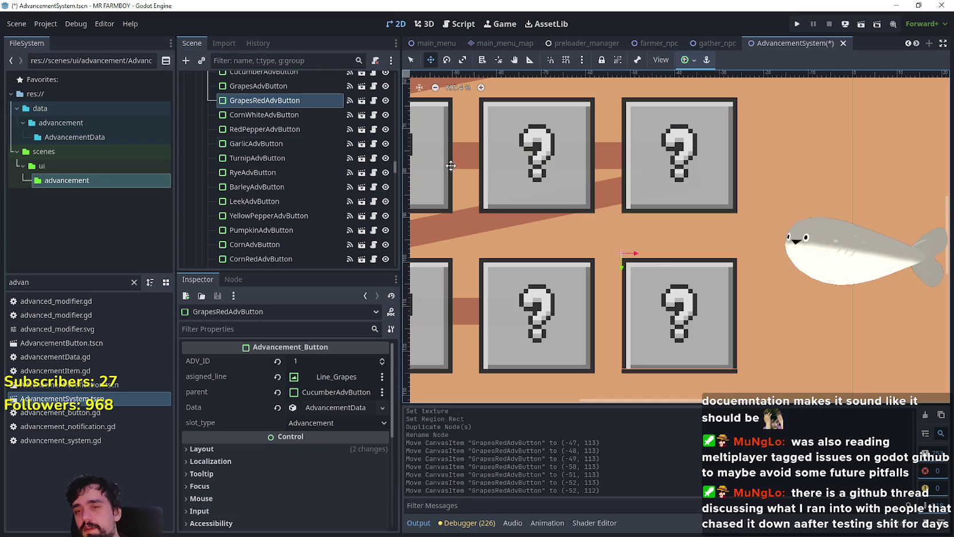
scroll(546, 339, "down", 2)
scroll(546, 339, "down", 2)
key("q")
scroll(513, 325, "up", 1)
left_click(499, 316)
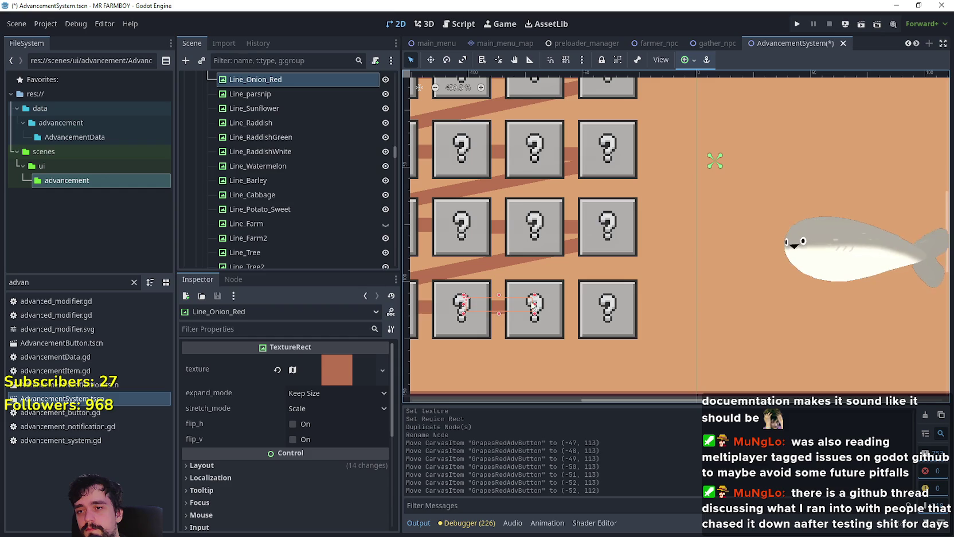
Compare the grapes buttons and select the Line_Grapes connector
left_click(595, 301)
scroll(596, 301, "down", 2)
scroll(595, 300, "down", 2)
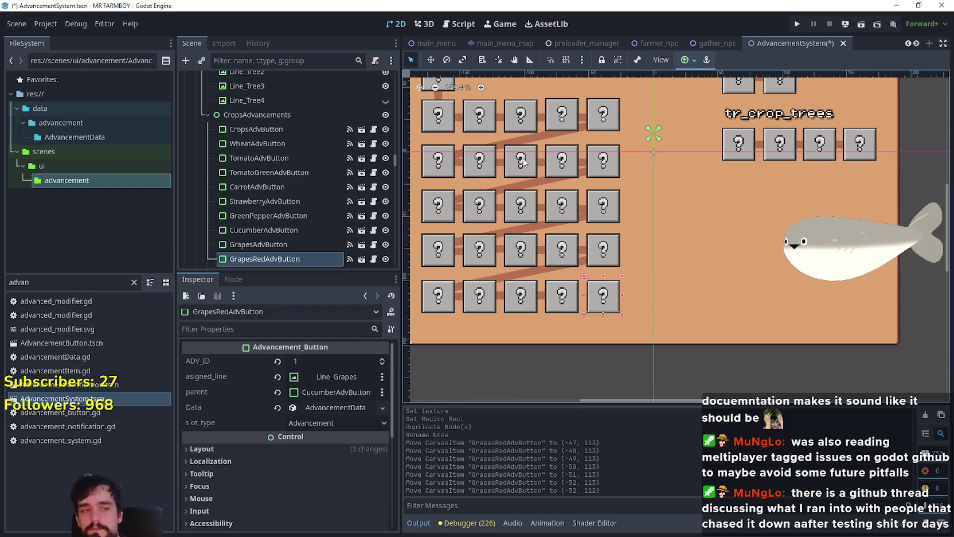
scroll(501, 209, "up", 2)
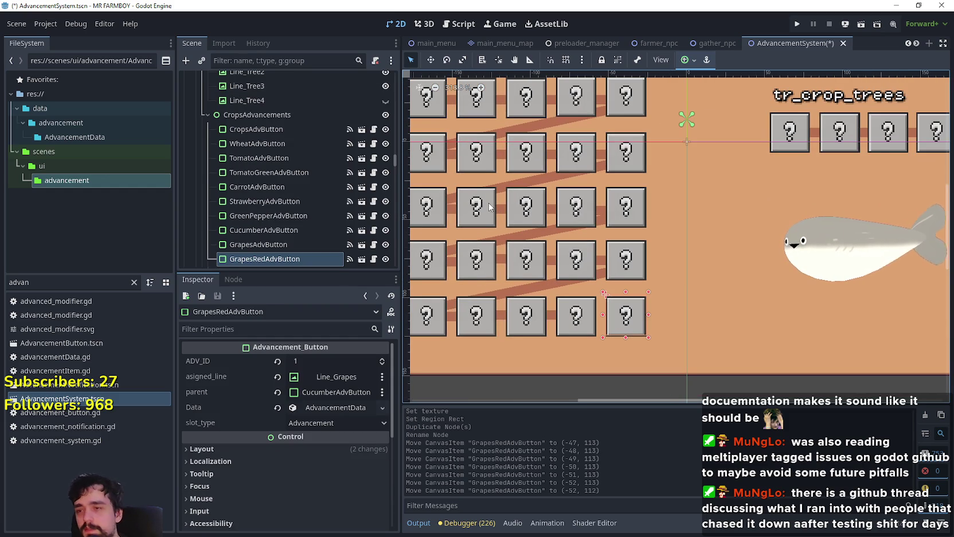
scroll(490, 208, "down", 3)
left_click(479, 202)
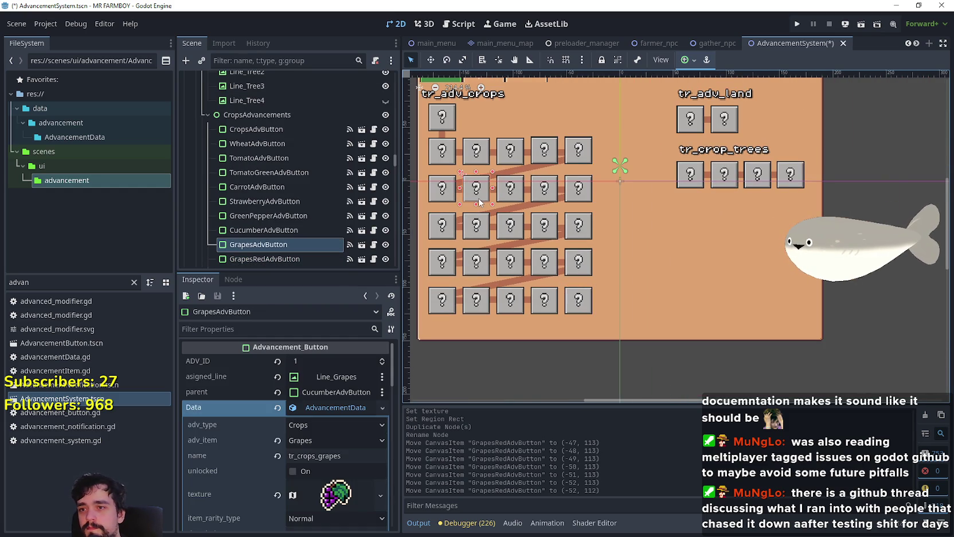
scroll(461, 189, "up", 3)
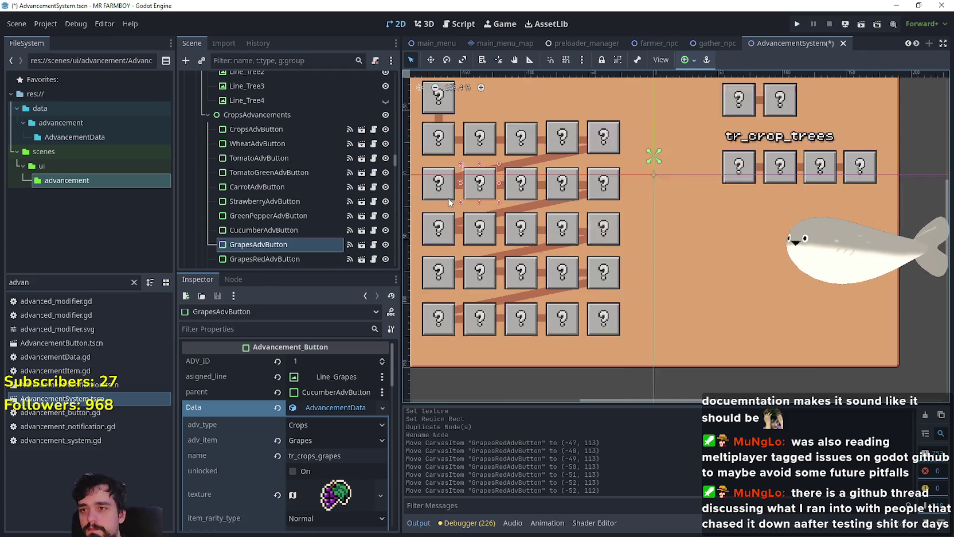
left_click(457, 187)
scroll(457, 187, "up", 2)
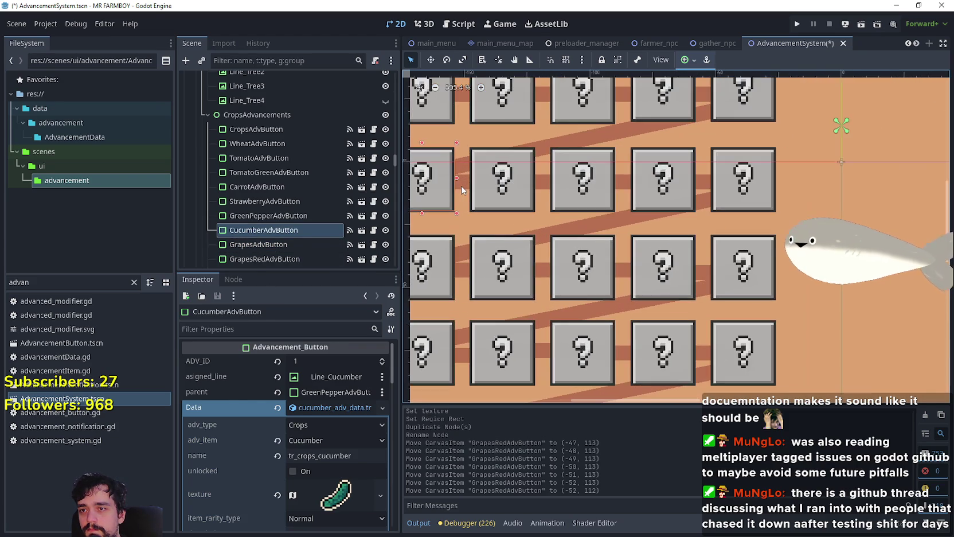
left_click(457, 187)
left_click(460, 184)
scroll(459, 185, "up", 1)
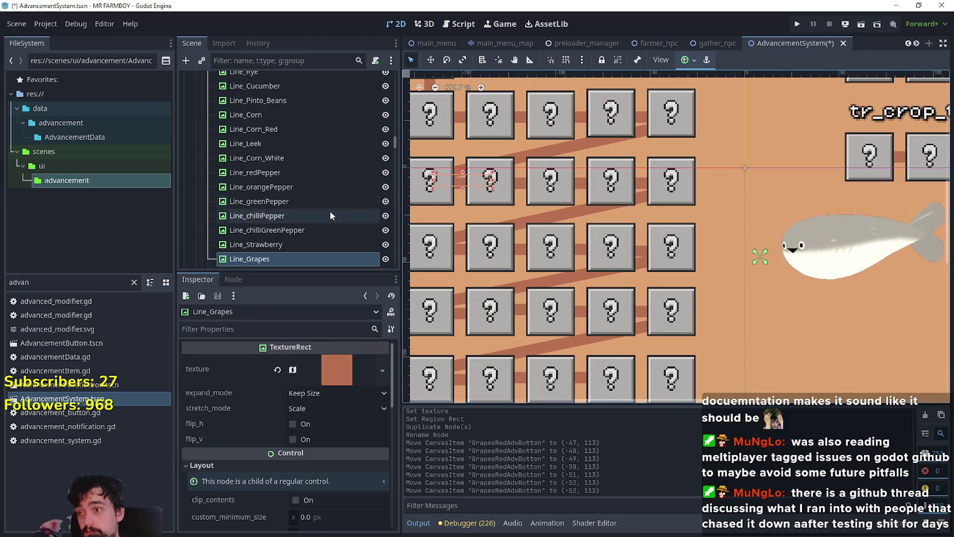
scroll(334, 207, "down", 3)
Duplicate Line_Grapes and rename the copy Line_Grapes_Red
key("ctrl+d")
left_click(304, 175)
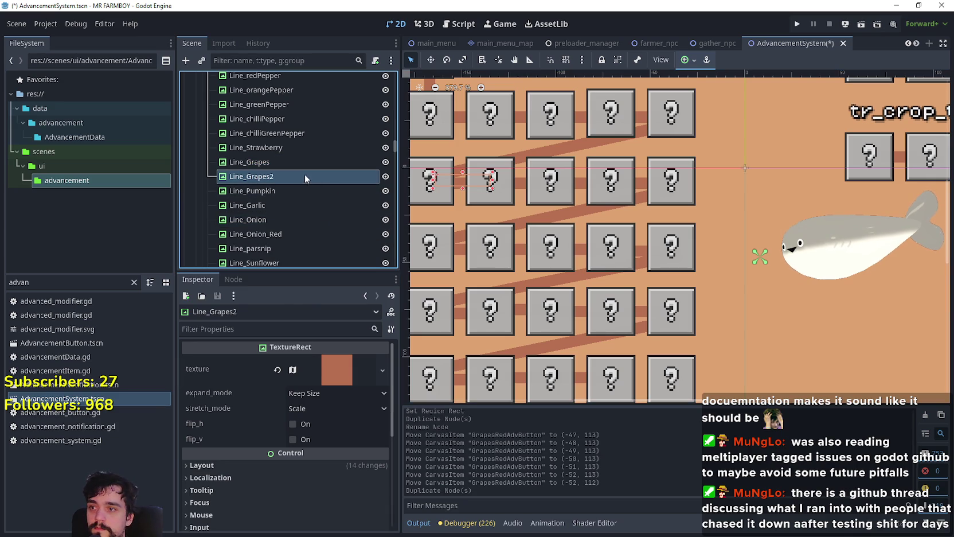
left_click(319, 175)
key("BackSpace")
type("_Red")
key("Return")
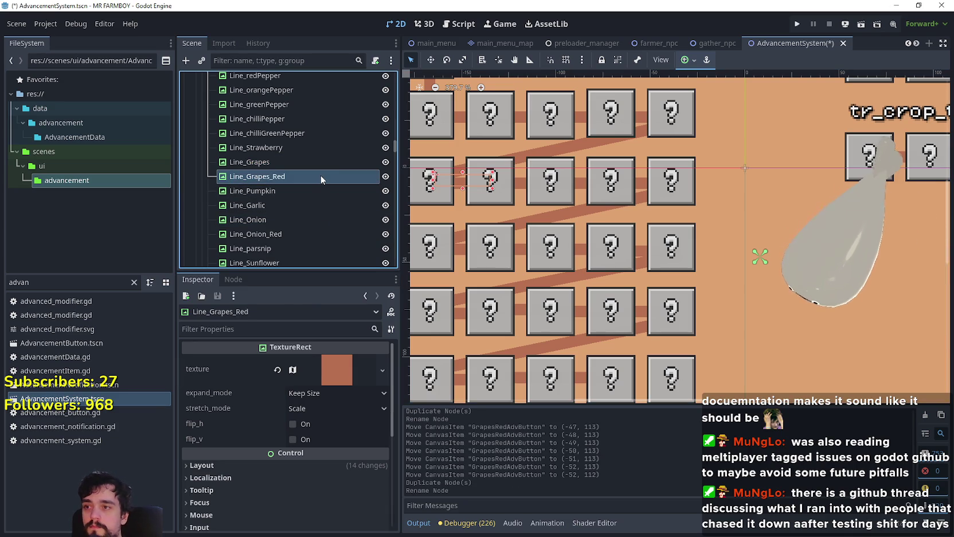
Move Line_Grapes_Red down to the red grapes button at (-55, 81)
left_click(432, 60)
mouse_move(448, 179)
left_mouse_down()
mouse_move(707, 449)
mouse_move(624, 297)
left_mouse_up()
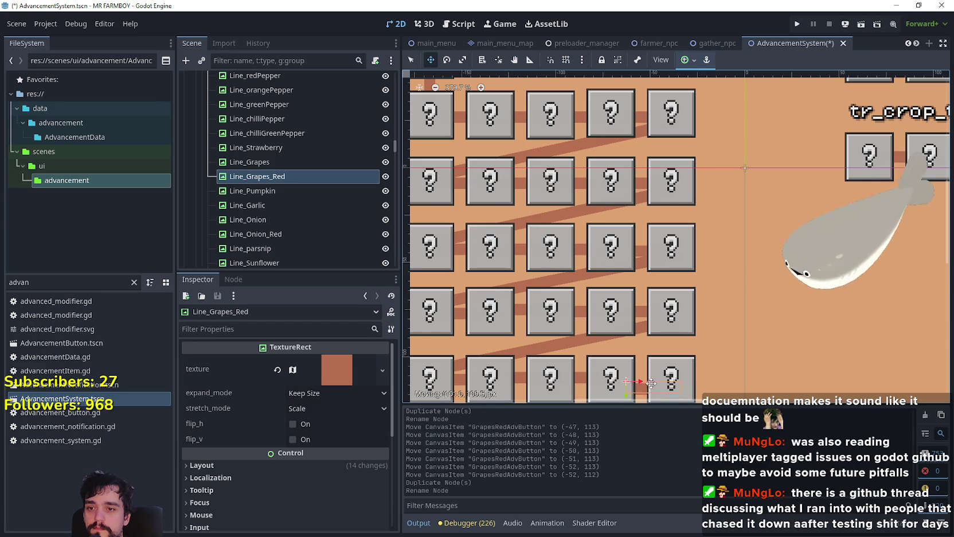
scroll(624, 296, "up", 3)
scroll(624, 296, "up", 3)
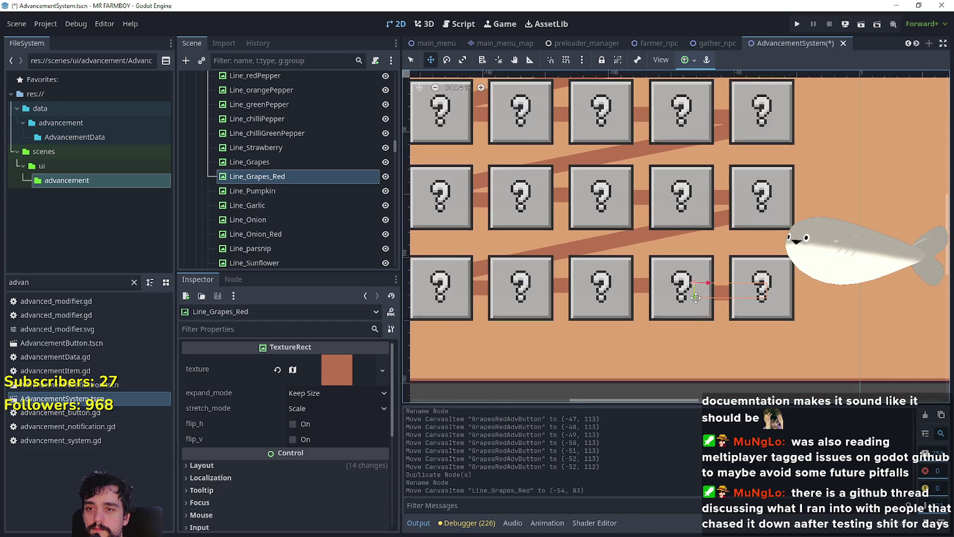
key("Left")
key("Up")
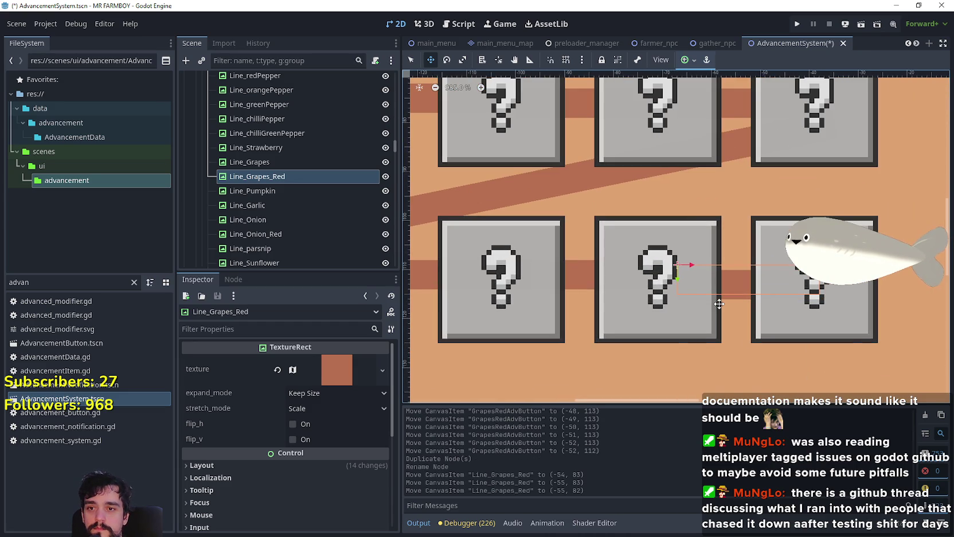
scroll(530, 169, "down", 2)
Realign Line_Onion_Red and Line_Cabbage to y 81 beside the new line
left_click(414, 63)
left_click_drag(724, 252, 600, 256)
scroll(503, 251, "up", 4)
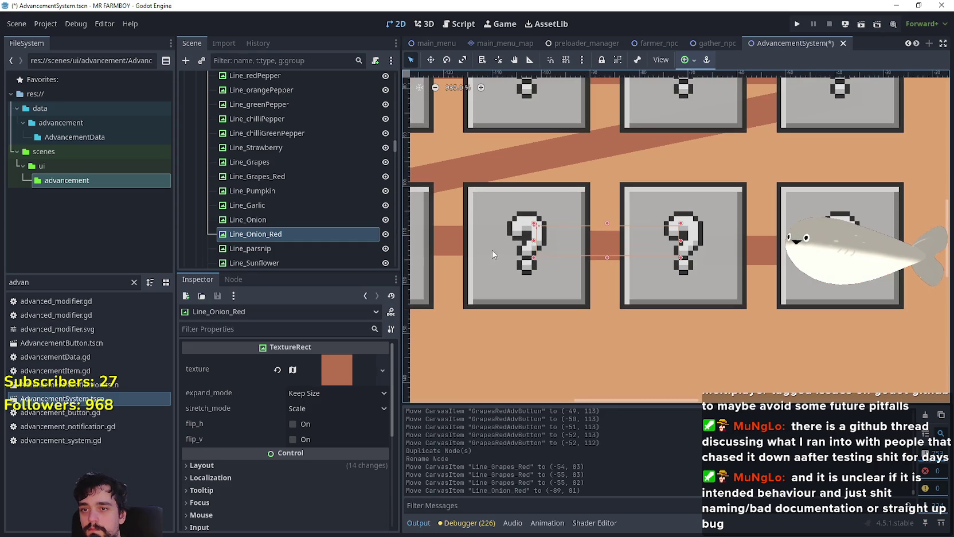
left_click(758, 253)
key("Up")
scroll(607, 307, "down", 4)
scroll(614, 275, "left", 3)
left_click(613, 283)
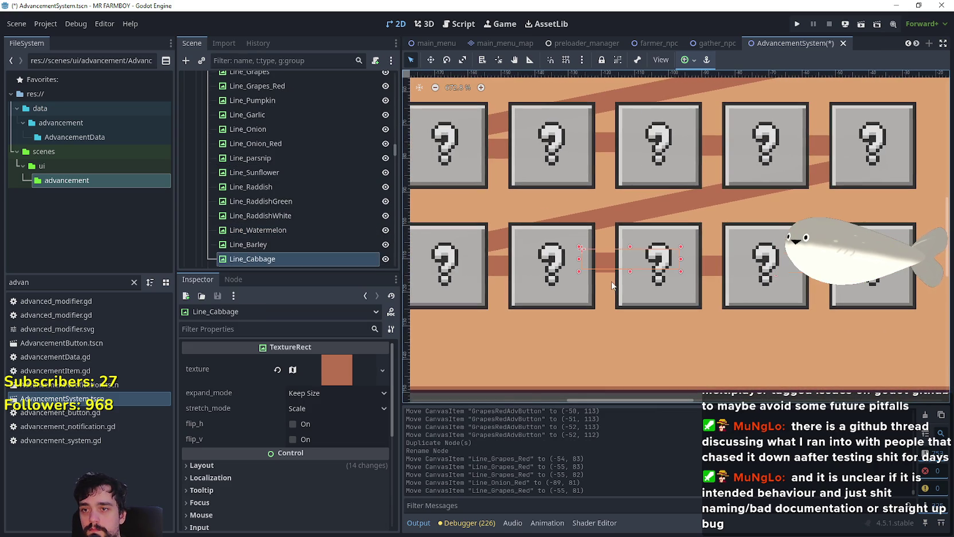
key("Up")
left_click(484, 277)
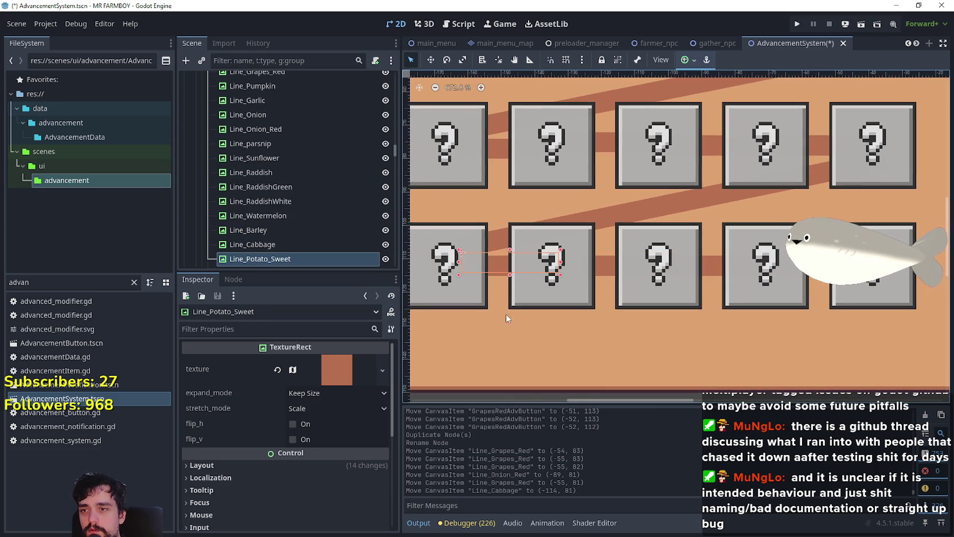
Set GrapesRedAdvButton's assigned_line to Line_Grapes_Red
scroll(560, 327, "down", 4)
left_click(750, 304)
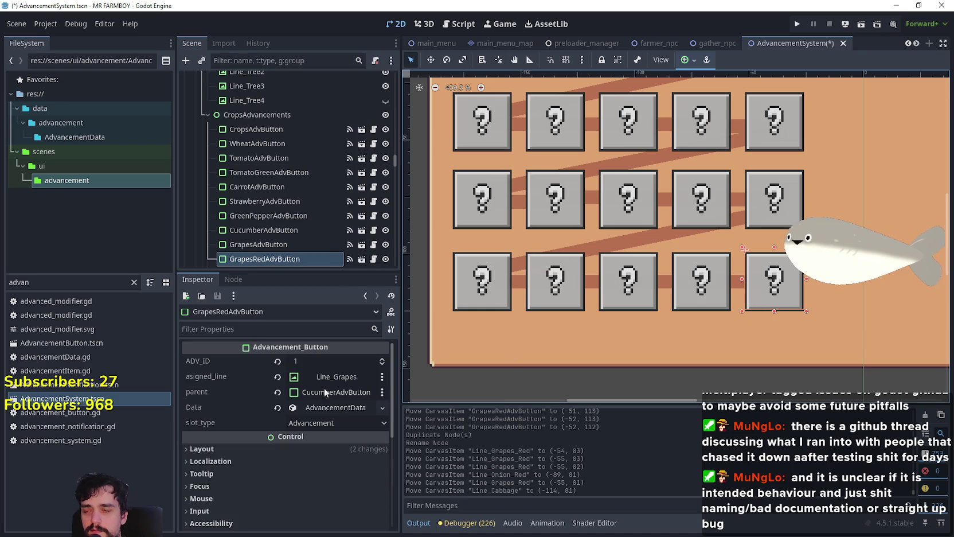
left_click(308, 378)
type("grap")
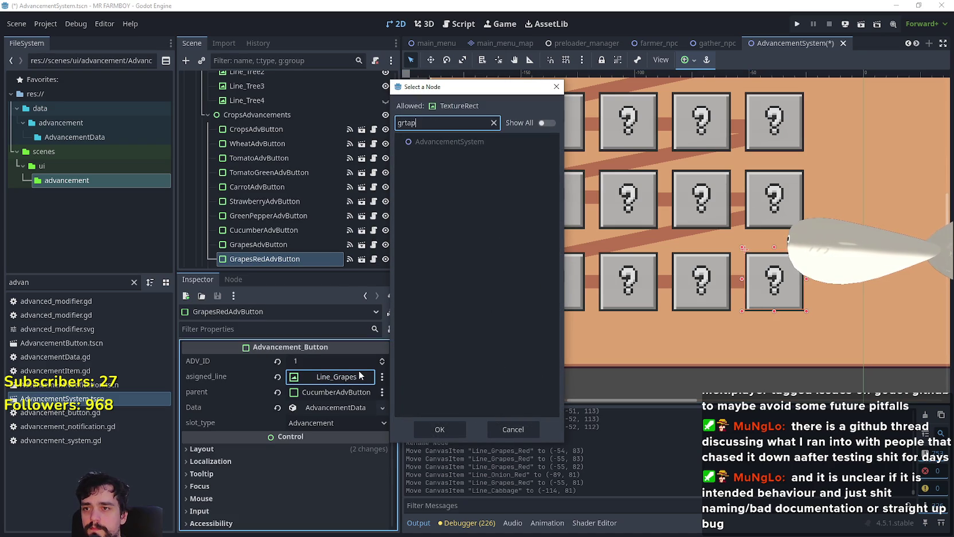
left_click(445, 230)
left_click(451, 430)
Set GrapesRedAdvButton's parent to OnionRedAdvButton
left_click(334, 393)
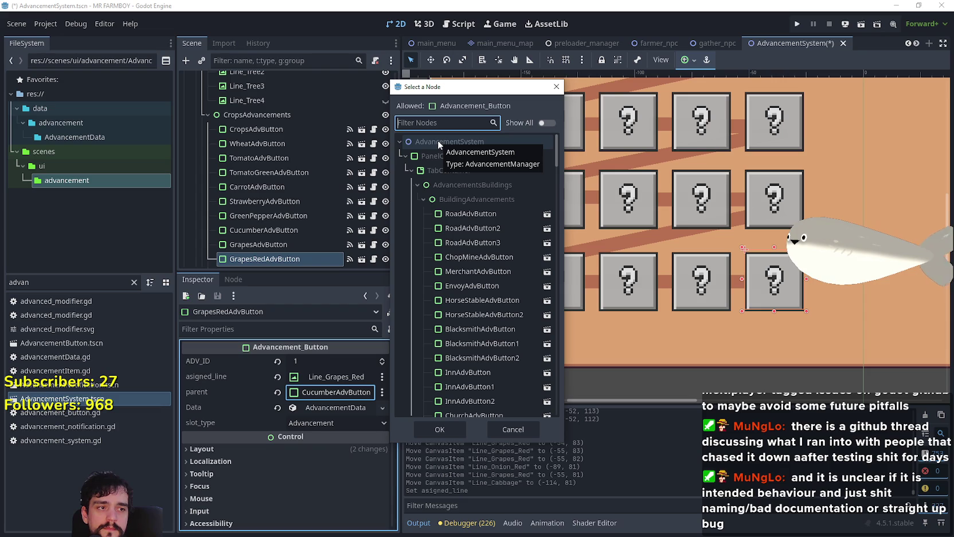
type("oni")
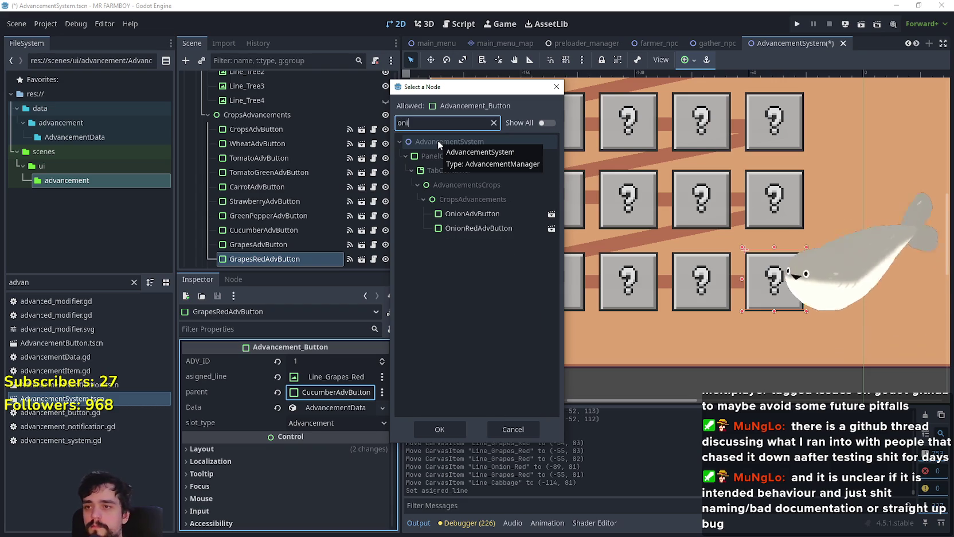
left_click(471, 228)
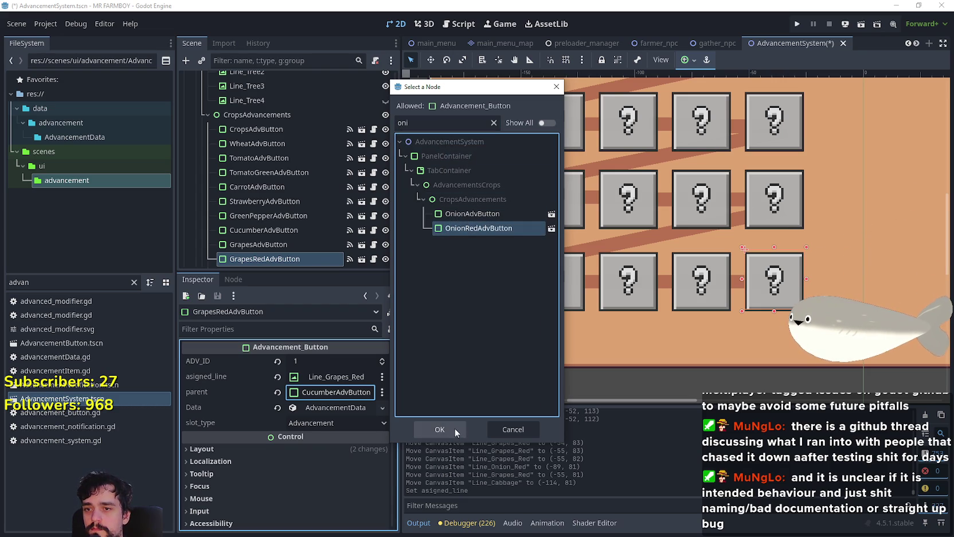
left_click(458, 429)
left_click(333, 408)
scroll(333, 427, "down", 4)
Make the grapes data unique and rename it tr_crops_grapes_red
scroll(331, 395, "up", 3)
right_click(331, 387)
left_click(371, 464)
left_click(344, 432)
type("_red")
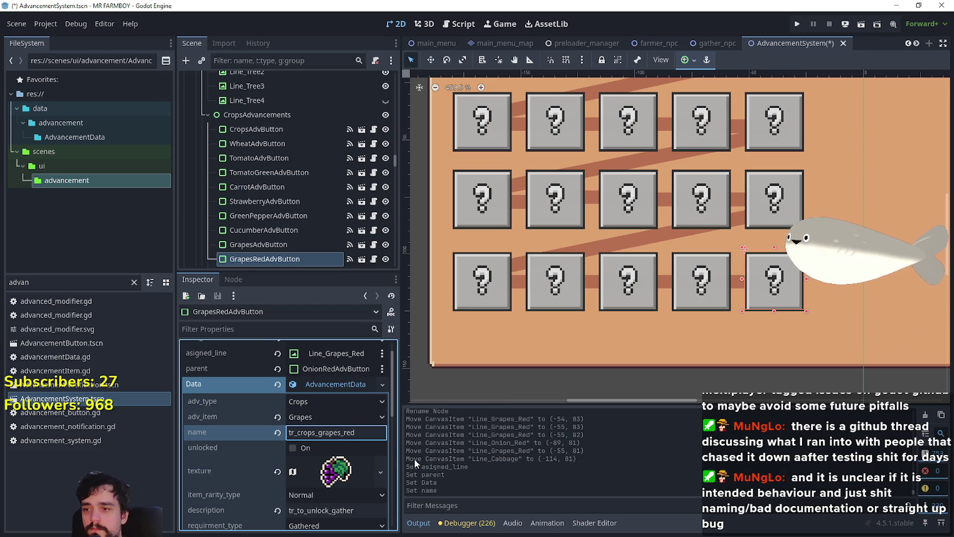
key("Return")
Give the button a unique icon texture using the grape tile at region (672, 496)
scroll(324, 459, "down", 2)
left_click(336, 424)
right_click(335, 424)
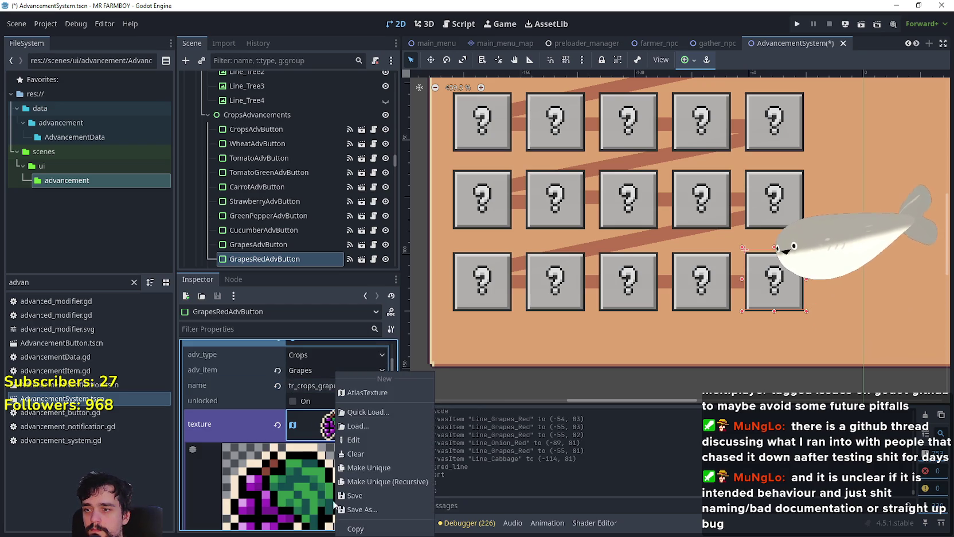
left_click(382, 468)
scroll(341, 436, "down", 3)
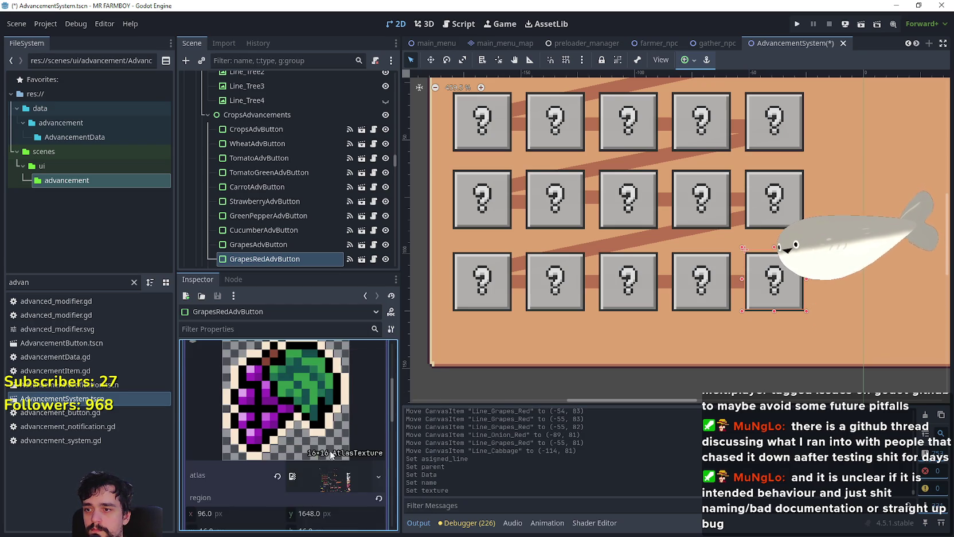
scroll(295, 522, "down", 3)
left_click(291, 476)
scroll(445, 191, "down", 8)
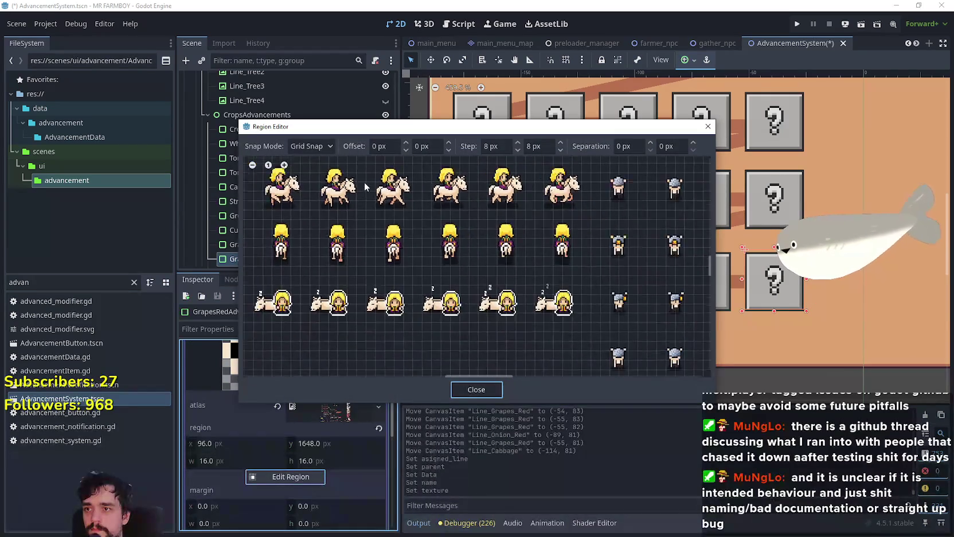
scroll(445, 191, "up", 3)
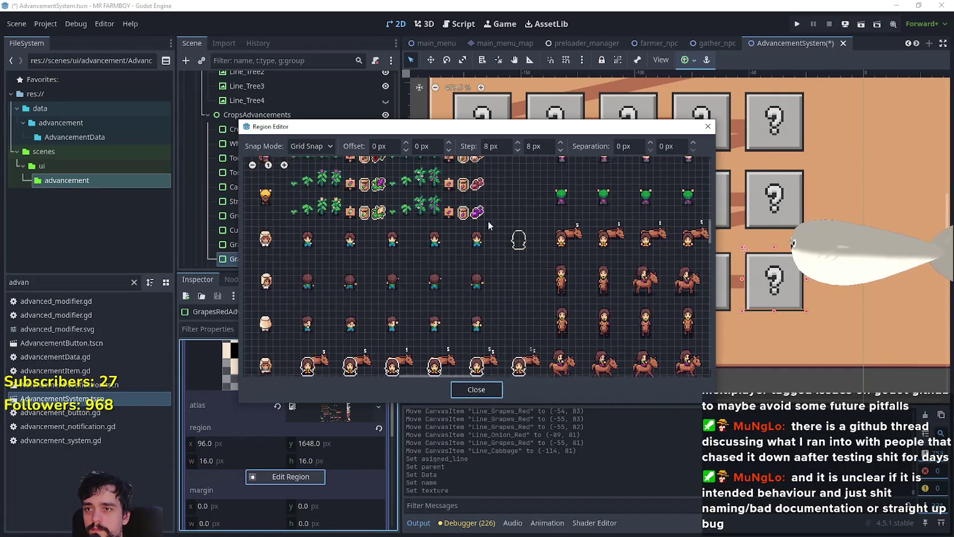
left_click(405, 272)
left_click_drag(401, 267, 411, 277)
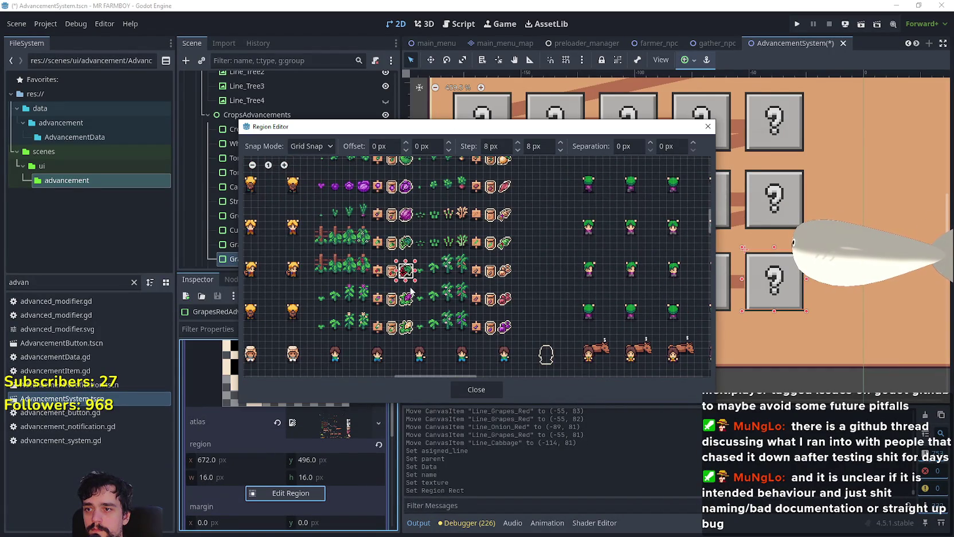
left_click(476, 389)
left_click(348, 386)
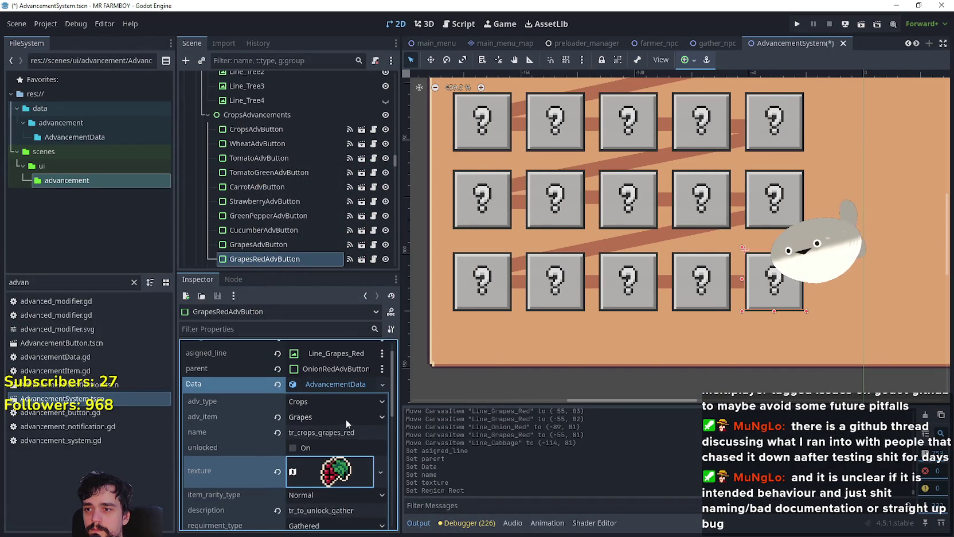
Set adv_item to Grapes Red and save the scene
scroll(346, 419, "up", 3)
left_click(346, 417)
left_click_drag(397, 14, 386, 441)
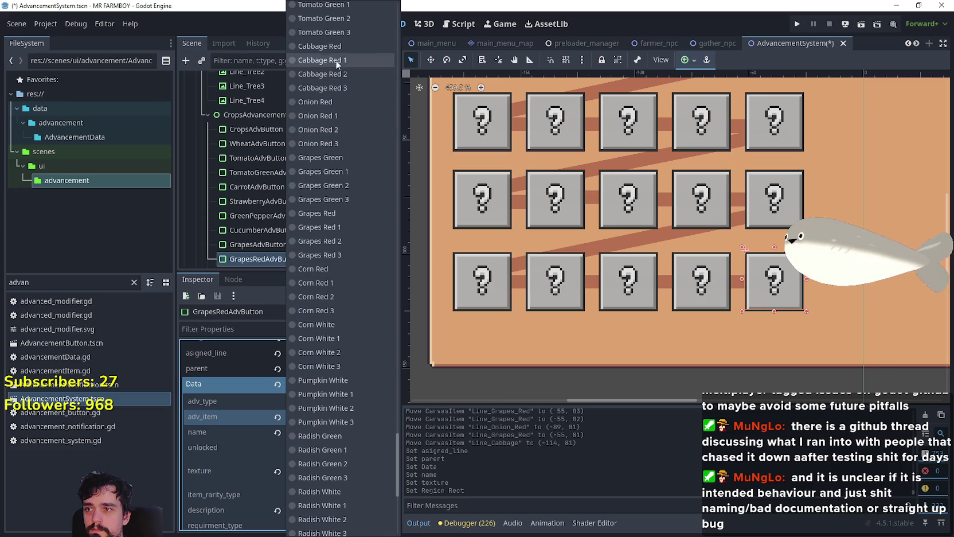
left_click(347, 213)
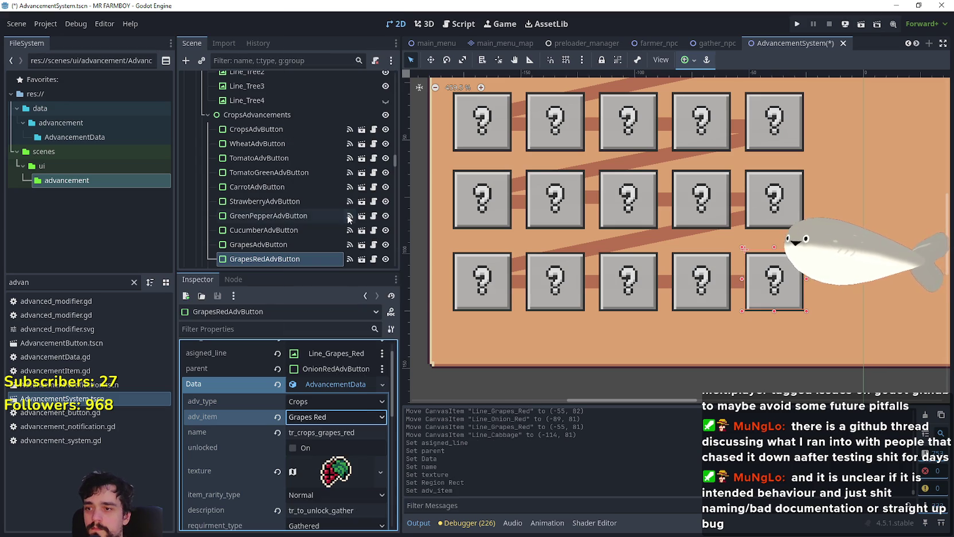
key("ctrl+s")
left_click(342, 382)
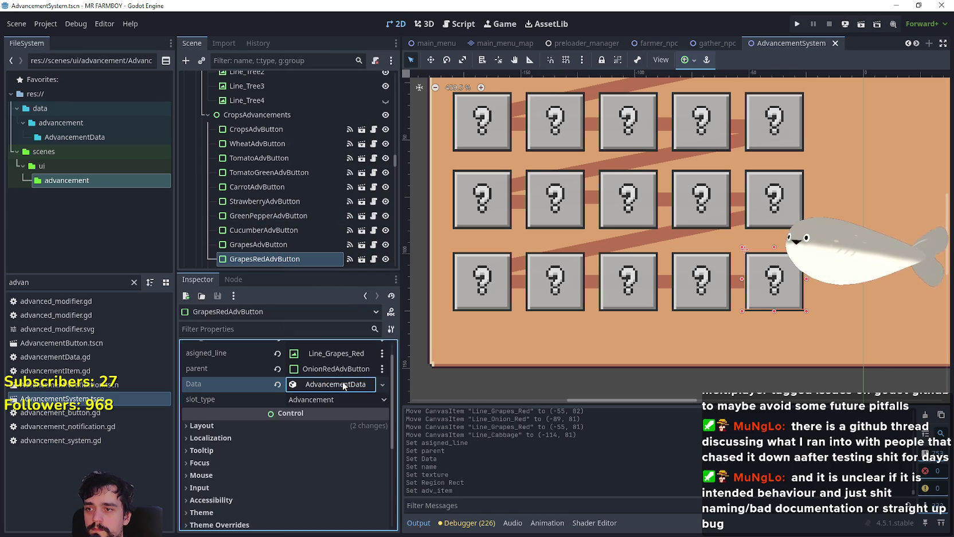
key("ctrl+s")
Zoom out over the crops grid and select BeansPintoAdvButton
scroll(794, 268, "down", 5)
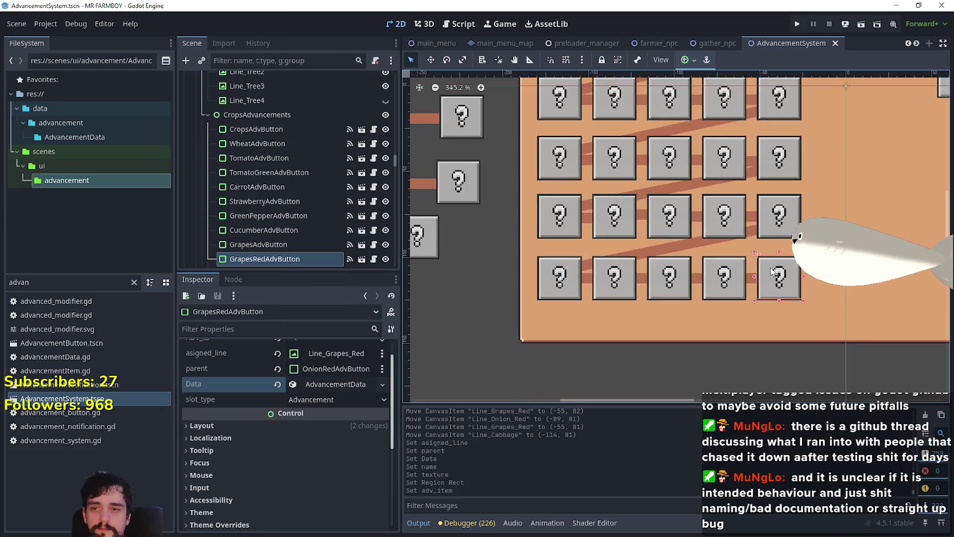
scroll(617, 274, "down", 2)
scroll(617, 274, "down", 2)
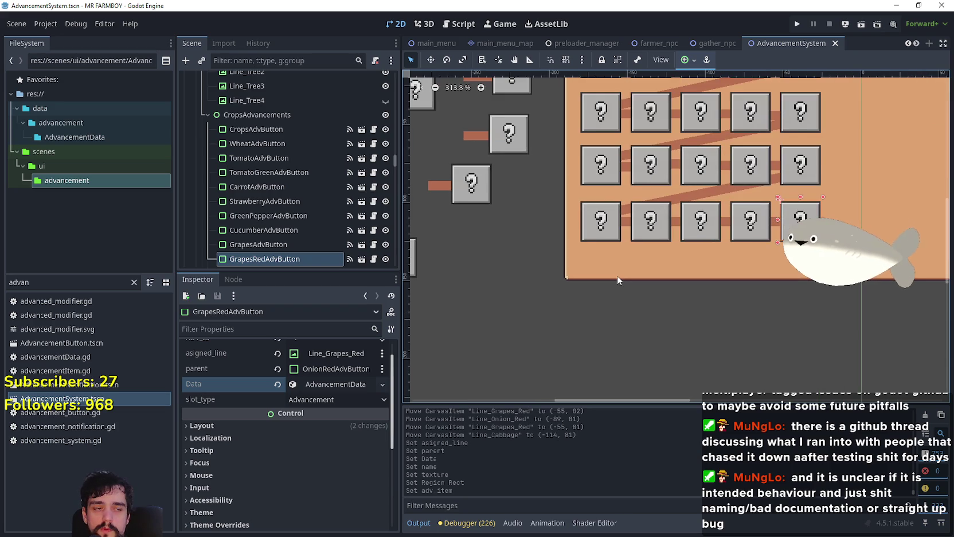
scroll(617, 274, "up", 2)
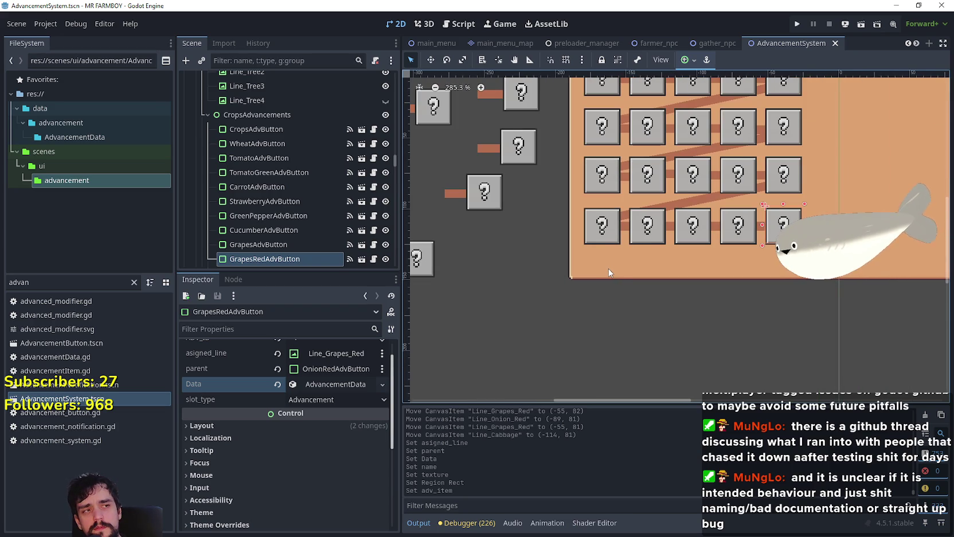
scroll(528, 232, "down", 3)
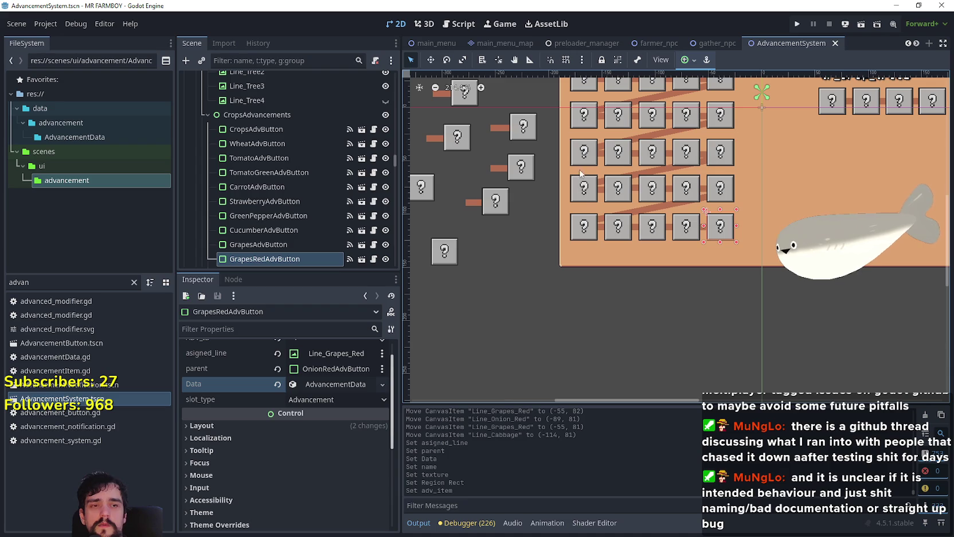
scroll(586, 154, "down", 3)
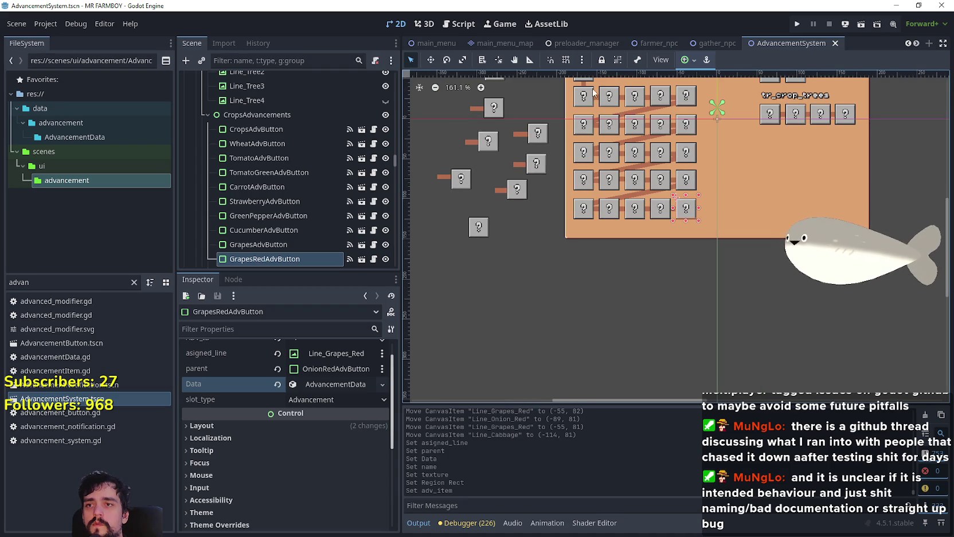
left_click(582, 184)
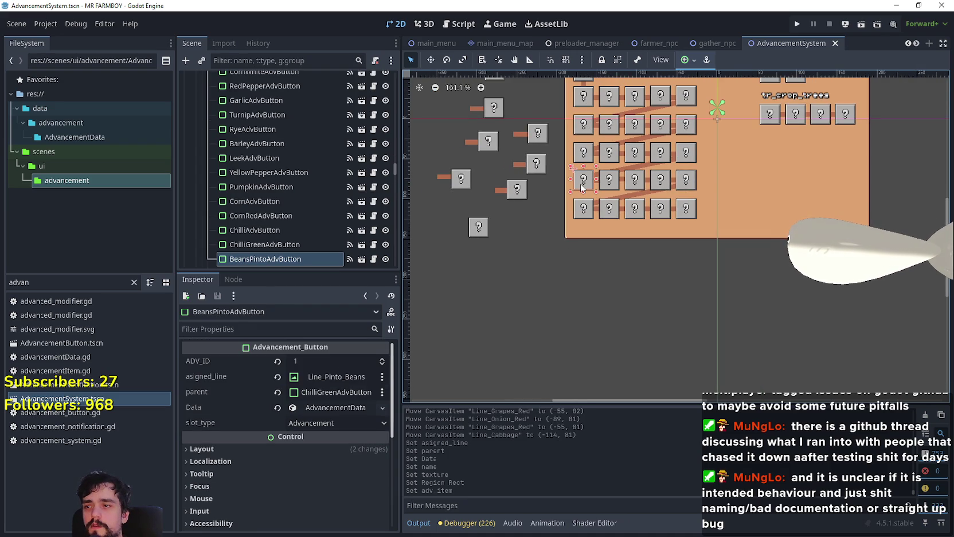
scroll(620, 180, "up", 1)
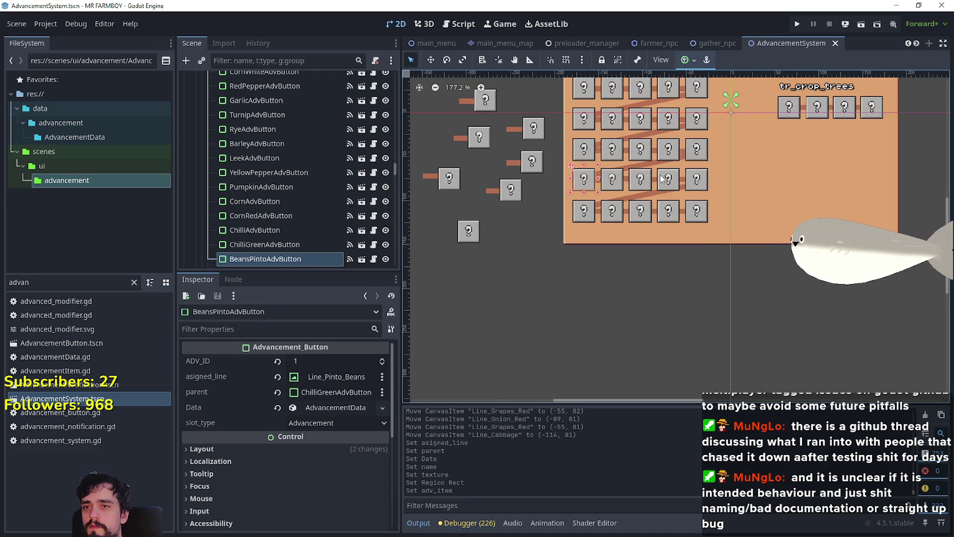
scroll(623, 181, "up", 2)
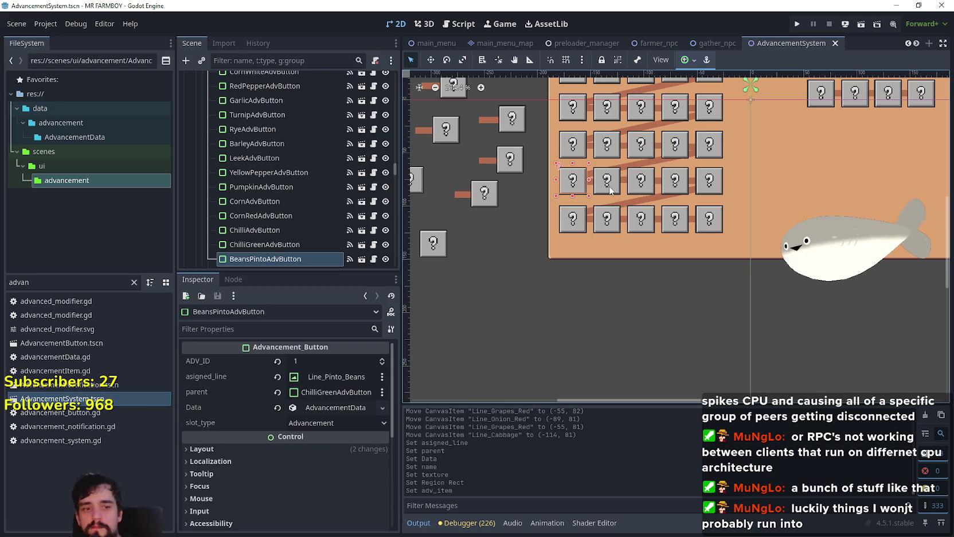
scroll(565, 221, "up", 3)
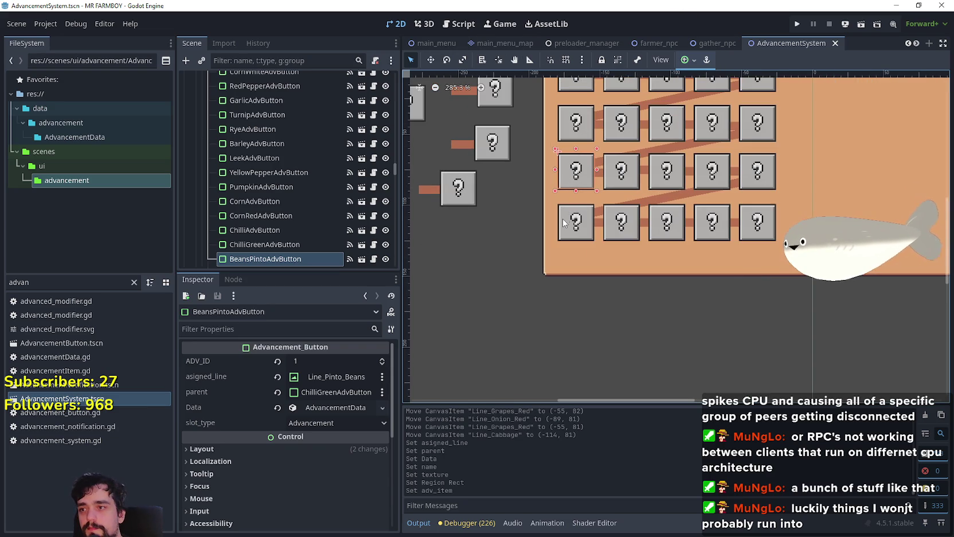
left_click(567, 222)
scroll(285, 206, "down", 3)
scroll(286, 206, "up", 1)
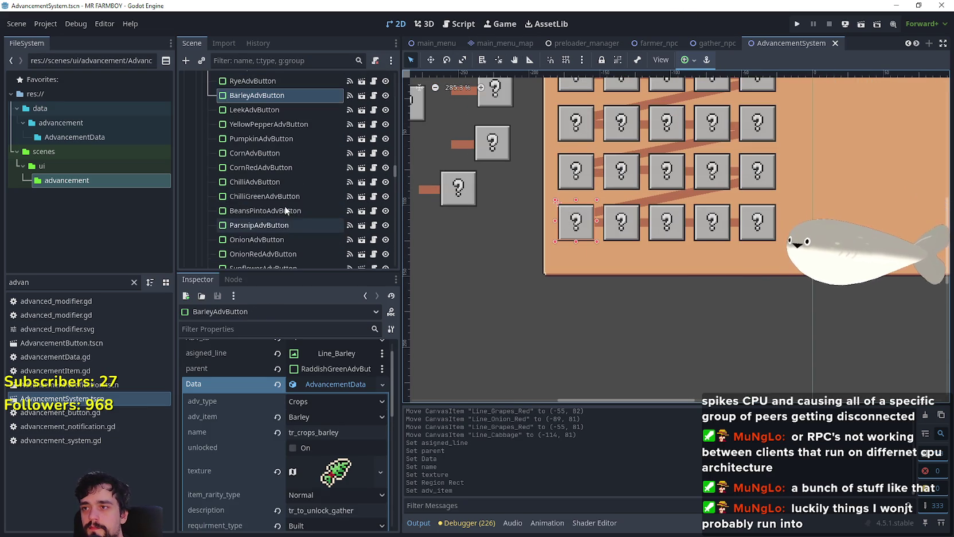
scroll(559, 240, "down", 2)
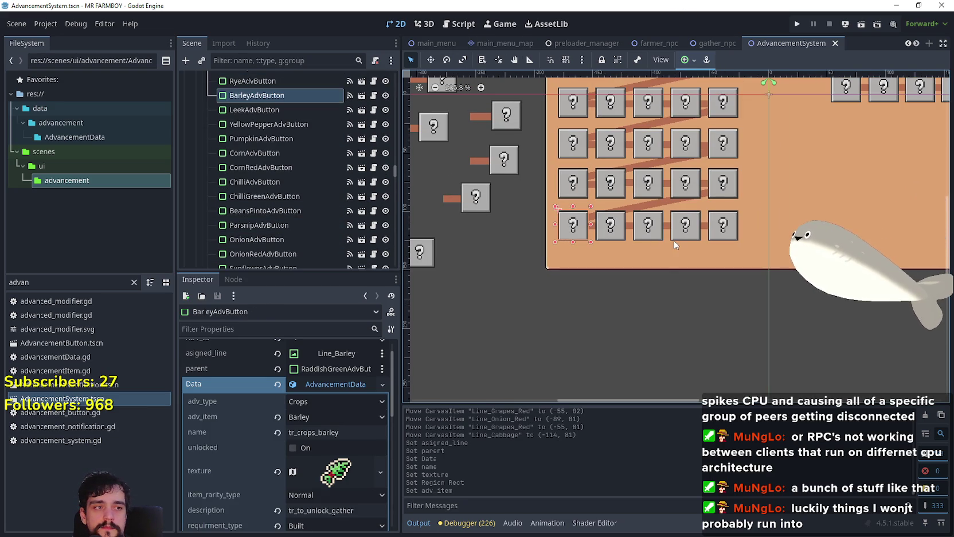
left_click(717, 228)
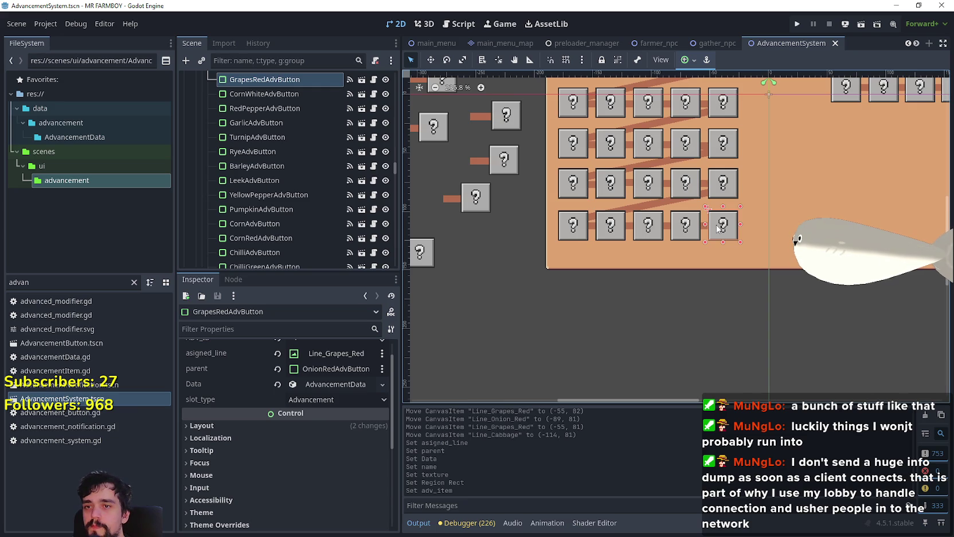
left_click(575, 196)
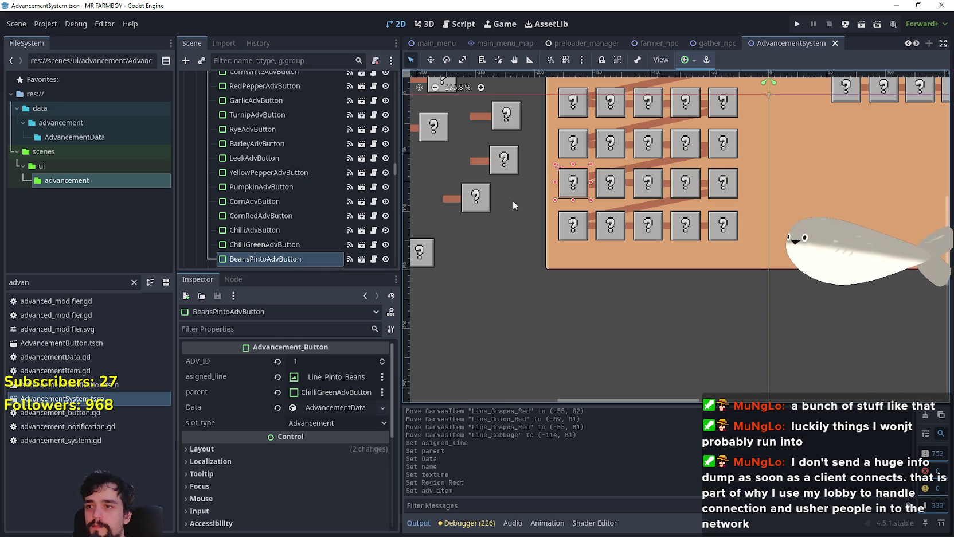
Duplicate the pinto beans button and rename the copy BeansBlackAdvButton
scroll(320, 192, "down", 3)
key("ctrl+d")
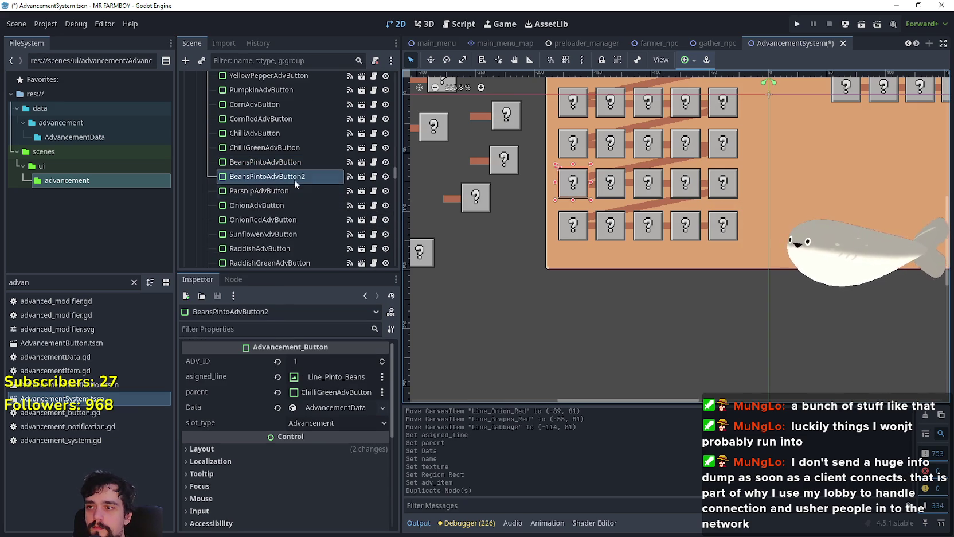
double_click(290, 178)
key("shift+Left")
key("shift+Left")
key("shift+Left")
type("Black")
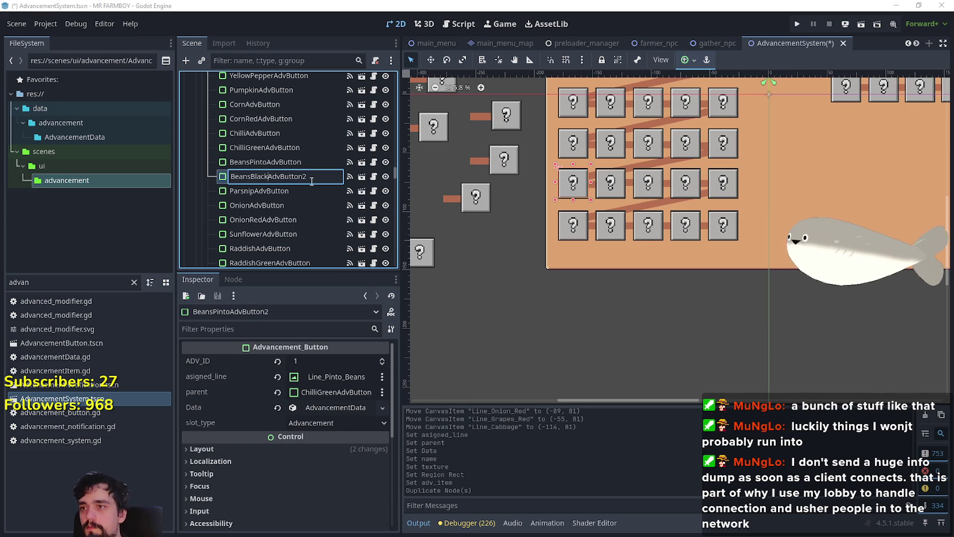
key("End")
key("BackSpace")
key("Return")
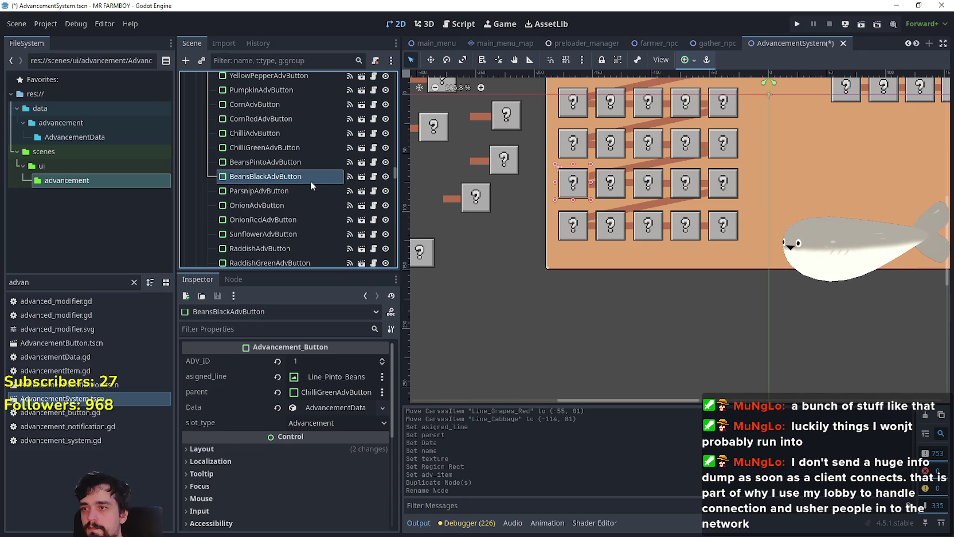
Move BeansBlackAdvButton below the grid to position (-180, 144)
left_click(431, 60)
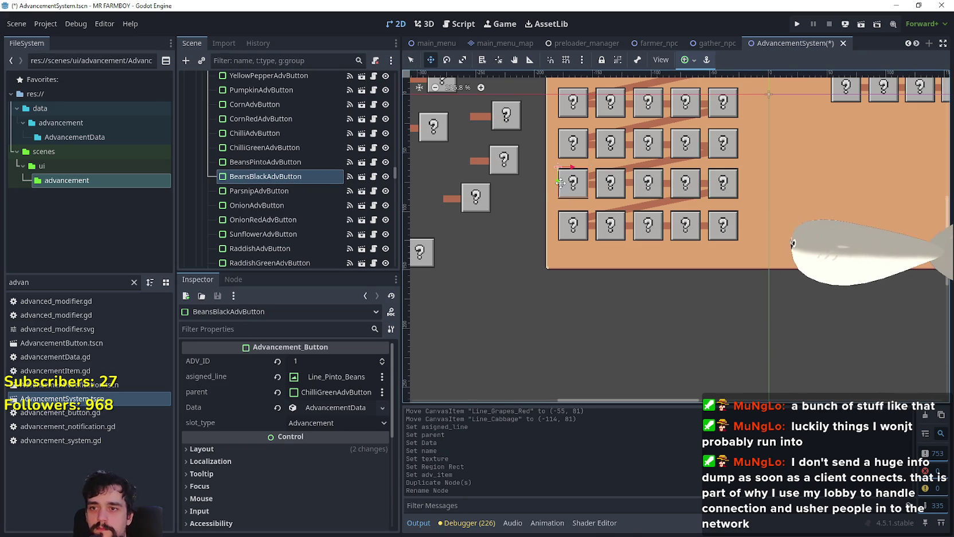
mouse_move(570, 187)
left_mouse_down()
mouse_move(568, 287)
mouse_move(573, 259)
left_mouse_up()
scroll(572, 258, "up", 3)
scroll(572, 258, "up", 5)
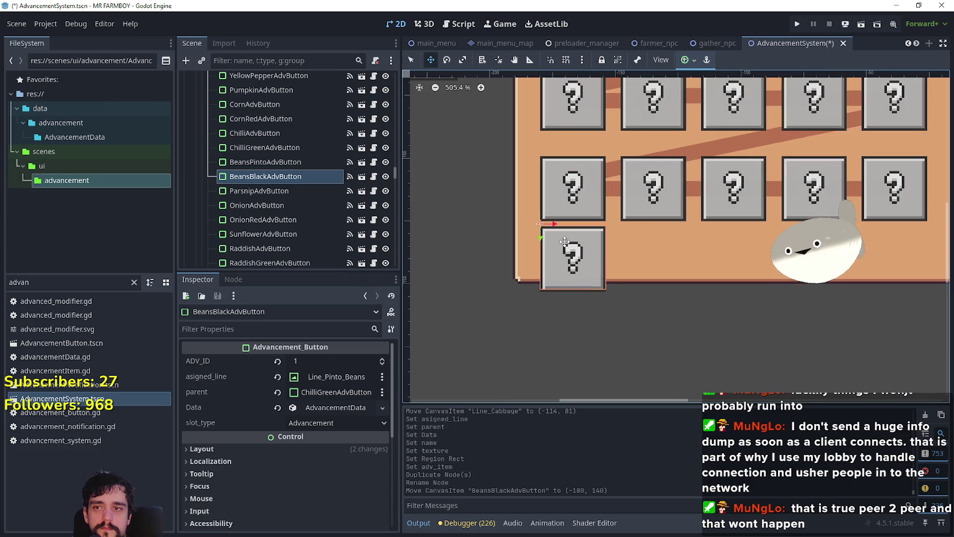
key("Up")
key("Up")
key("Down")
key("Down")
key("Down")
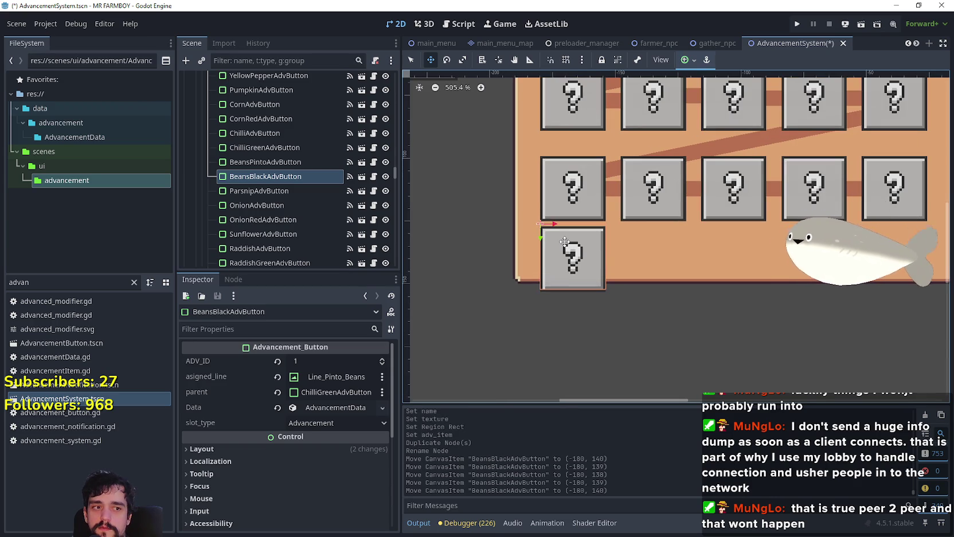
key("Down")
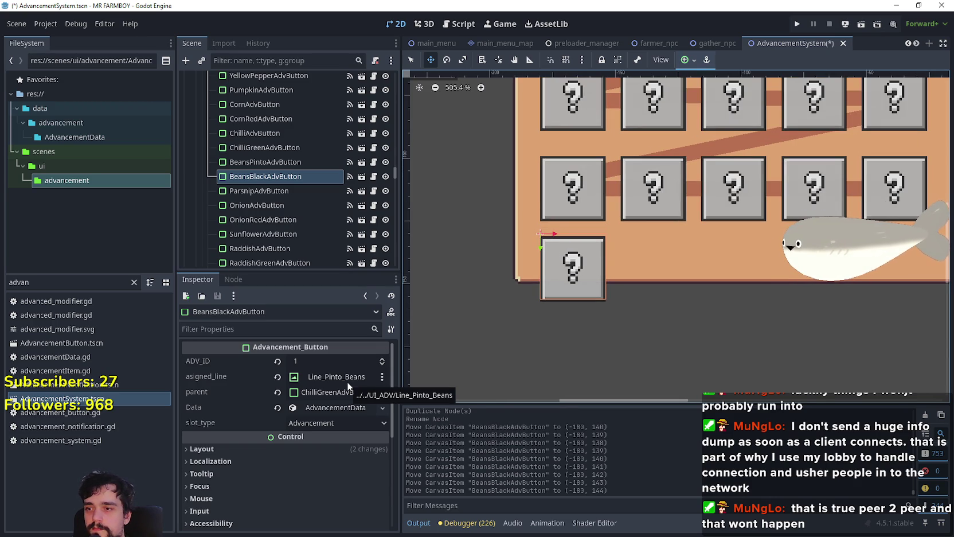
scroll(590, 272, "down", 3)
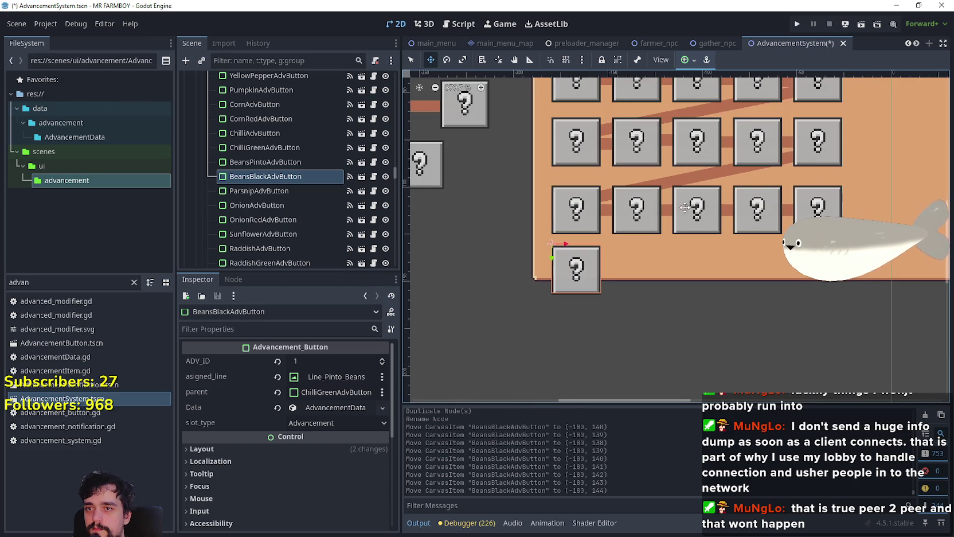
left_click(415, 60)
Duplicate Line_Barley and rename the copy to Line_Beans_Black
left_click(662, 181)
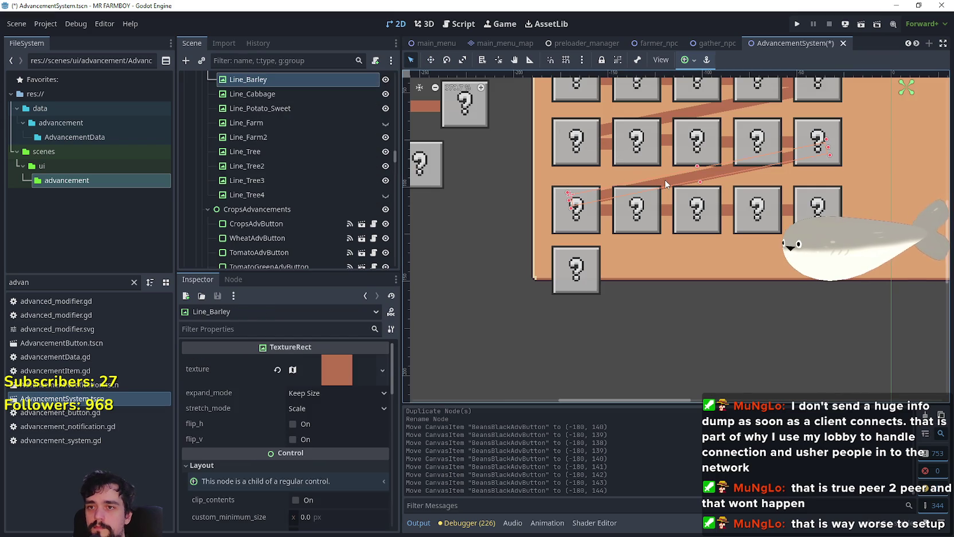
key("ctrl+d")
left_click(272, 94)
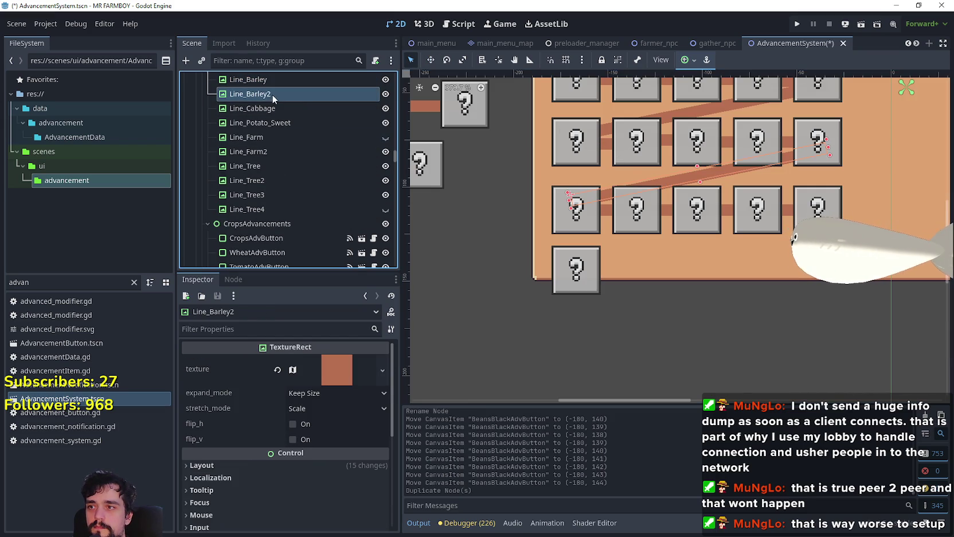
left_click(272, 94)
key("BackSpace")
key("BackSpace")
key("BackSpace")
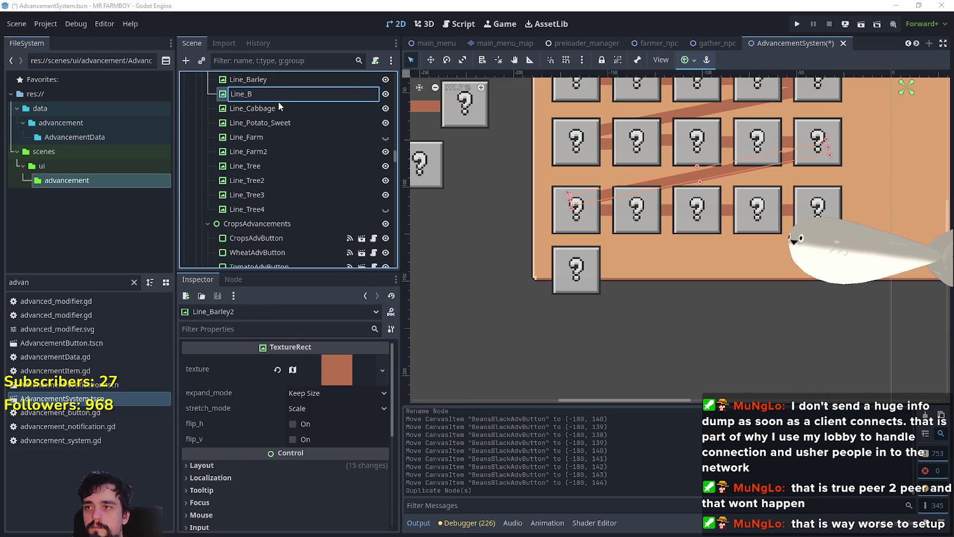
key("BackSpace")
key("BackSpace")
type("Black")
key("Return")
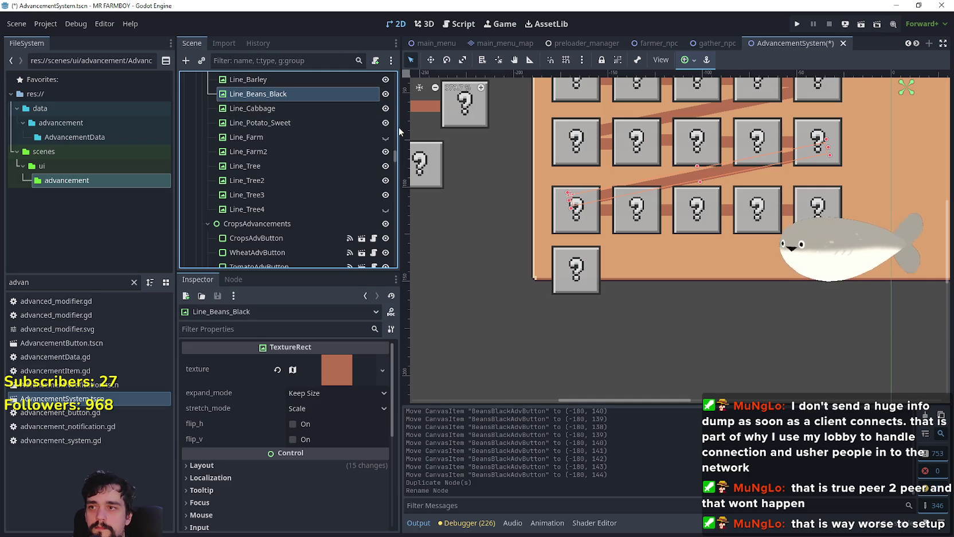
Drag Line_Beans_Black down to the black beans button in the bottom row
left_click(431, 60)
scroll(629, 198, "up", 3)
left_click_drag(611, 190, 610, 281)
scroll(551, 313, "down", 2)
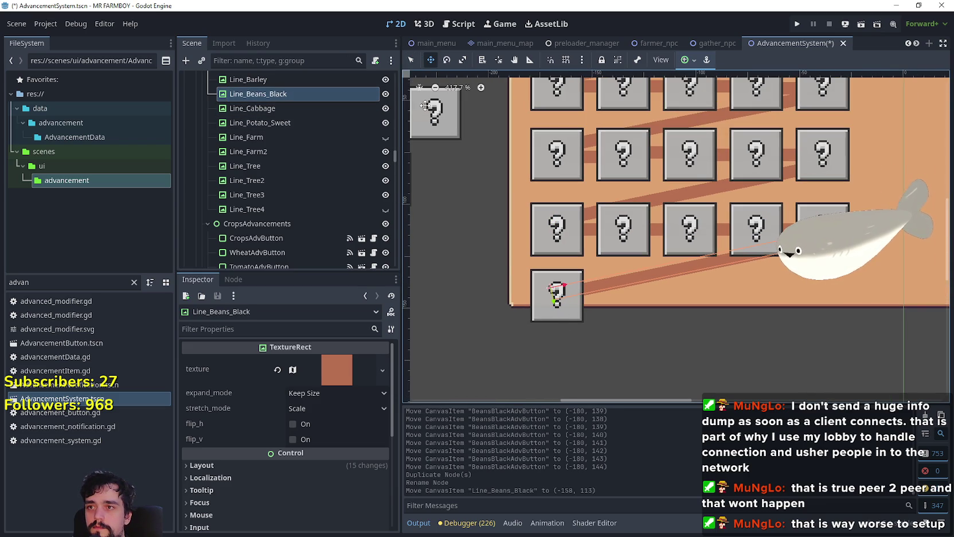
left_click(411, 60)
left_click(557, 307)
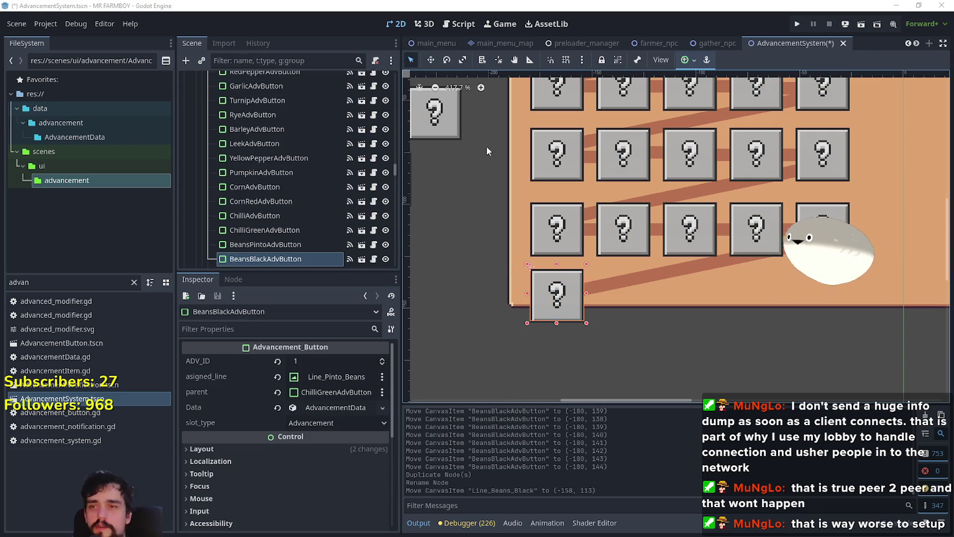
Switch to Steam and open Dreadmyst's store page from the library
key("alt+Tab")
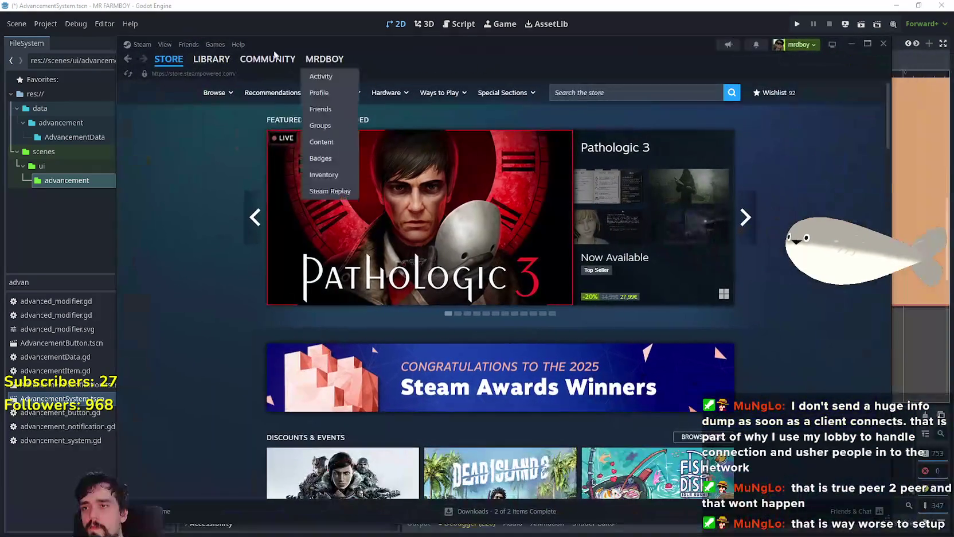
left_click(203, 63)
left_click(203, 59)
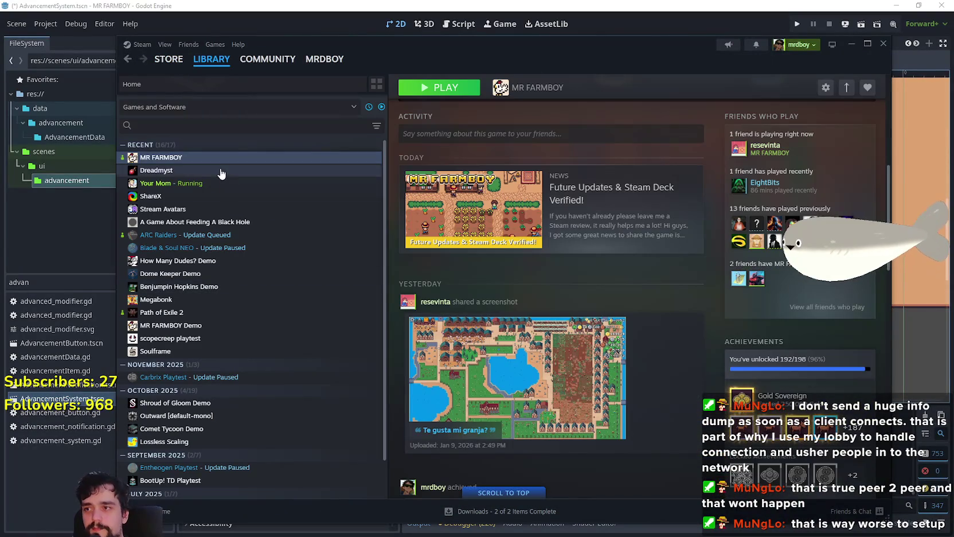
left_click(224, 171)
left_click(434, 280)
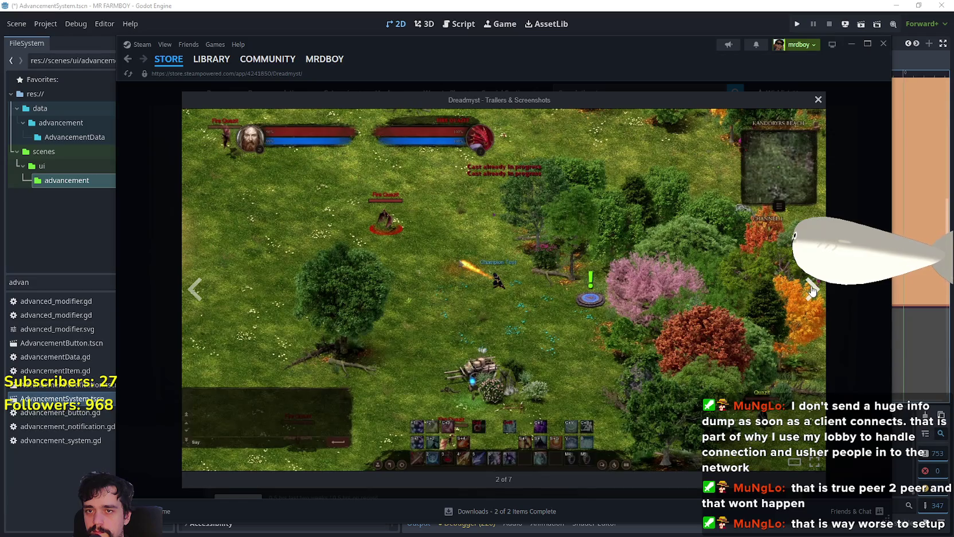
Flip back and forth through Dreadmyst's store screenshots, then close the viewer
left_click(196, 288)
left_click(200, 289)
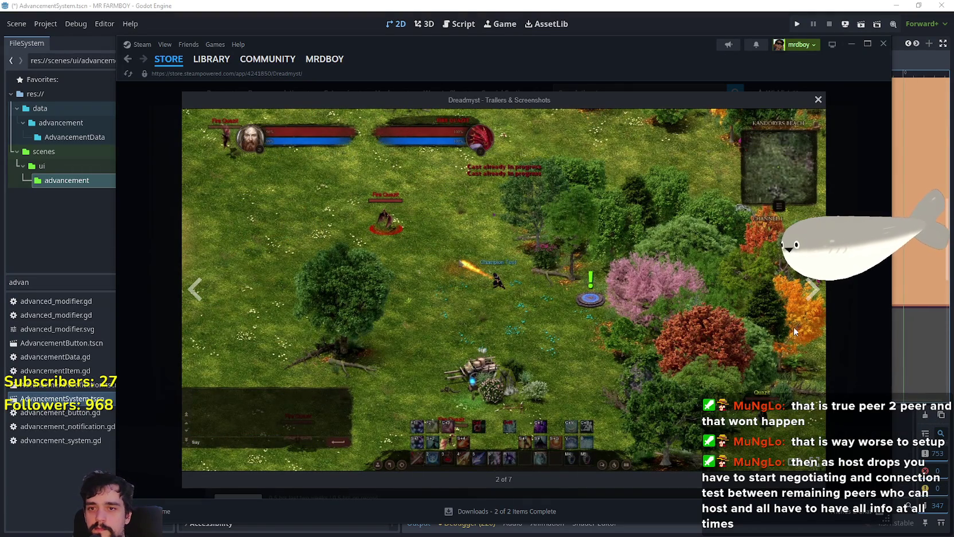
left_click(813, 290)
left_click(811, 289)
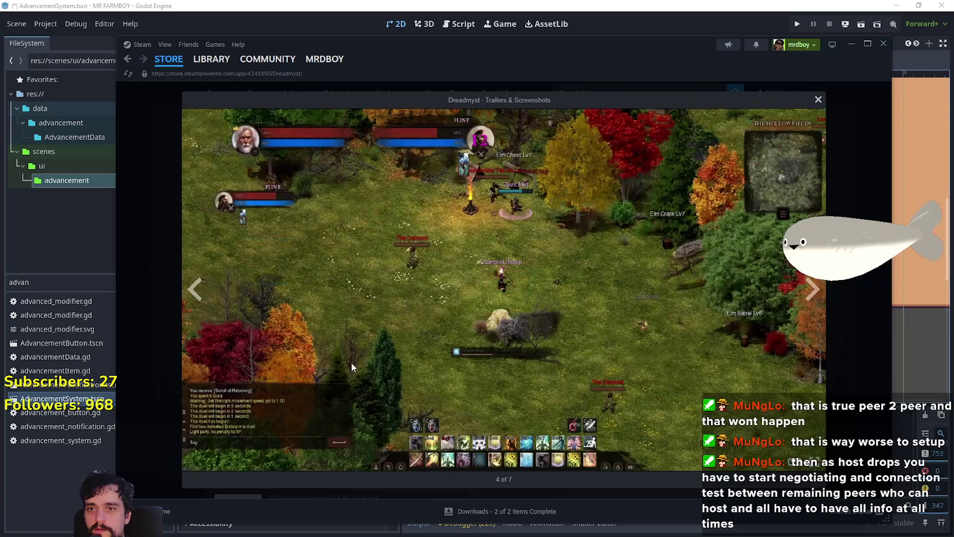
left_click(198, 299)
left_click(199, 299)
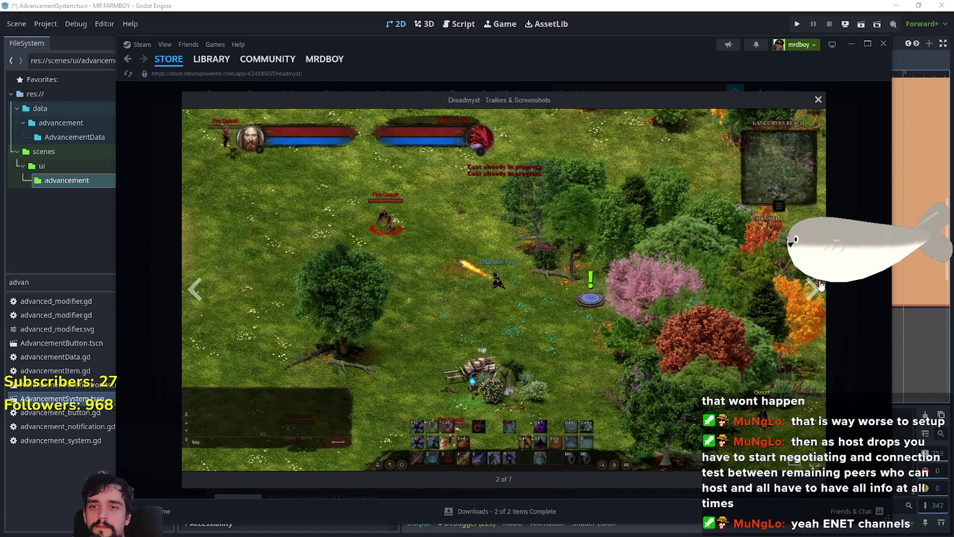
key("Right")
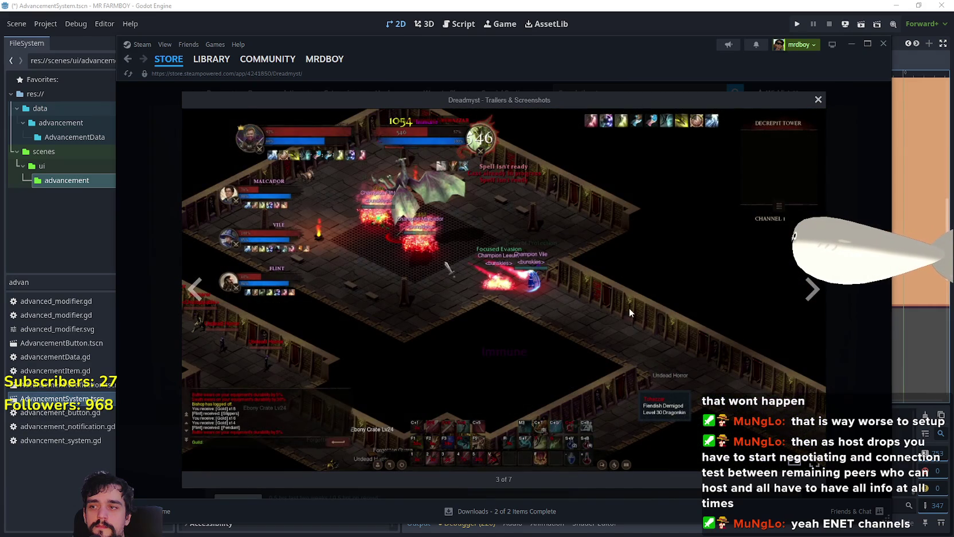
left_click(814, 292)
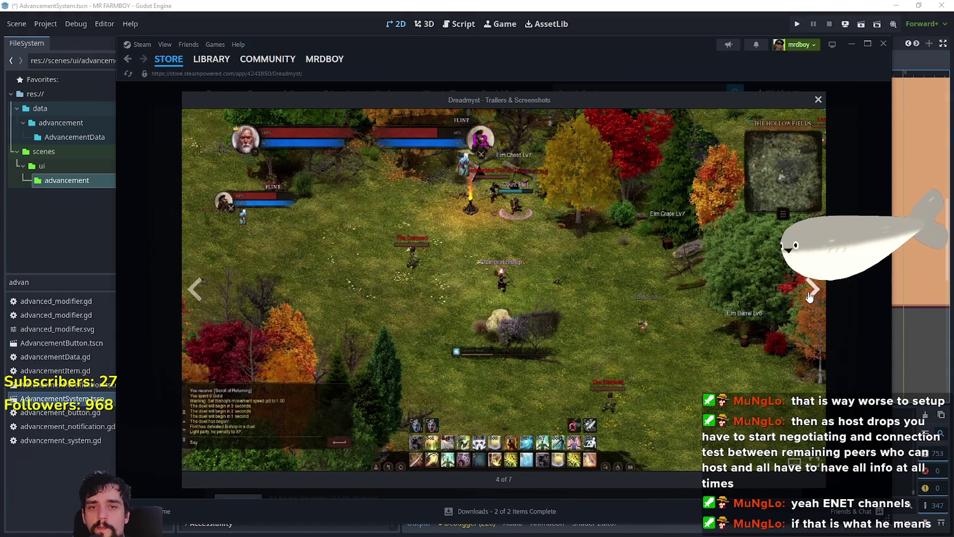
key("Escape")
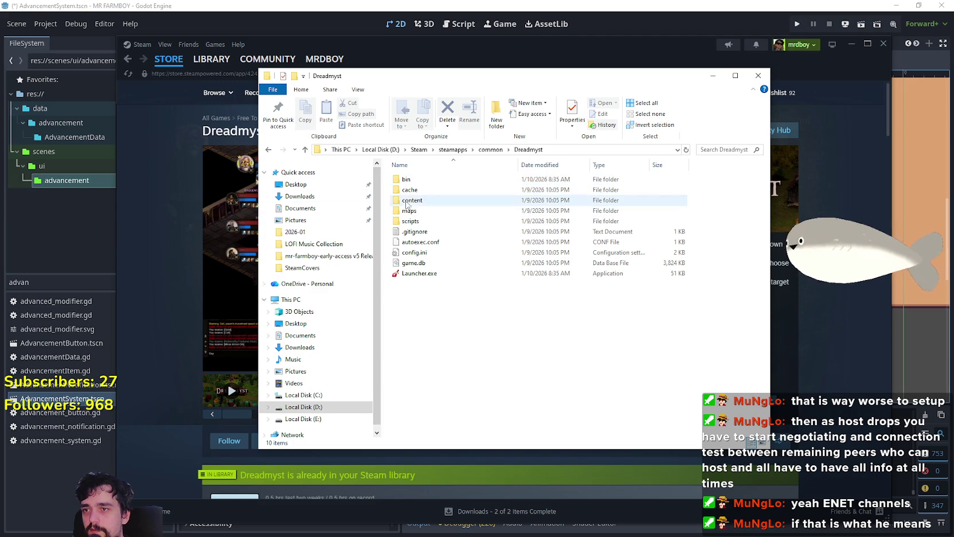
Open Dreadmyst's content folder and the player_male.zip archive, dismissing the licence reminder
left_click(423, 209)
double_click(423, 201)
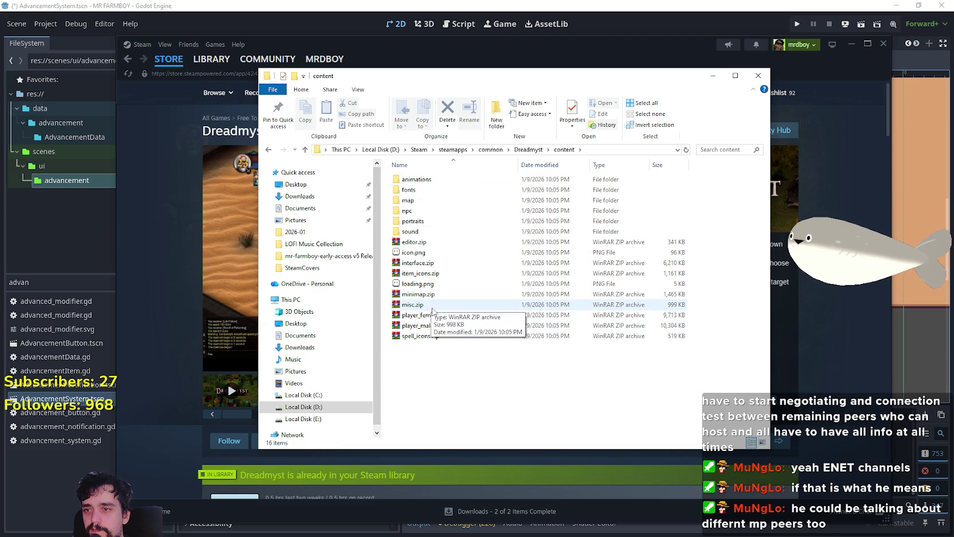
double_click(424, 325)
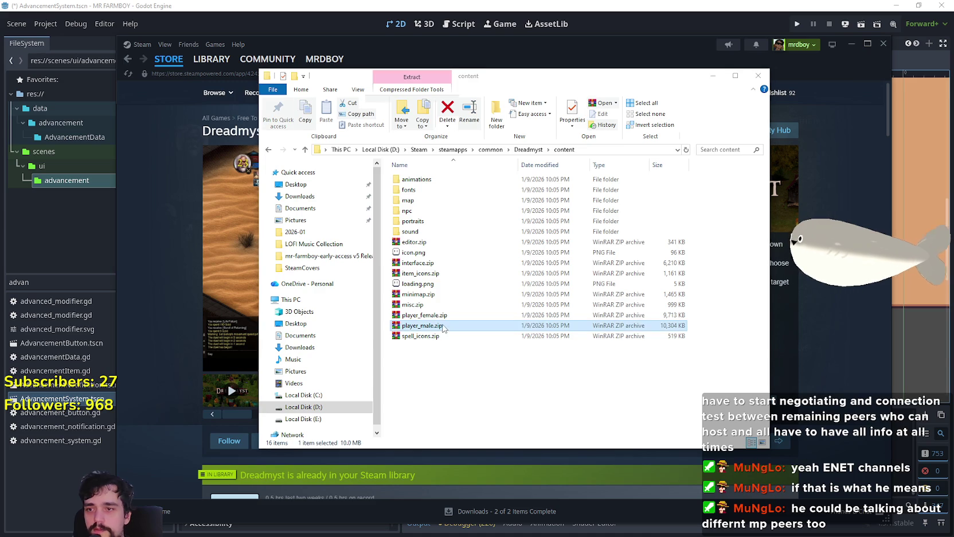
scroll(367, 384, "down", 2)
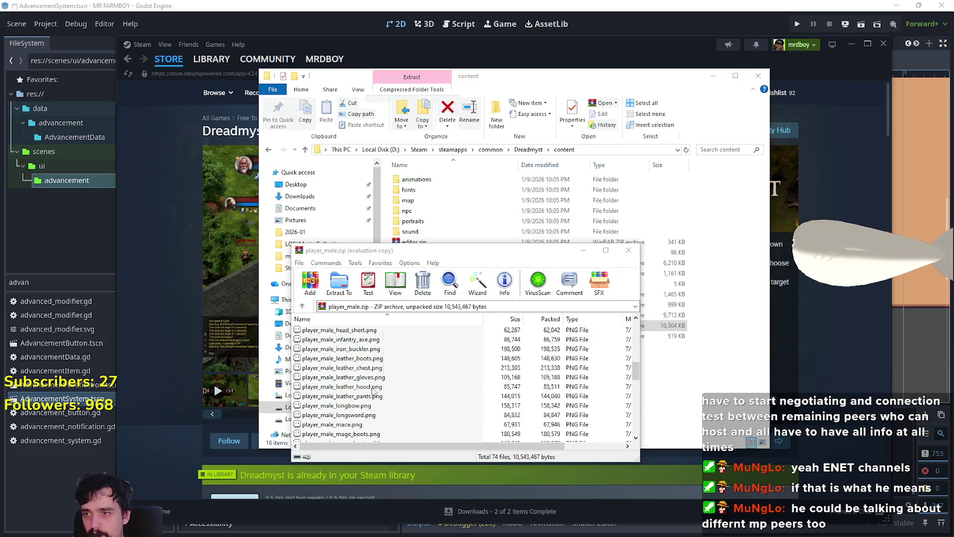
left_click(543, 316)
scroll(418, 407, "down", 2)
Preview the longsword sprite sheet in Aseprite, then close it
double_click(374, 359)
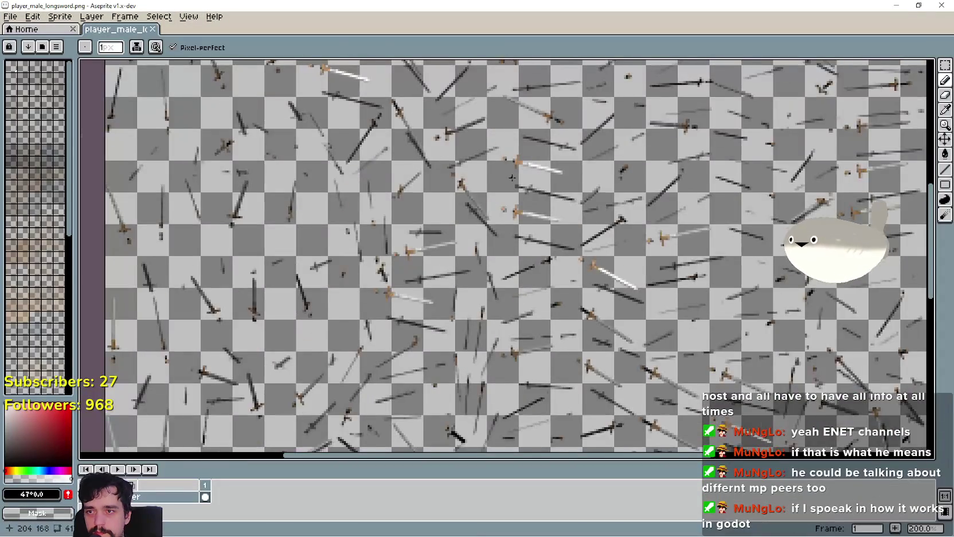
scroll(513, 177, "down", 2)
scroll(452, 175, "up", 2)
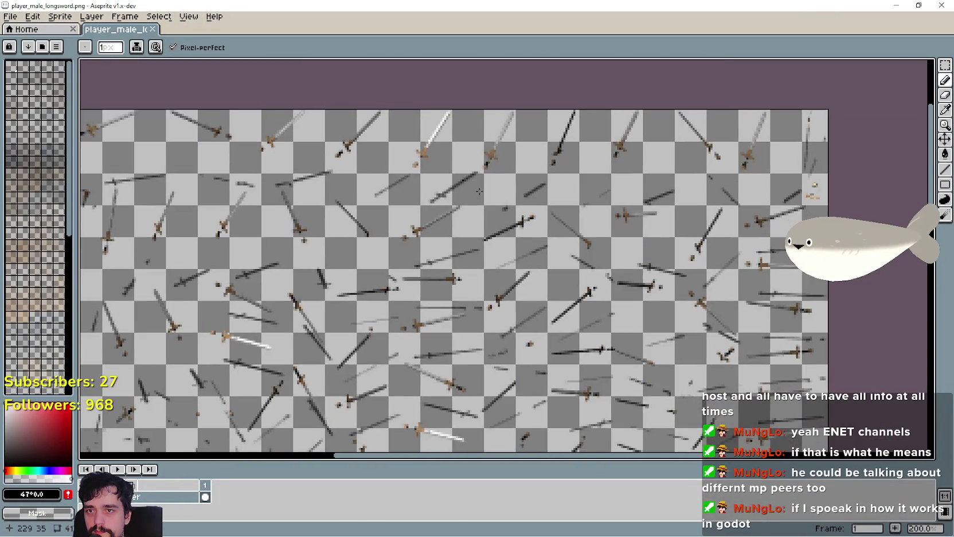
scroll(451, 175, "down", 2)
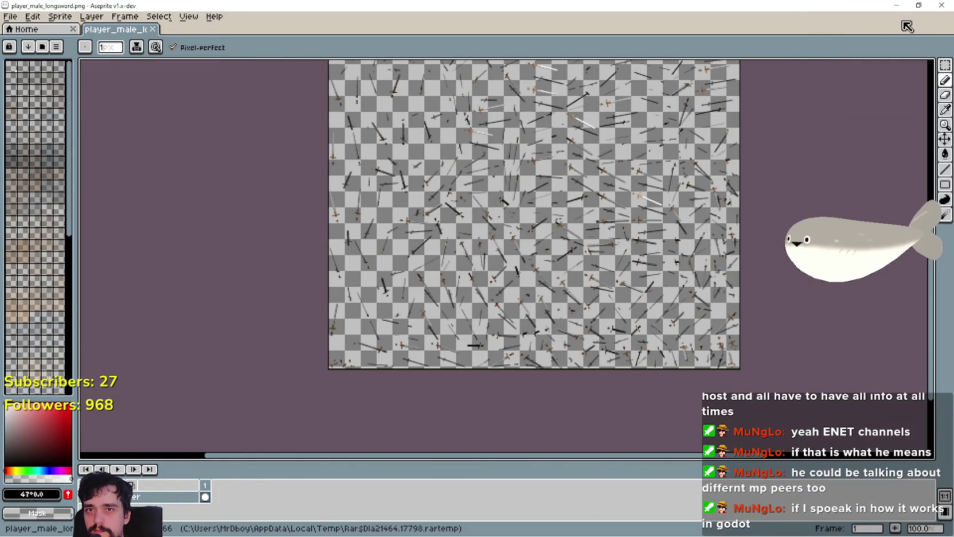
left_click(937, 6)
scroll(390, 361, "down", 2)
Preview the plate gauntlets sprite sheet in Aseprite, then close it
left_click(373, 378)
double_click(373, 380)
scroll(530, 141, "down", 2)
scroll(530, 141, "up", 2)
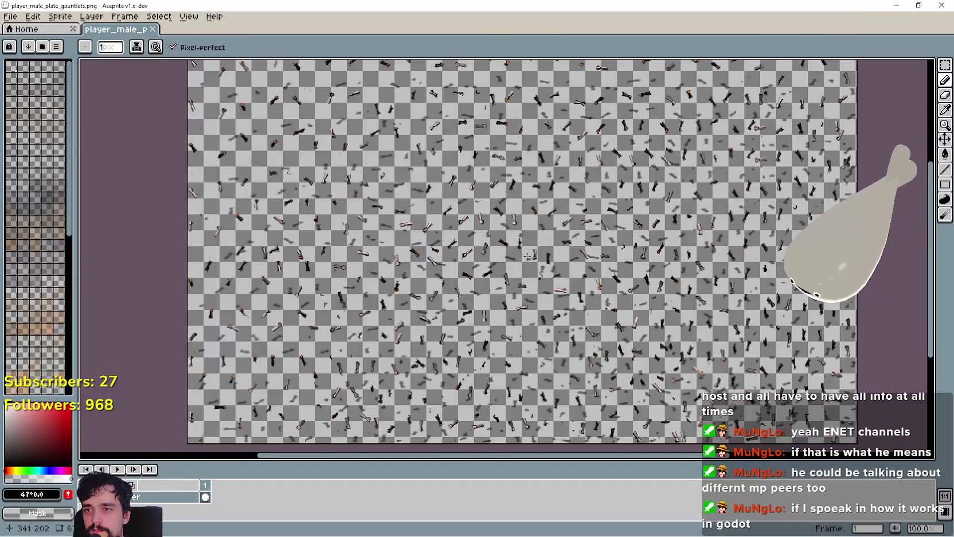
scroll(530, 142, "up", 3)
scroll(530, 141, "down", 5)
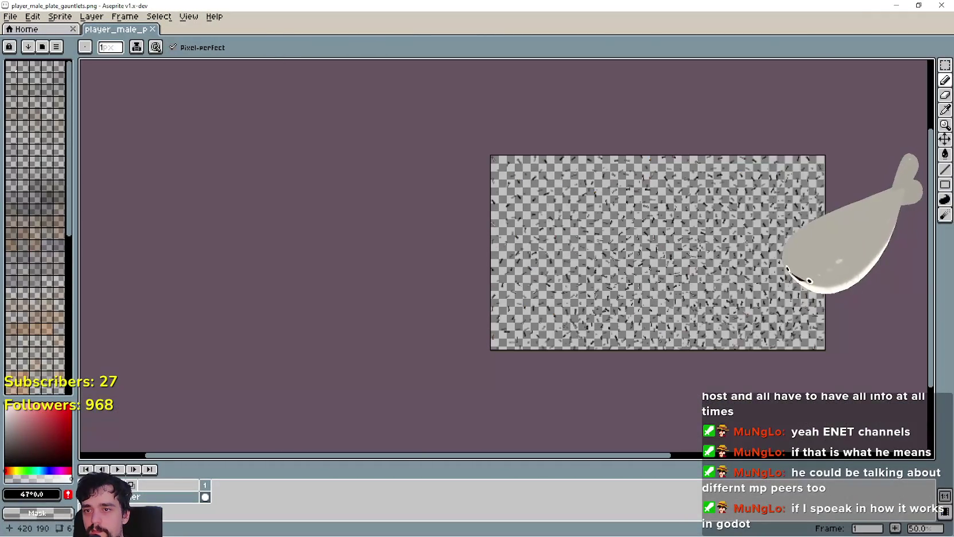
scroll(638, 195, "up", 2)
scroll(521, 132, "down", 2)
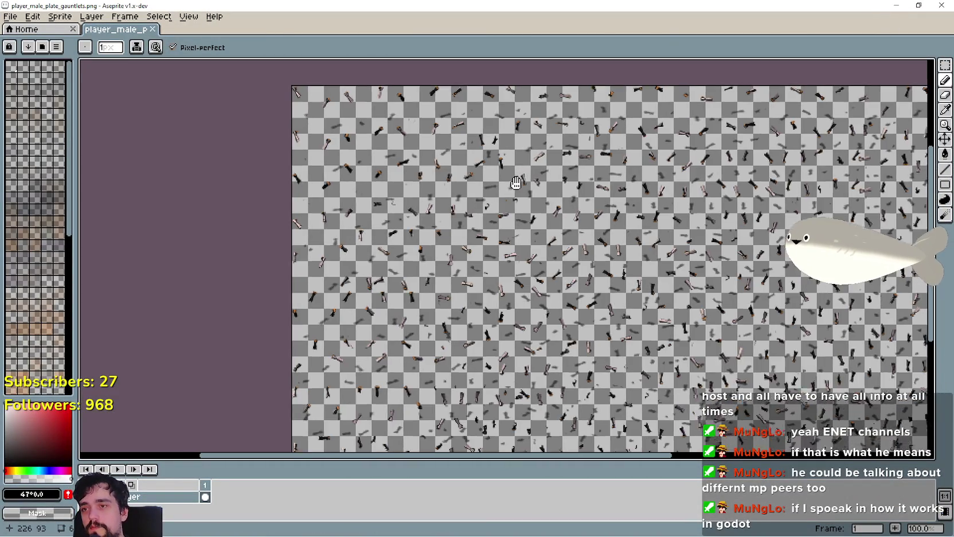
scroll(684, 274, "up", 1)
scroll(684, 275, "down", 2)
scroll(685, 274, "up", 2)
scroll(684, 274, "down", 2)
left_click(942, 5)
Preview the smith hammer sprite sheet, then close it and the player_male.zip archive
scroll(403, 416, "down", 4)
double_click(384, 379)
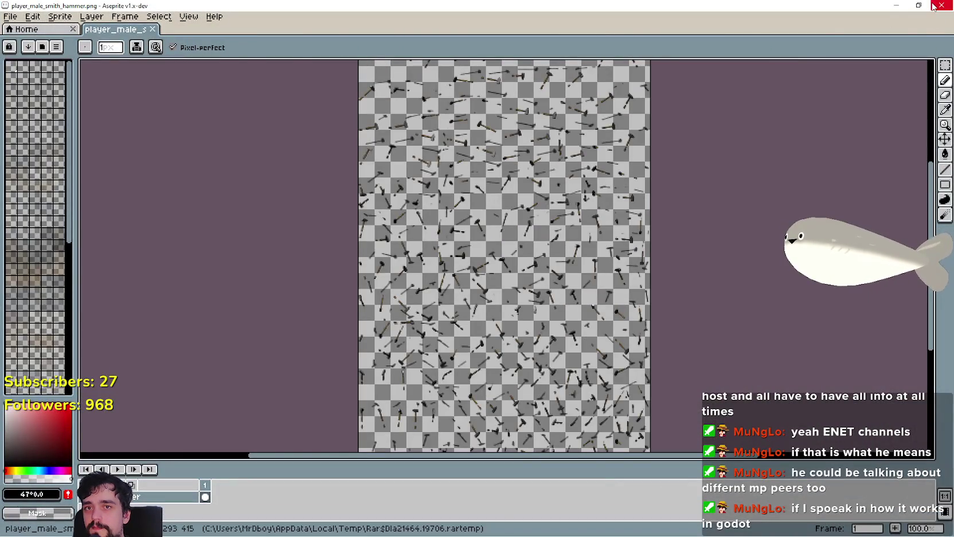
left_click(934, 6)
left_click(629, 250)
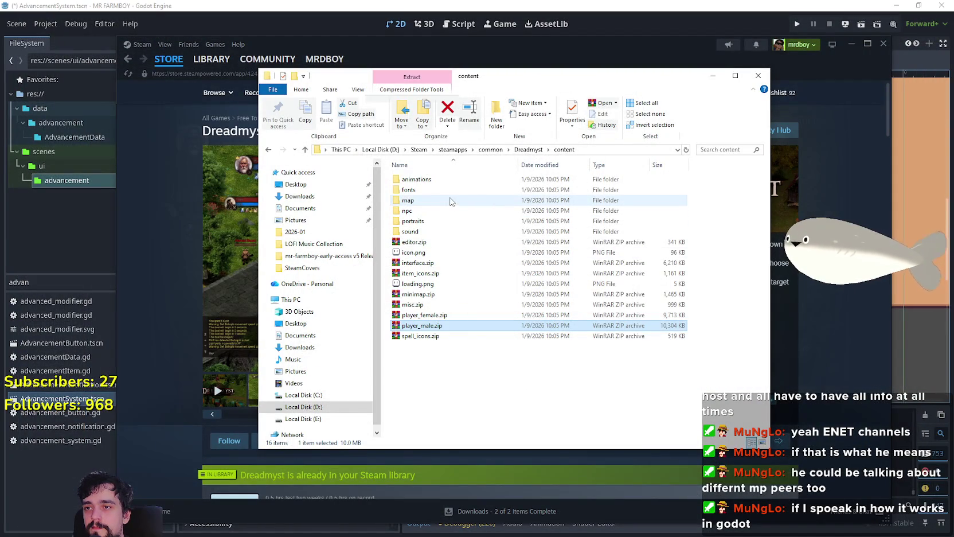
Open interface.zip and preview the console_bottom_across sprite, dismissing the licence reminder
left_click(414, 233)
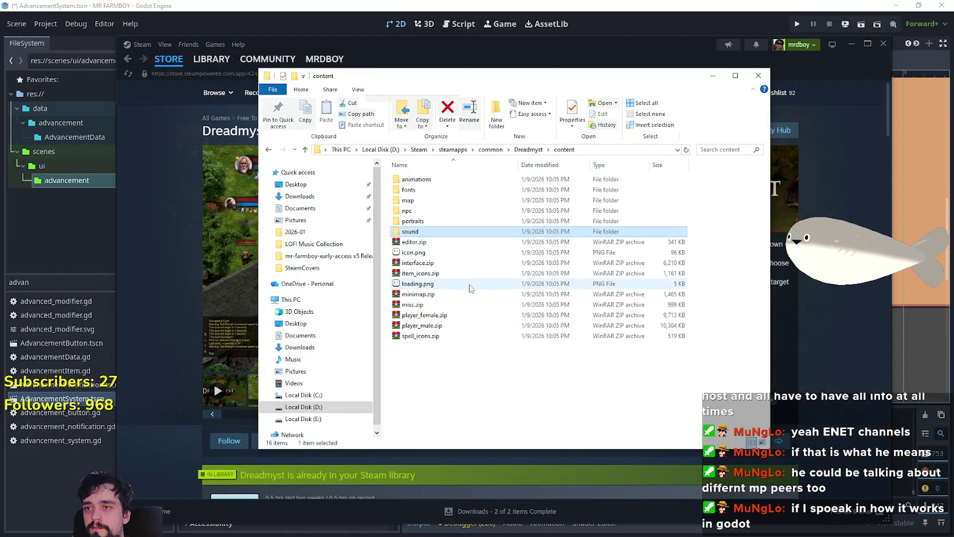
double_click(431, 264)
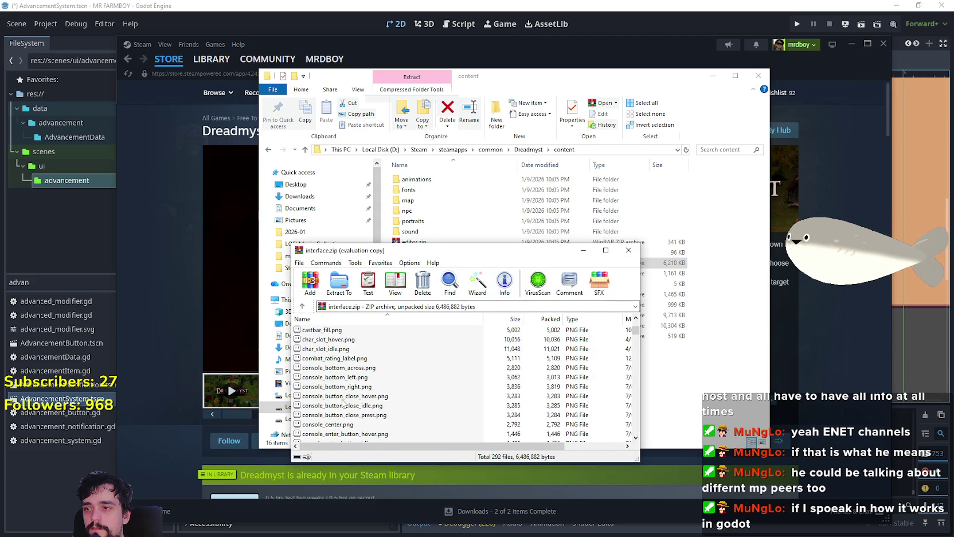
double_click(343, 368)
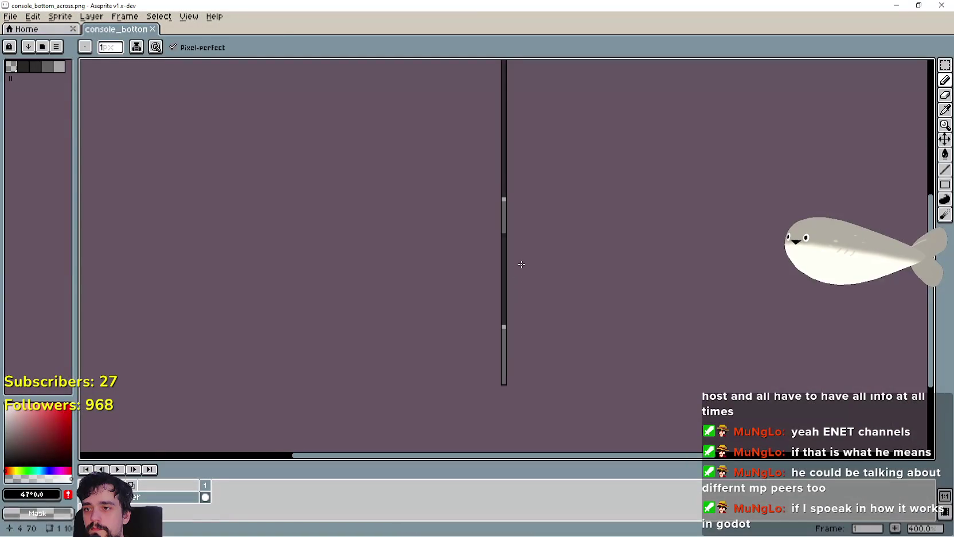
left_click(940, 8)
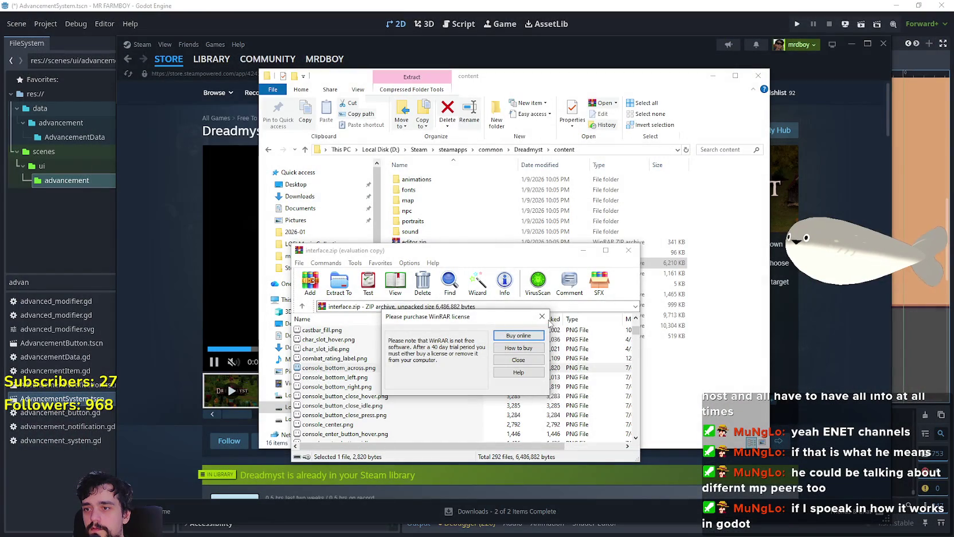
left_click(539, 320)
Preview the equipment_view_idle and gameicon30_hover sprites, closing each
scroll(362, 380, "down", 10)
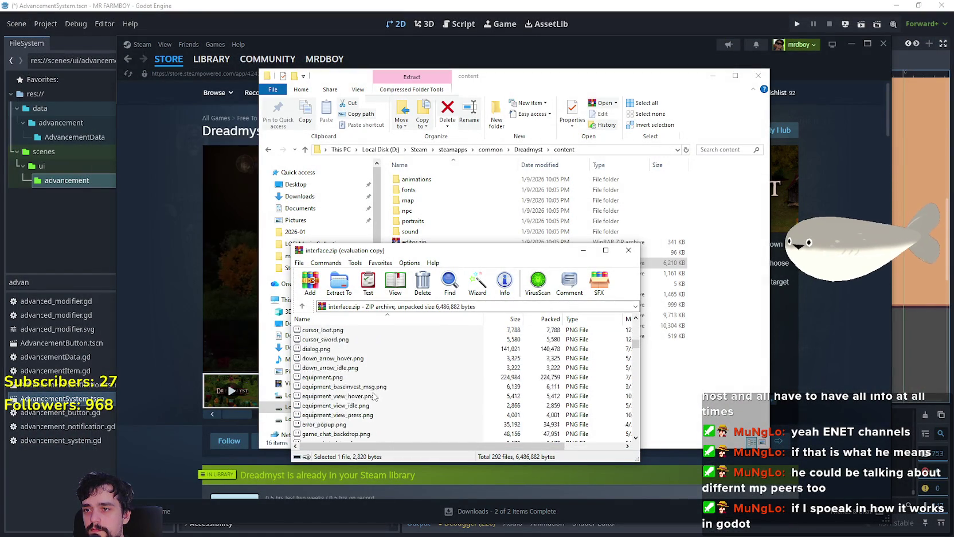
double_click(362, 378)
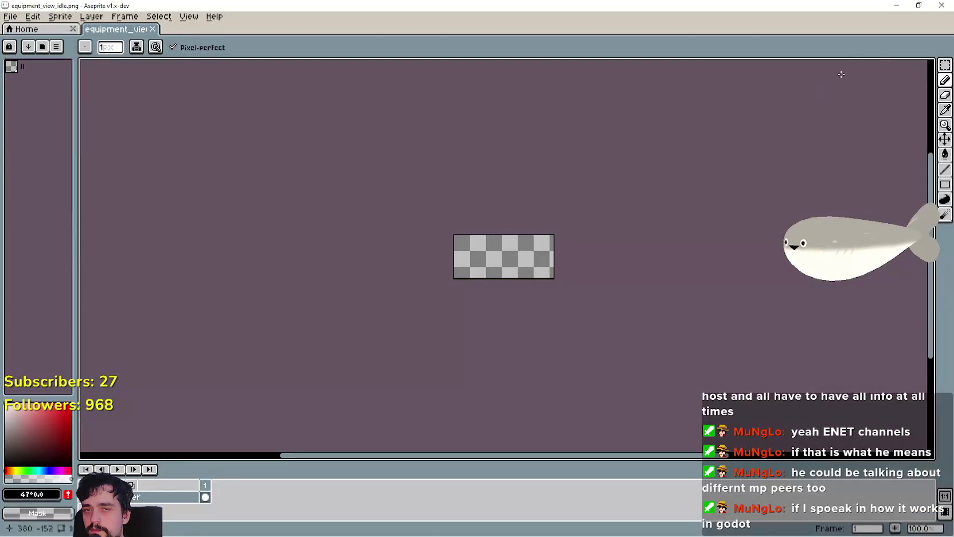
left_click(942, 5)
scroll(363, 378, "down", 2)
left_click(362, 397)
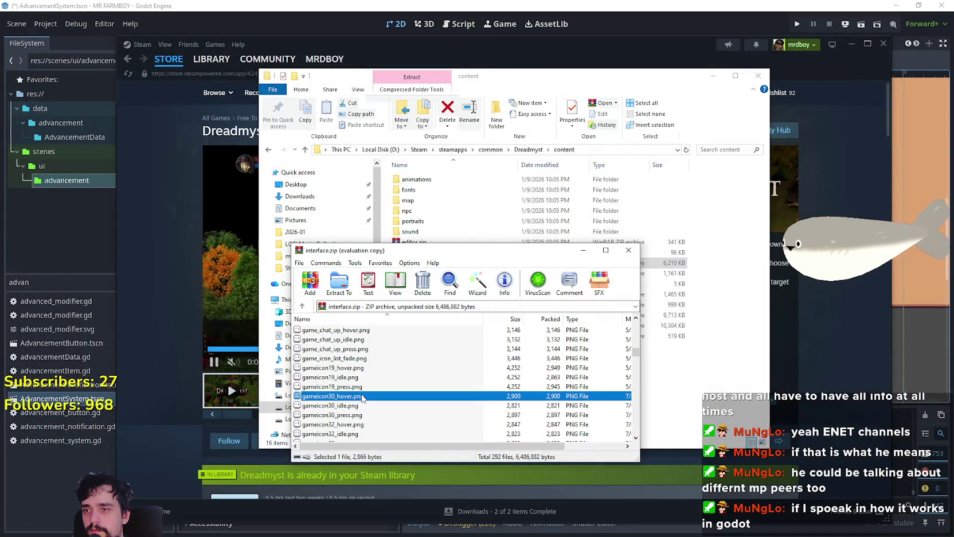
double_click(363, 396)
left_click(942, 5)
Preview the level_up_confirm_idle sprite, close the archive, and minimize the Explorer window
scroll(389, 401, "down", 3)
double_click(390, 425)
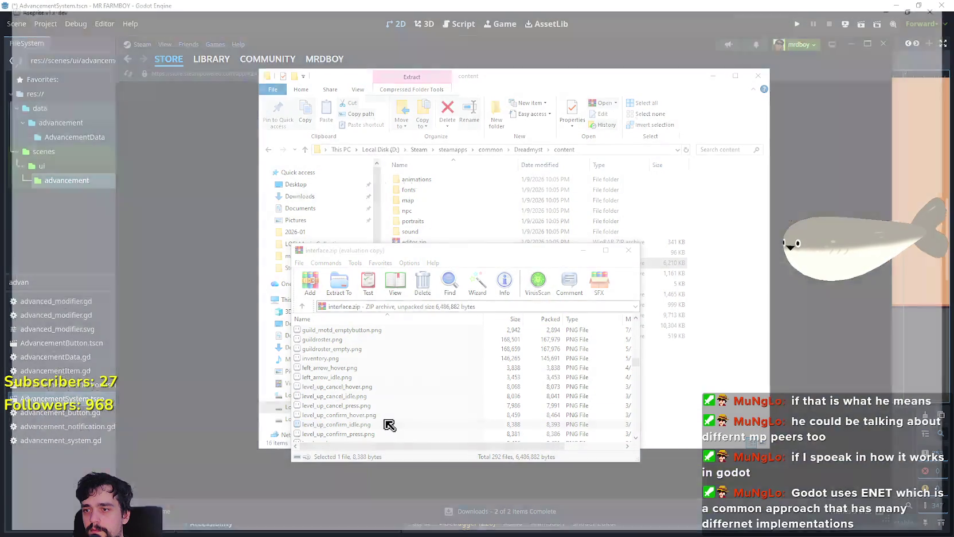
left_click(940, 5)
key("Escape")
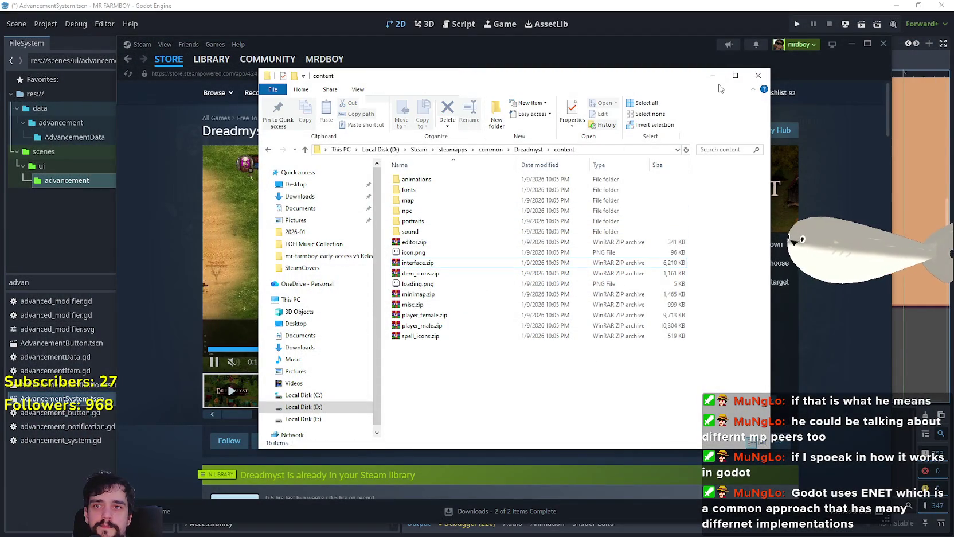
left_click(713, 76)
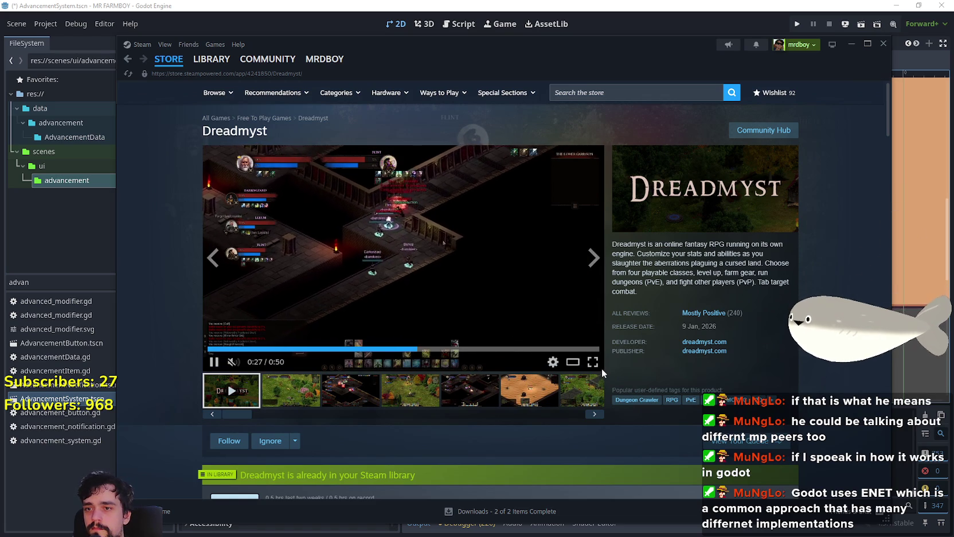
Watch the Dreadmyst trailer full screen, then show its library page and minimize Steam
left_click(595, 367)
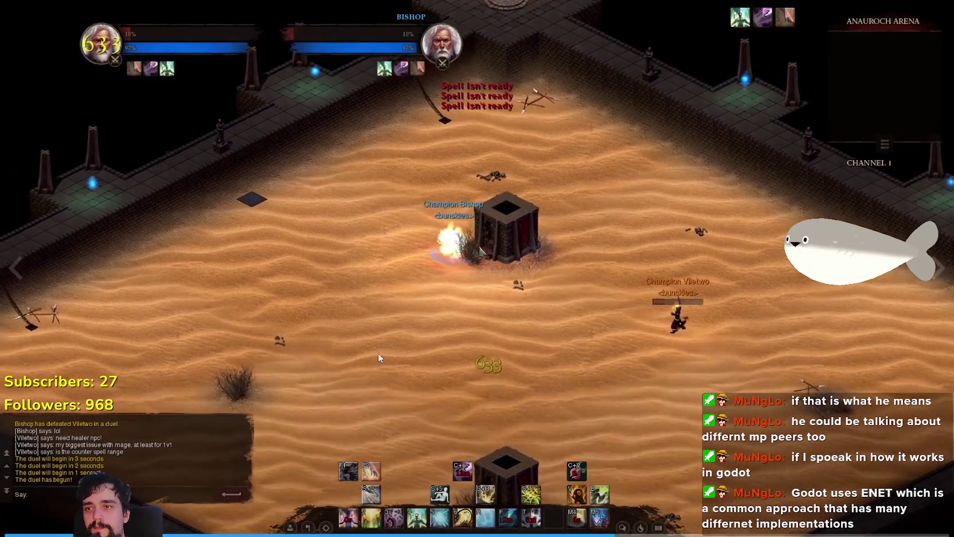
mouse_move(405, 423)
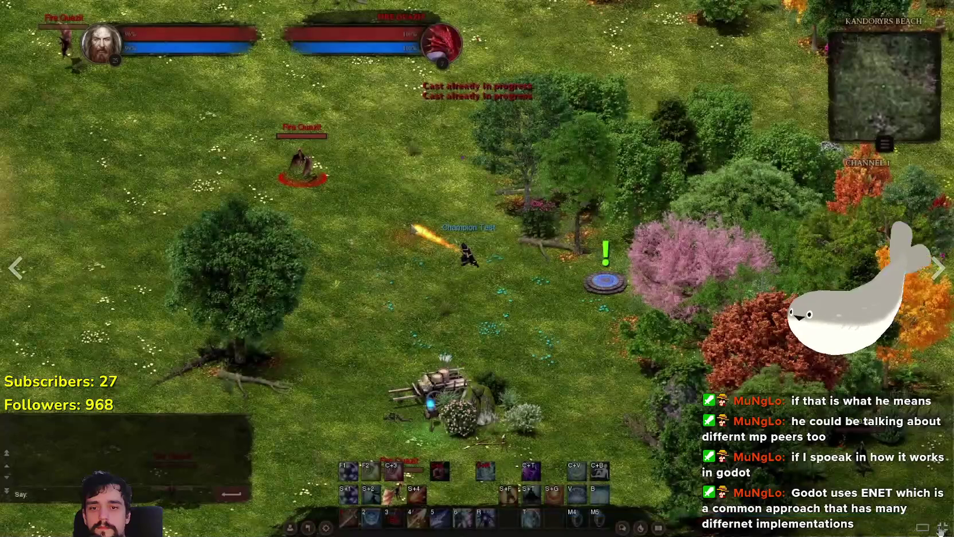
left_click(942, 529)
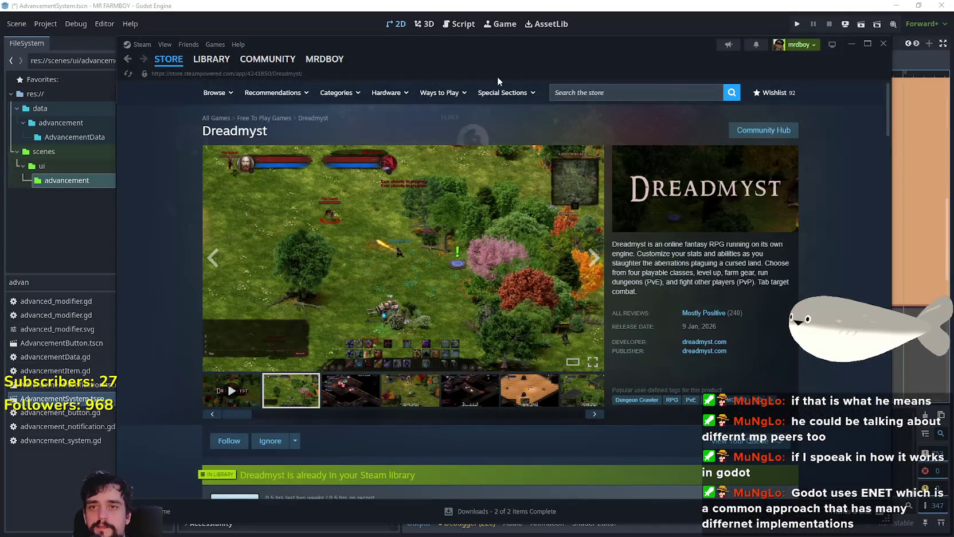
left_click(211, 59)
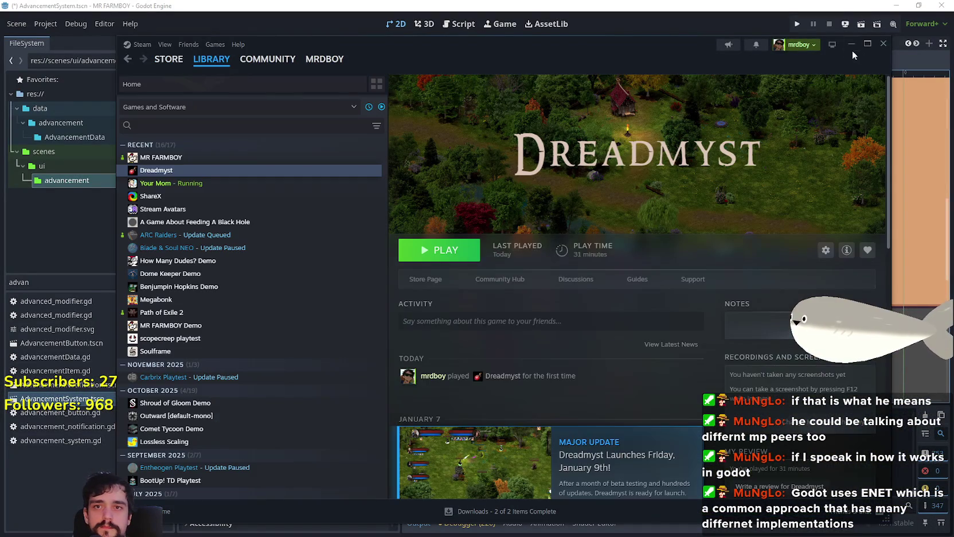
left_click(853, 46)
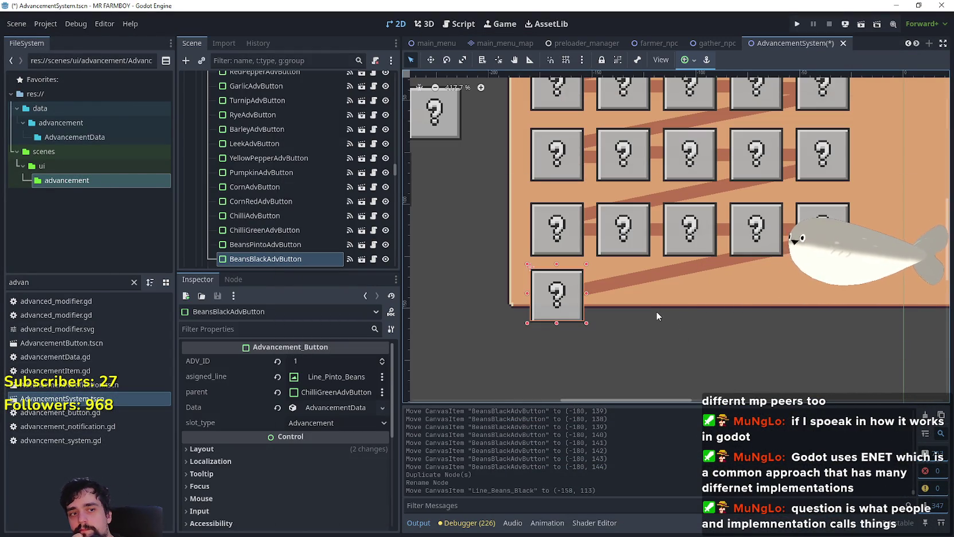
scroll(657, 316, "down", 2)
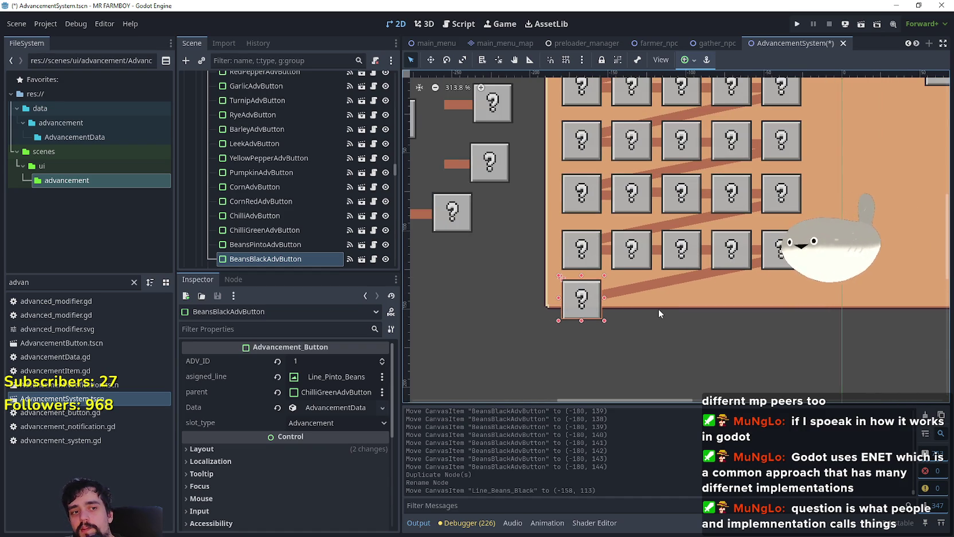
scroll(659, 310, "up", 5)
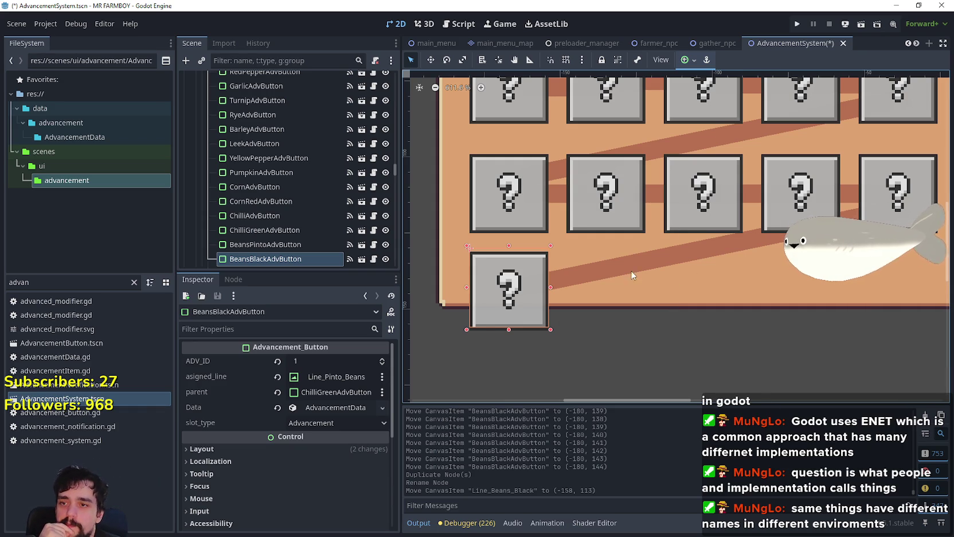
scroll(621, 283, "down", 1)
scroll(611, 280, "down", 6)
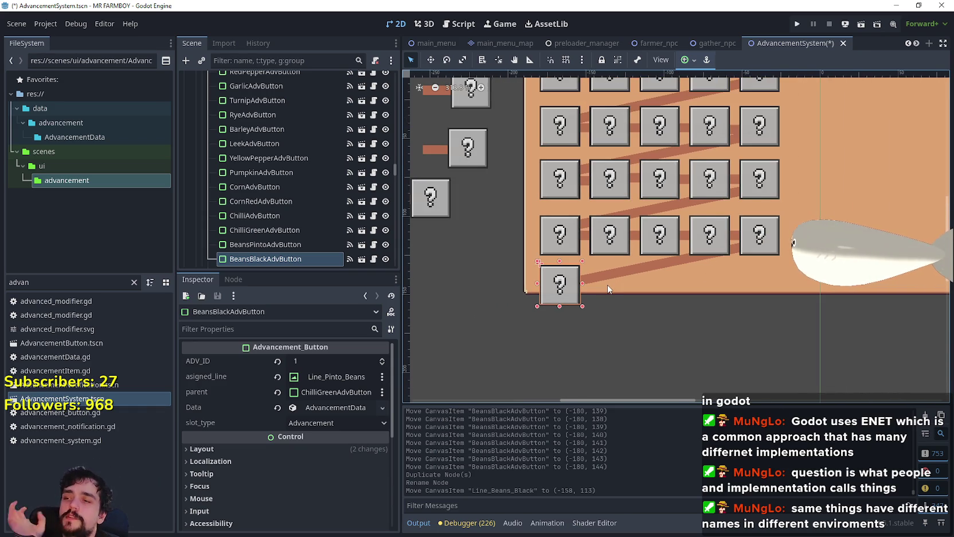
scroll(607, 285, "up", 4)
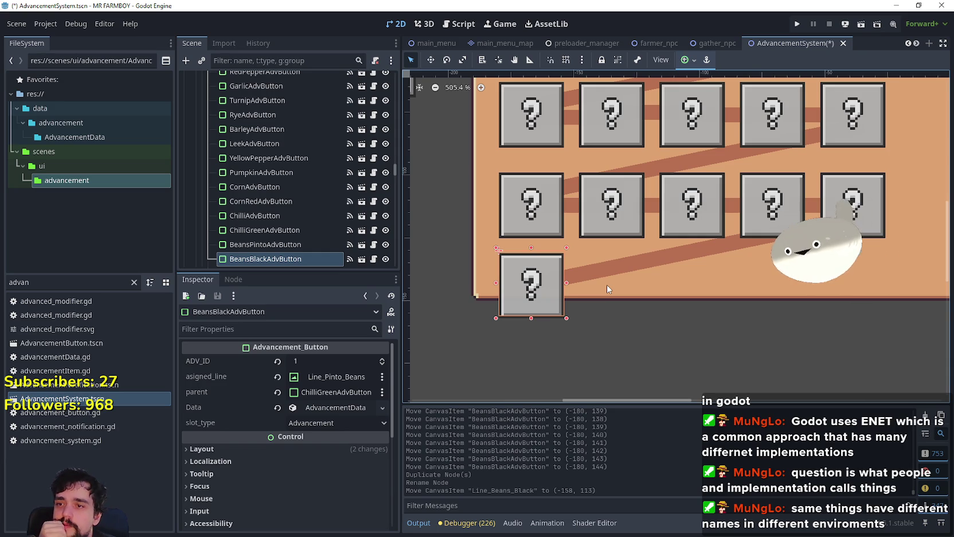
scroll(607, 285, "down", 3)
scroll(605, 291, "up", 5)
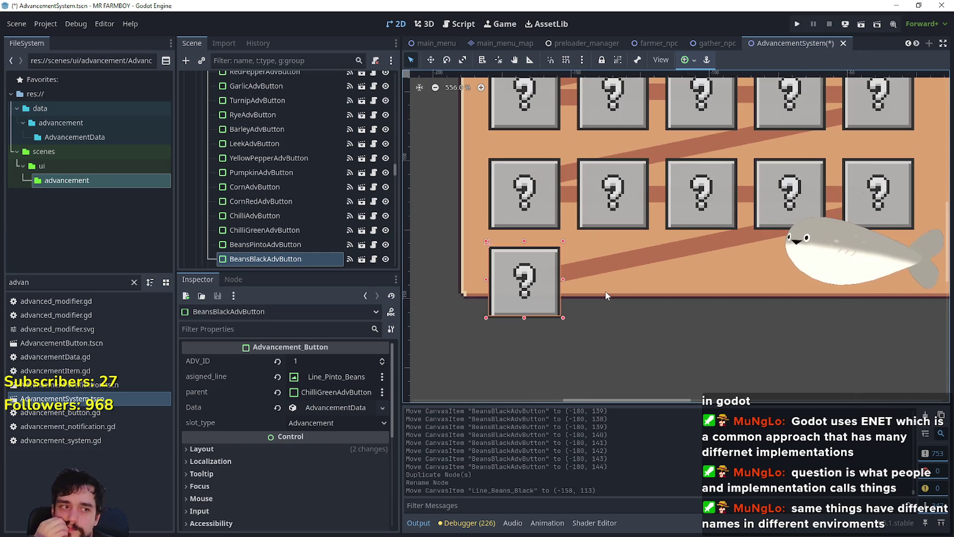
scroll(606, 296, "down", 1)
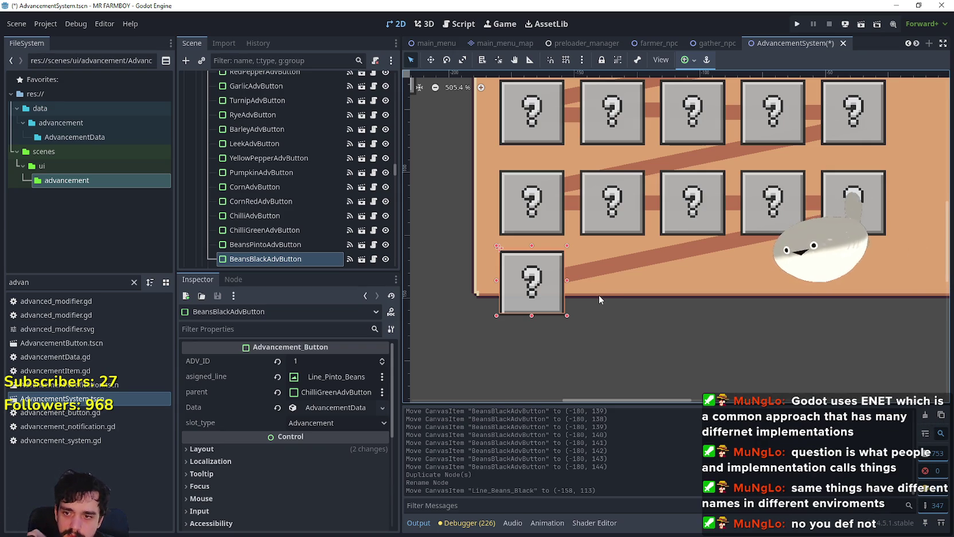
scroll(599, 297, "down", 3)
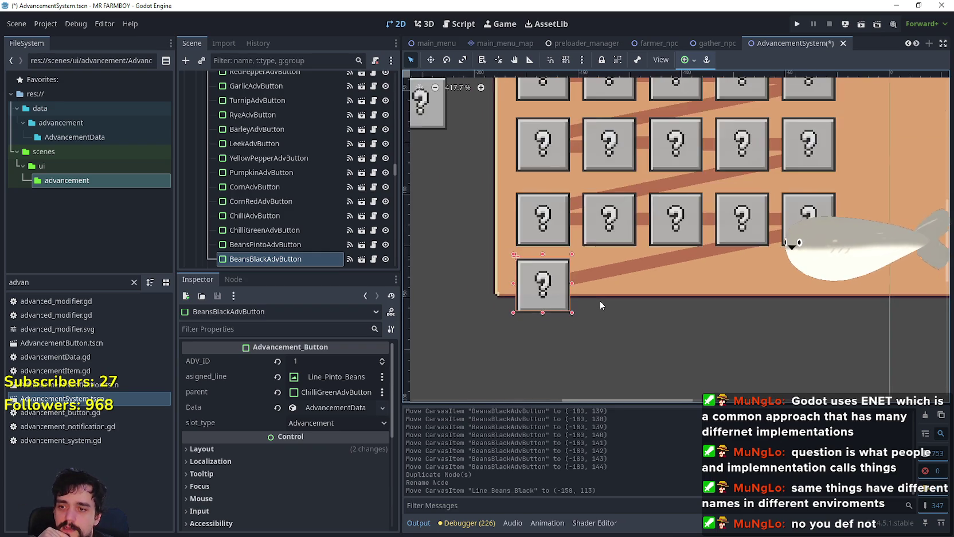
scroll(599, 305, "up", 4)
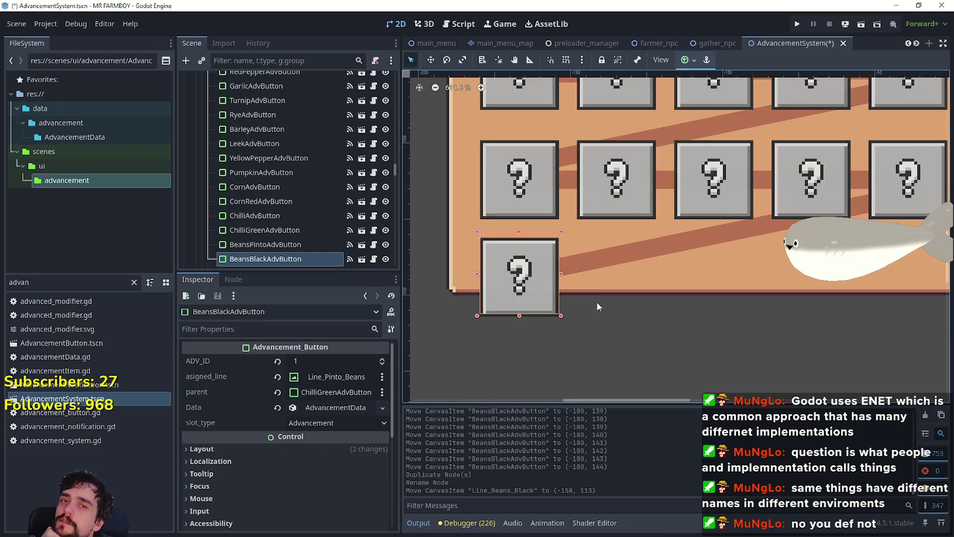
scroll(596, 306, "up", 1)
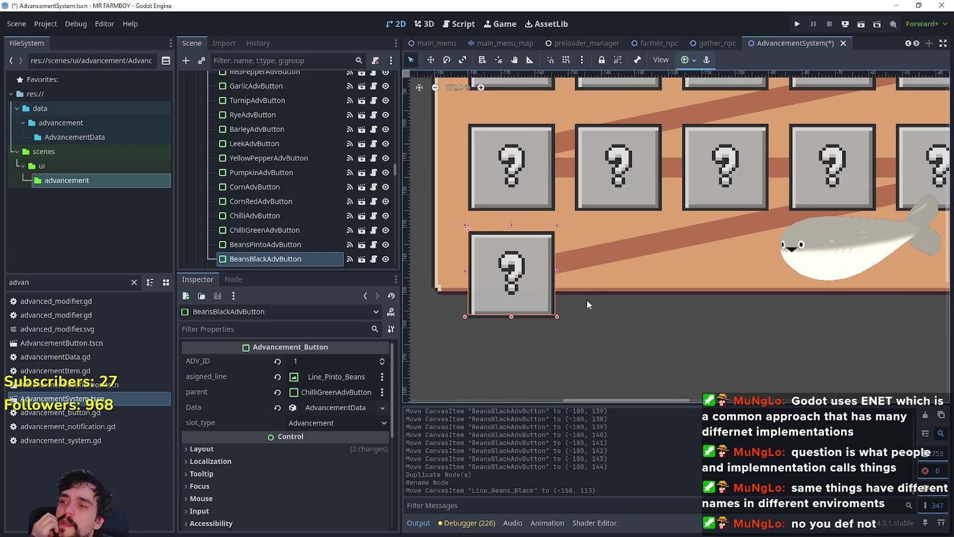
scroll(214, 229, "down", 5)
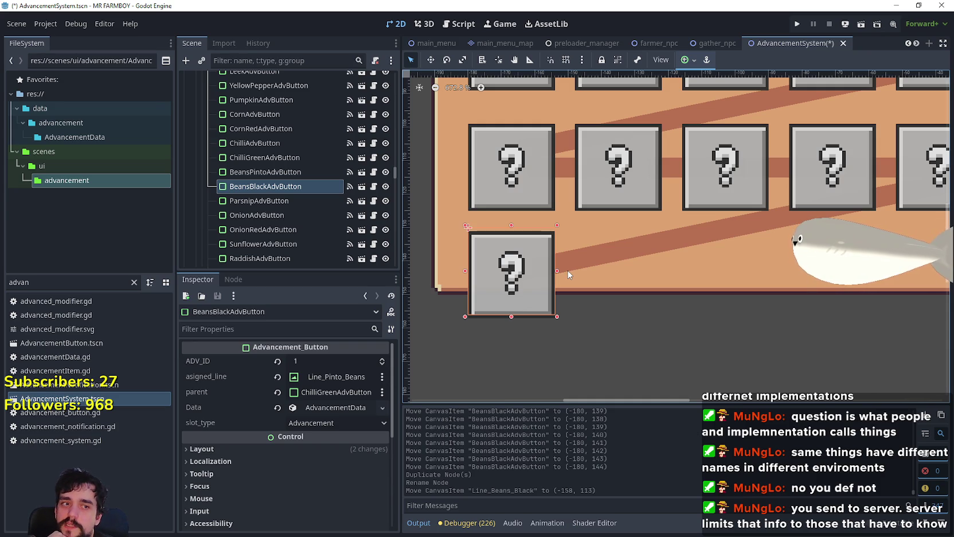
scroll(568, 274, "down", 2)
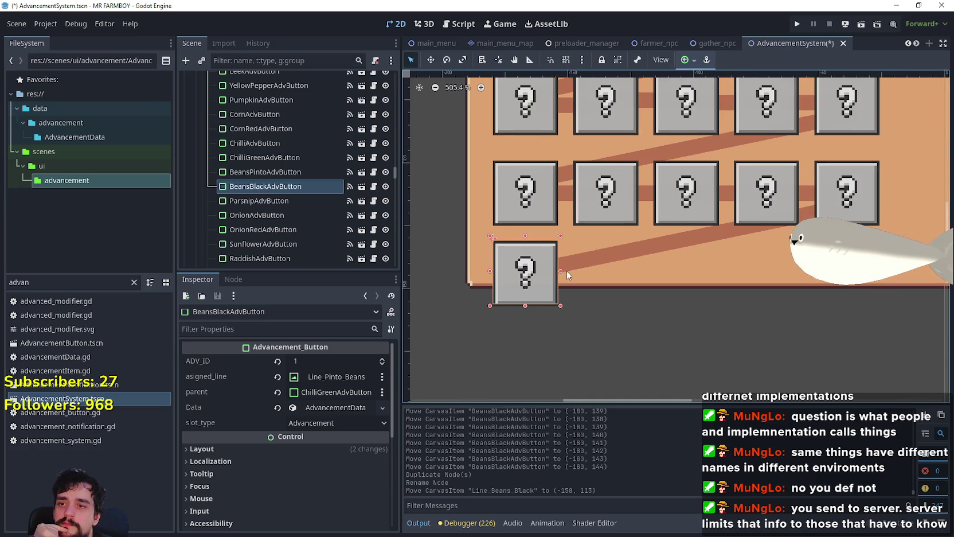
scroll(566, 274, "down", 1)
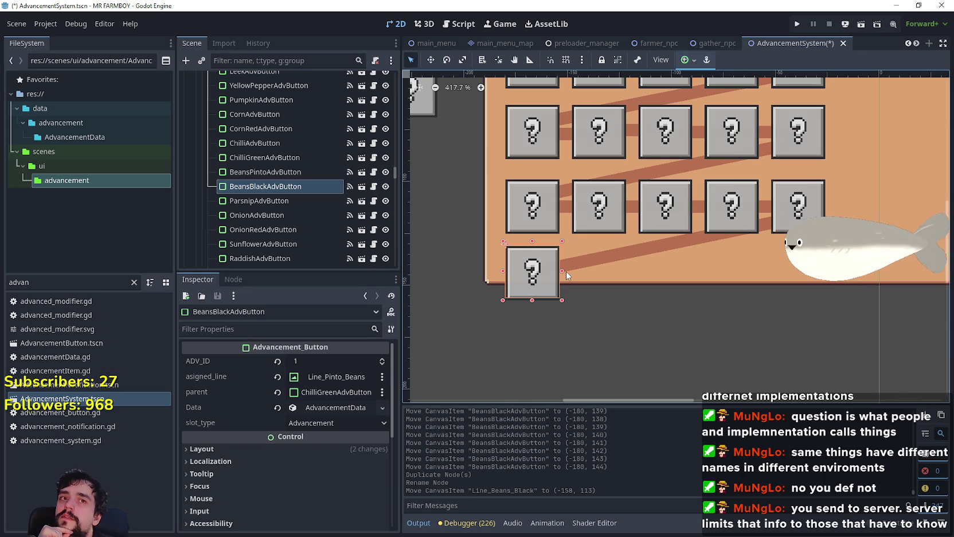
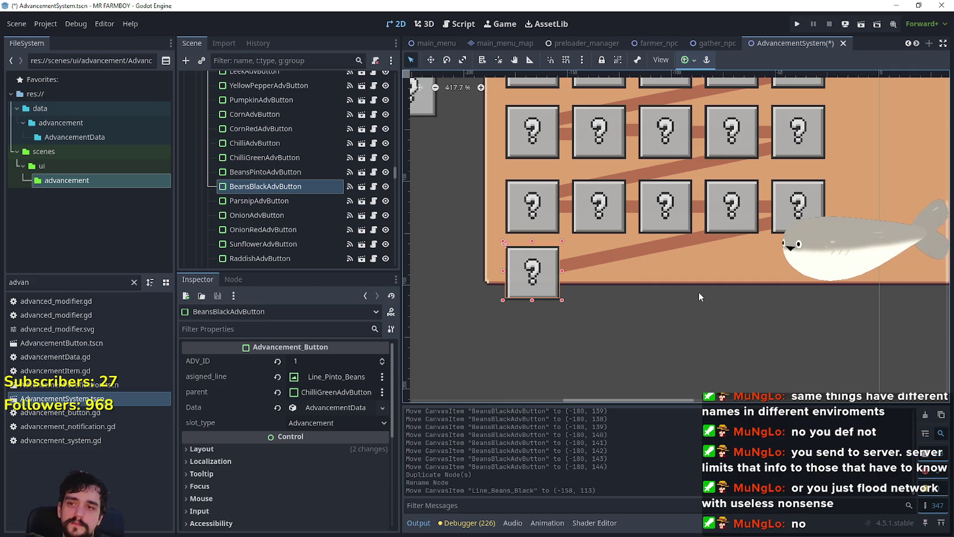
Locate Line_Beans_Black and the new Black Beans advancement button in the scene tree
scroll(534, 260, "up", 2)
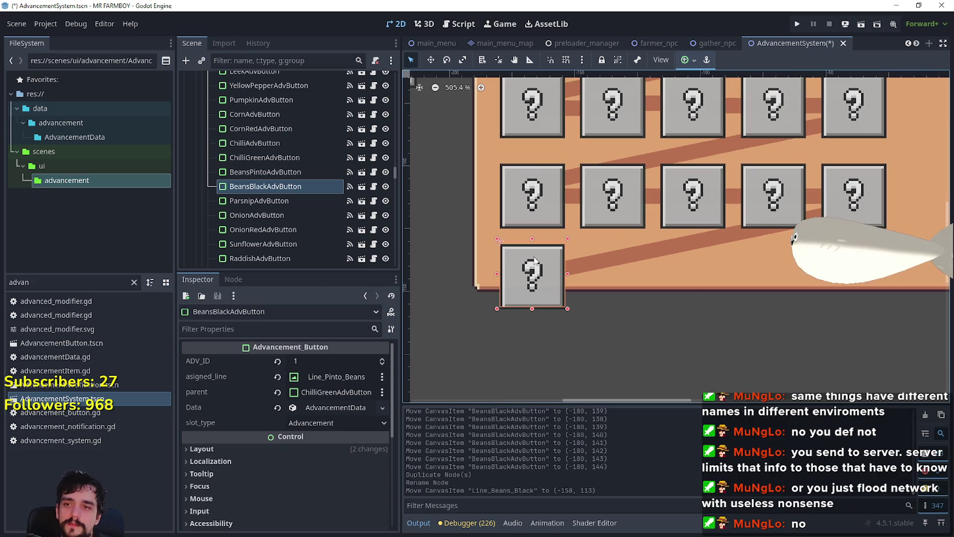
scroll(535, 258, "down", 1)
scroll(613, 256, "up", 2)
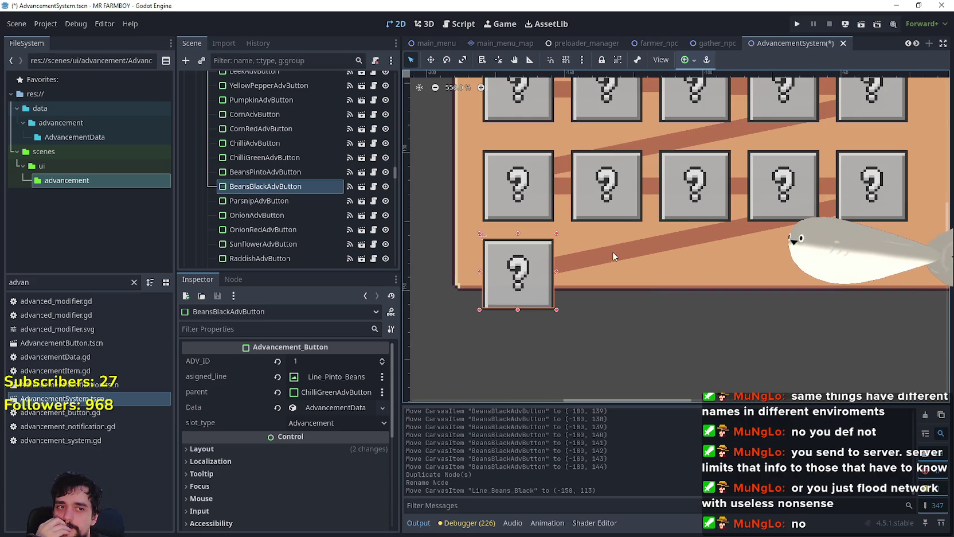
scroll(639, 273, "down", 3)
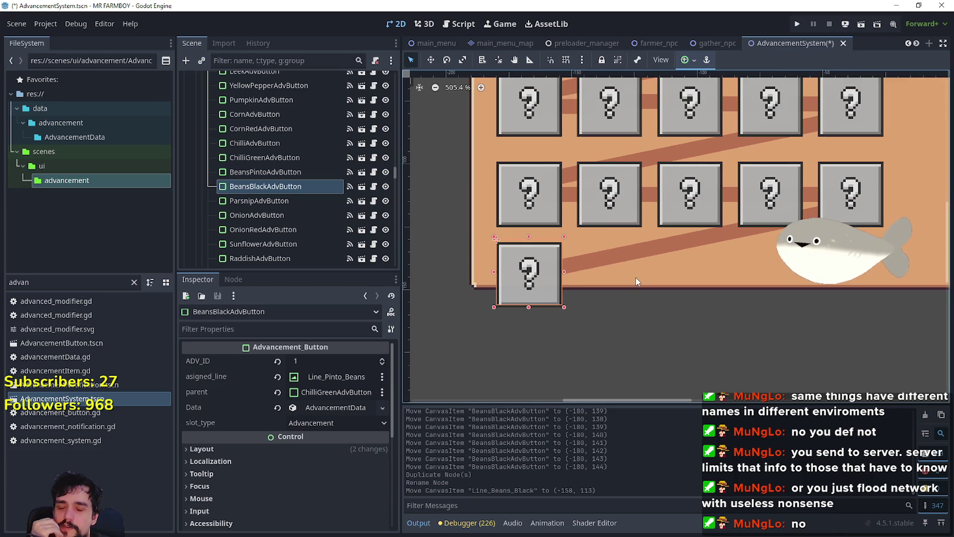
scroll(629, 275, "up", 3)
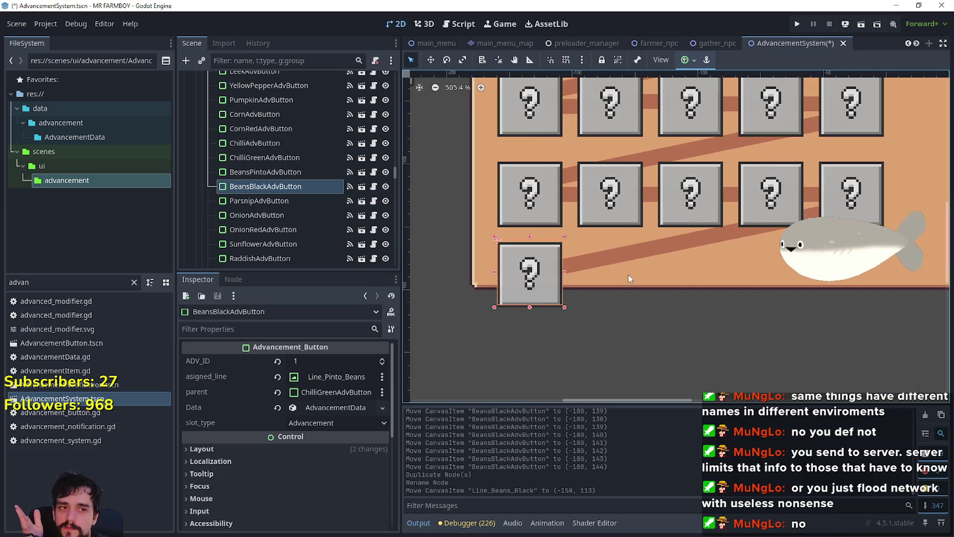
scroll(625, 275, "up", 2)
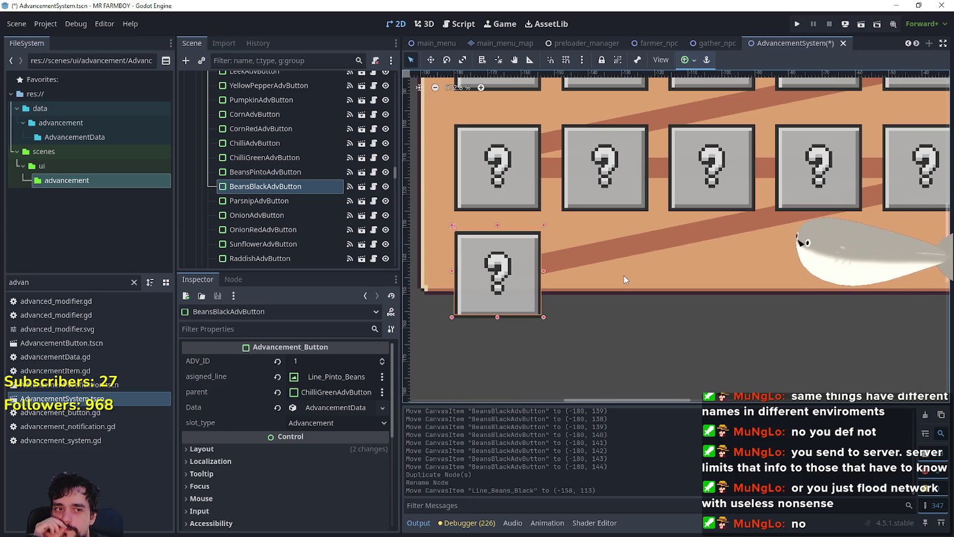
scroll(626, 280, "down", 6)
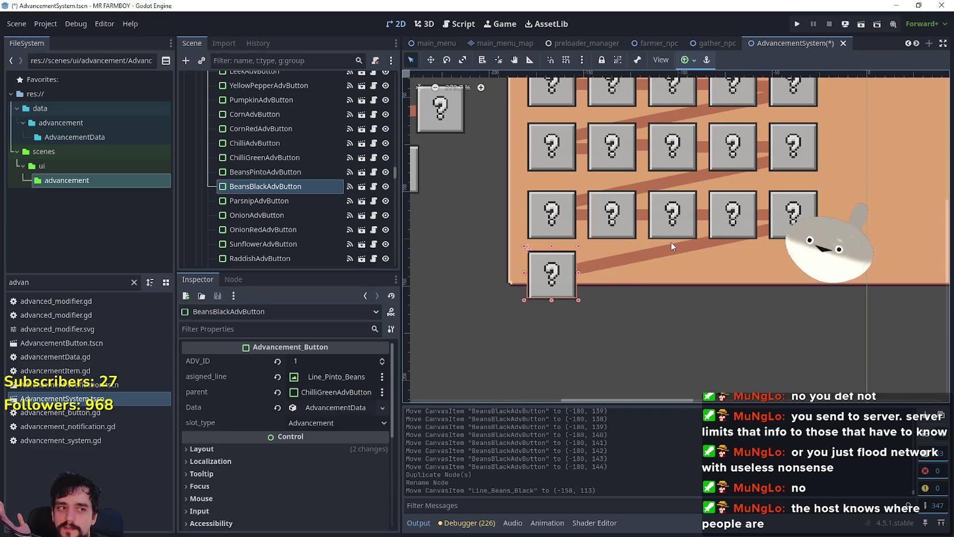
scroll(668, 242, "up", 4)
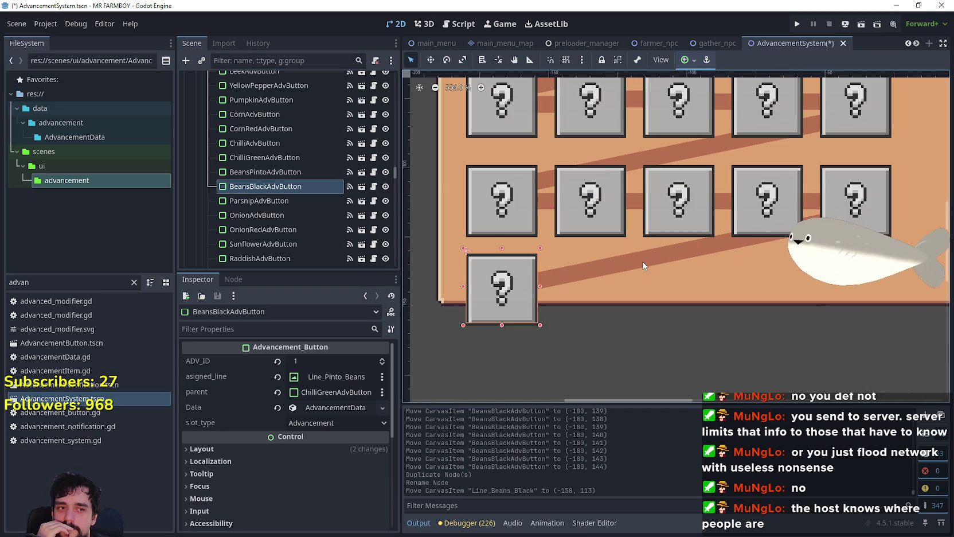
left_click(642, 265)
scroll(639, 265, "down", 3)
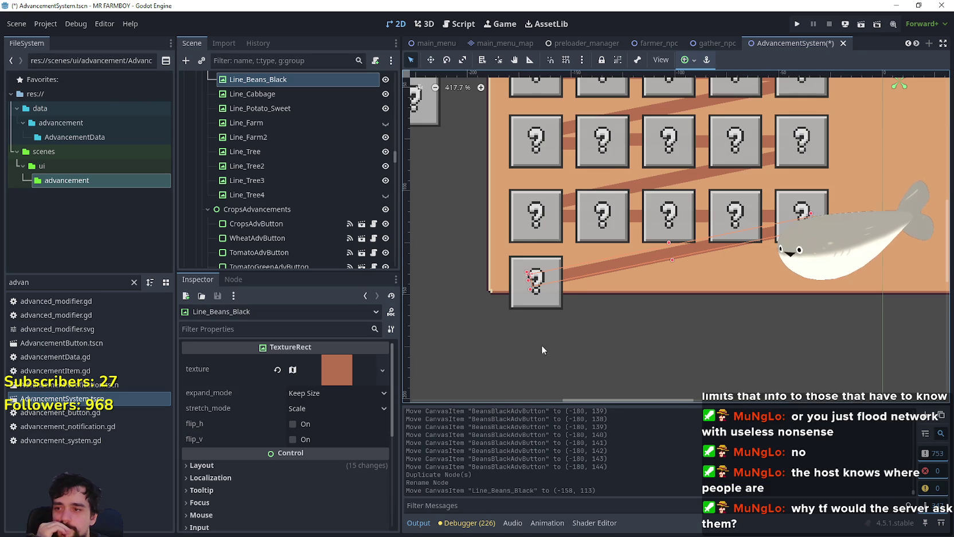
scroll(551, 343, "down", 1)
left_click(527, 310)
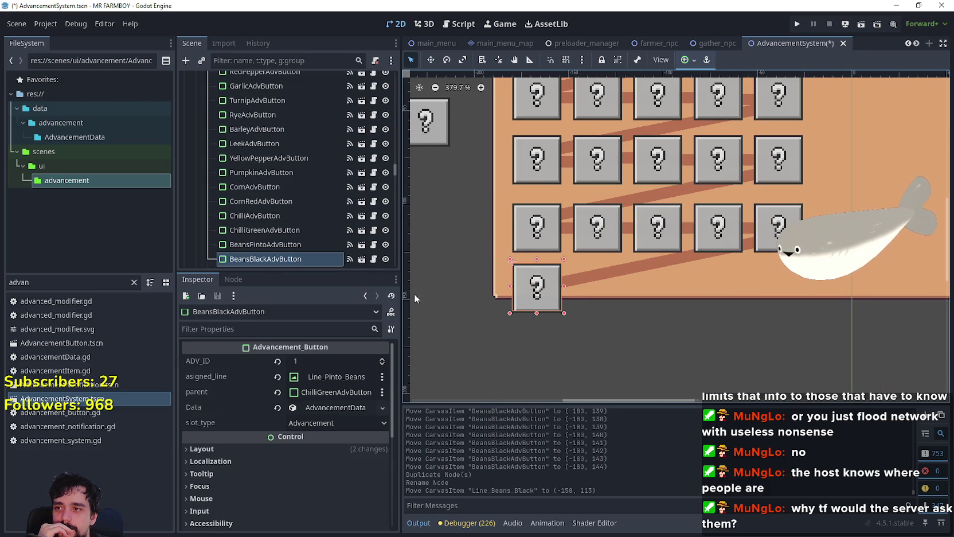
scroll(421, 296, "down", 1)
scroll(339, 261, "down", 2)
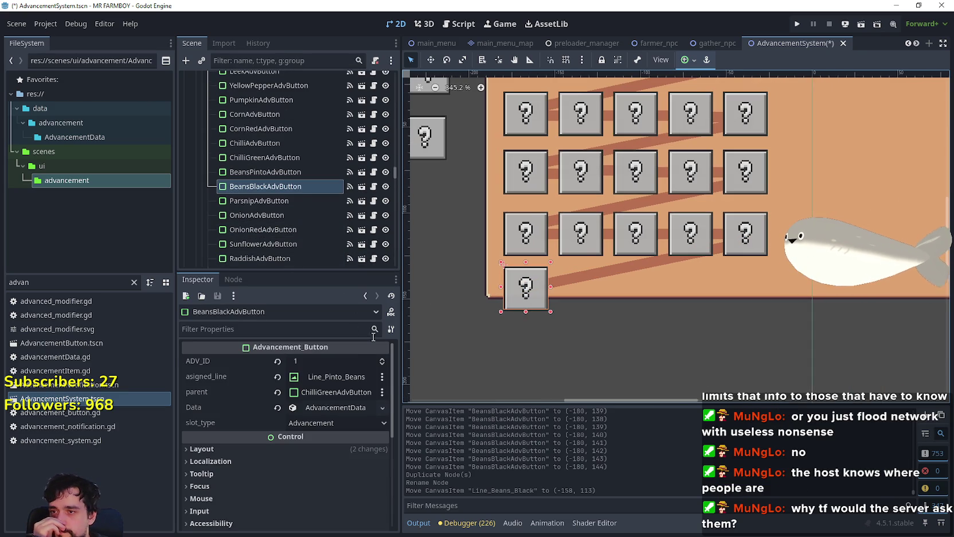
left_click(527, 295)
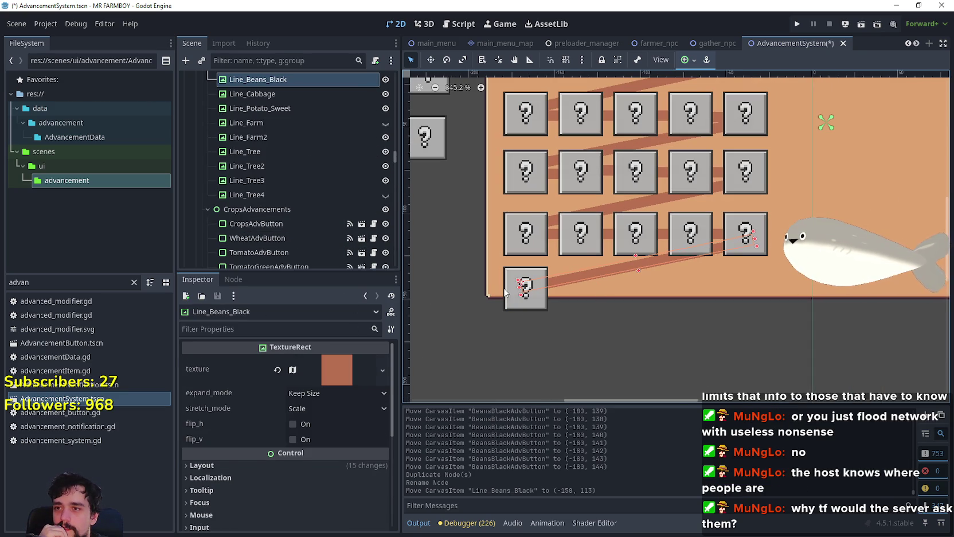
Set the Black Beans button's asigned_line to Line_Beans_Black
left_click(515, 301)
left_click(316, 376)
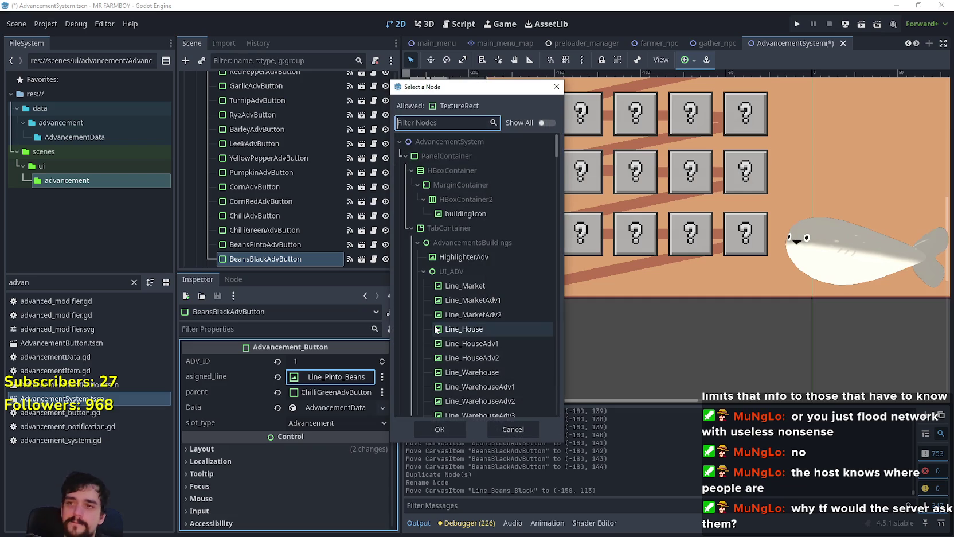
type("black")
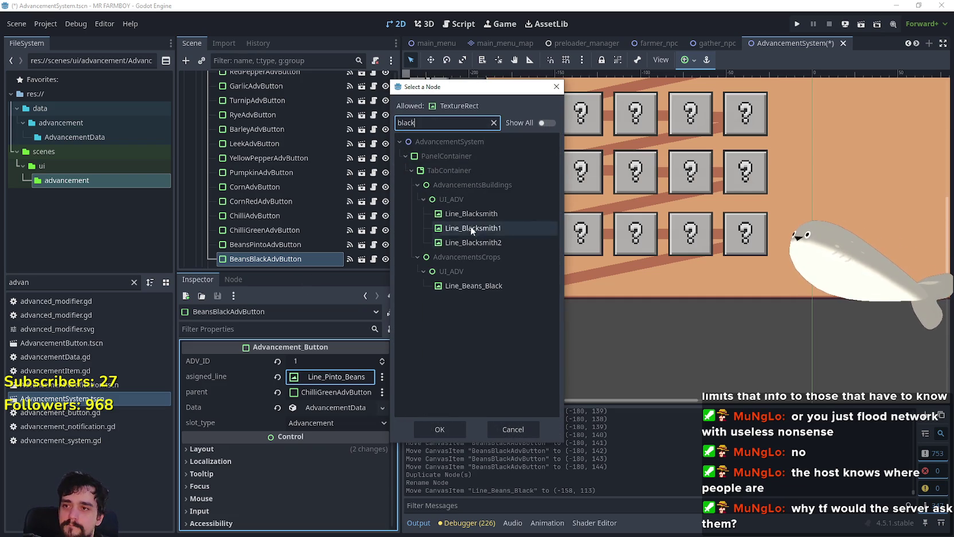
left_click(483, 286)
left_click(441, 426)
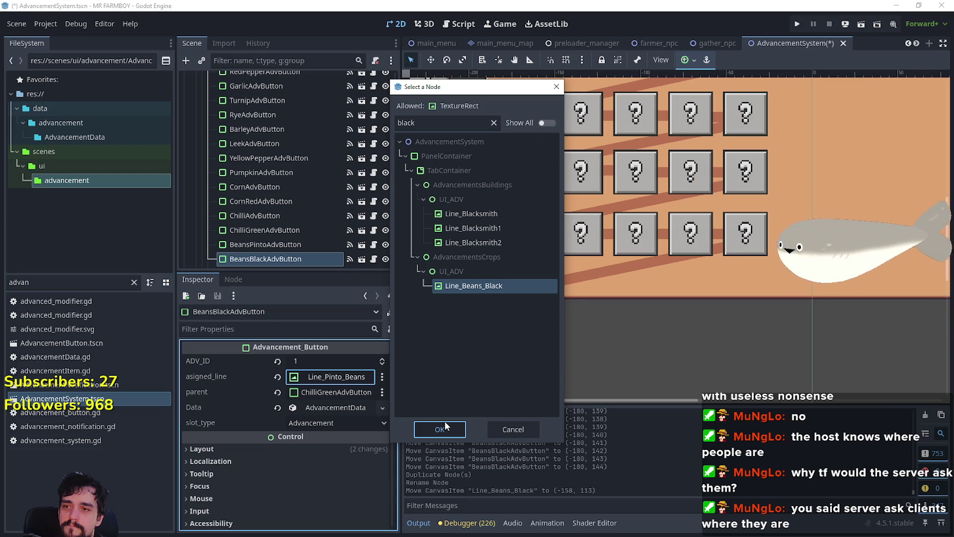
left_click(445, 427)
Check GrapesRedAdvButton, then set it as the Black Beans button's parent
scroll(591, 298, "up", 2)
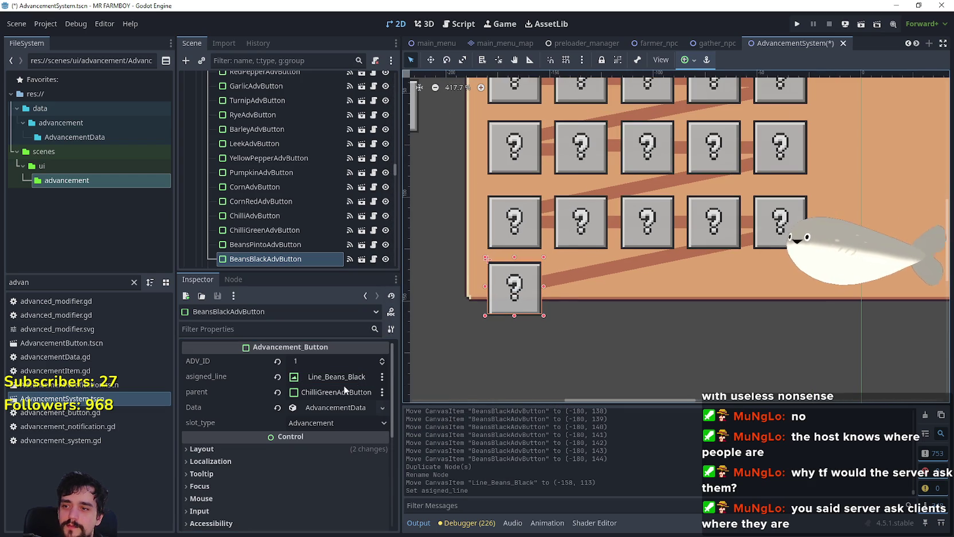
left_click(337, 392)
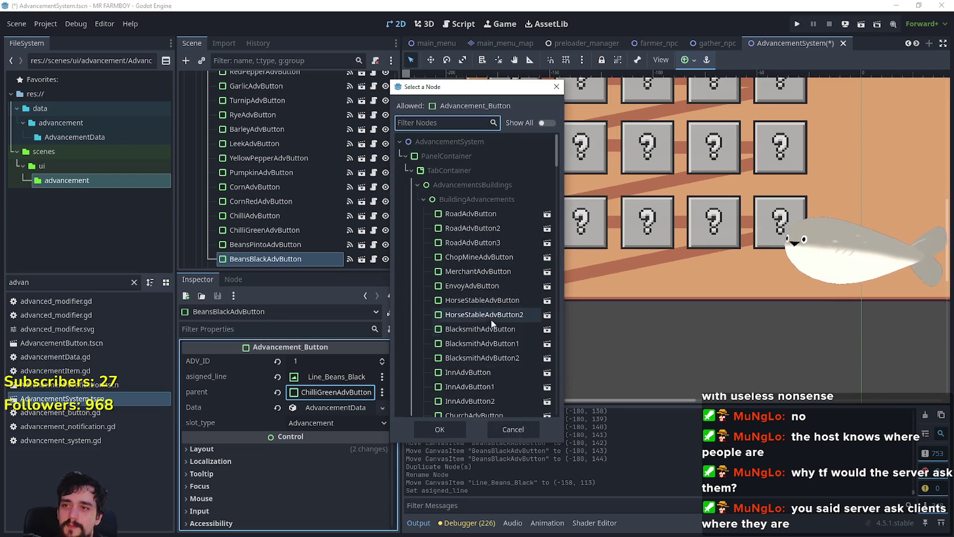
left_click(512, 428)
left_click(780, 223)
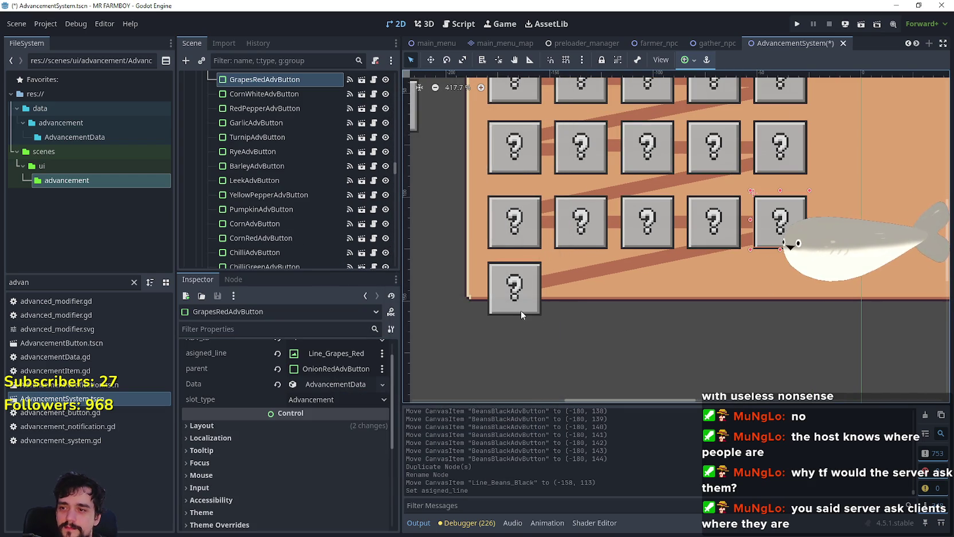
left_click(521, 310)
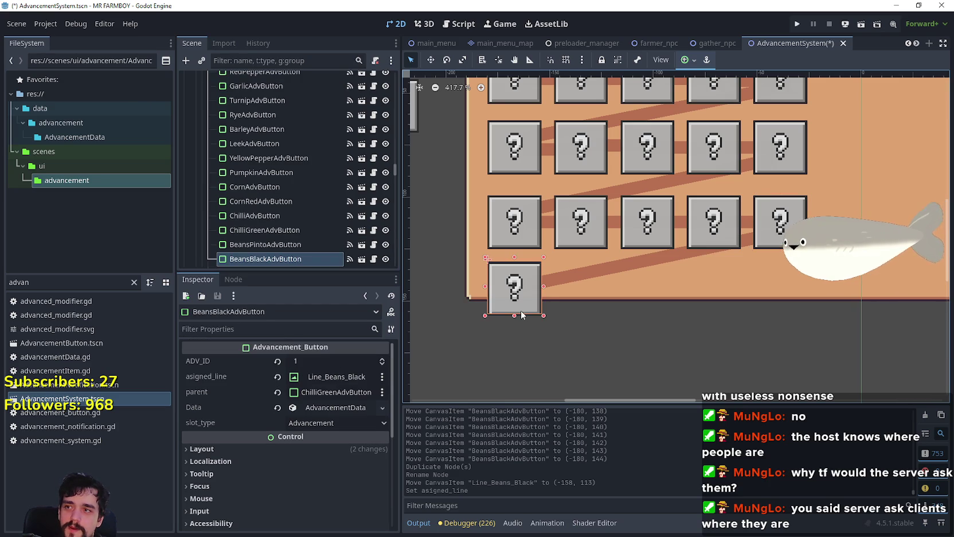
left_click(339, 391)
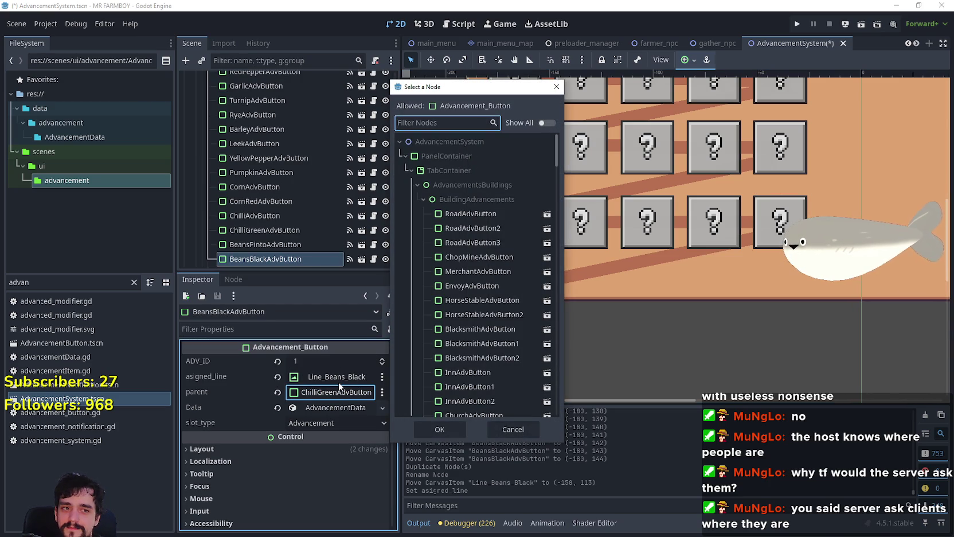
type("red")
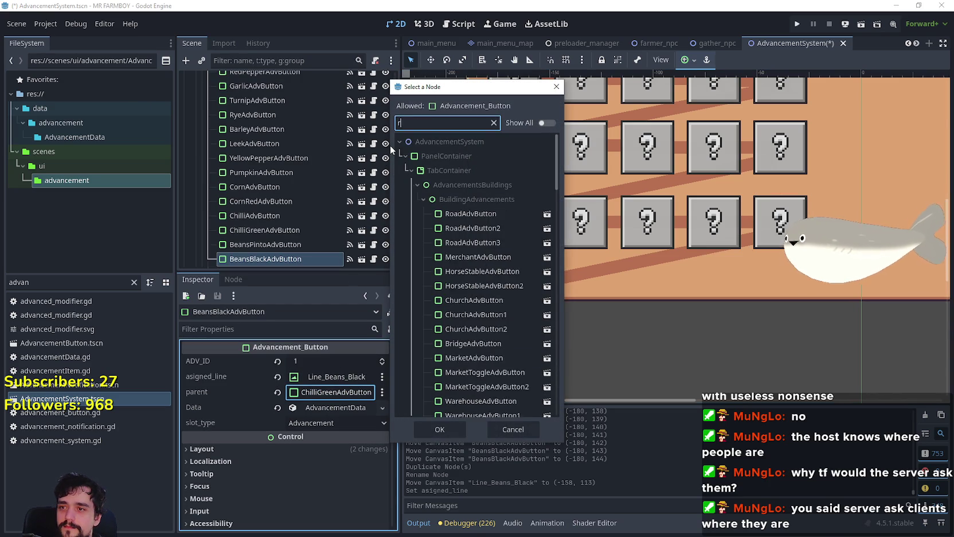
left_click(471, 229)
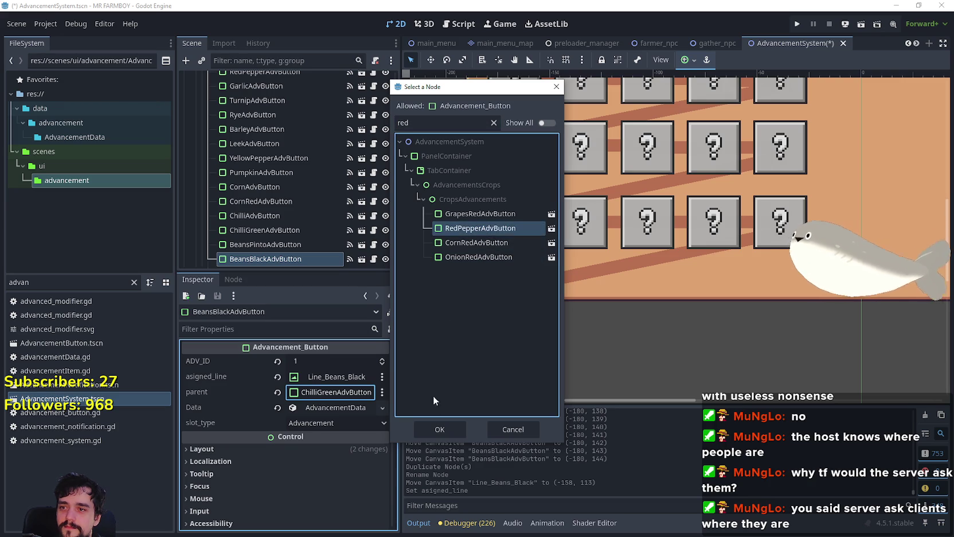
left_click(471, 214)
left_click(442, 429)
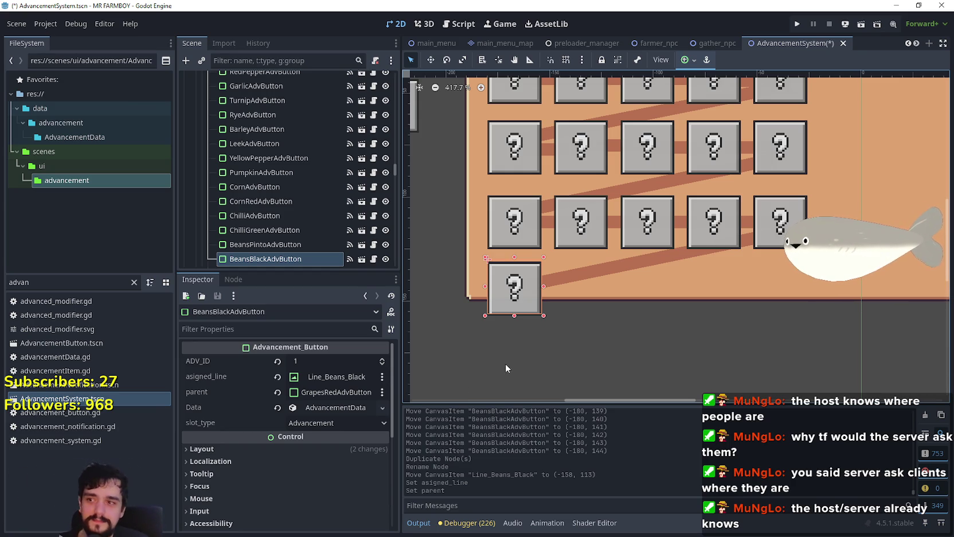
Make the button's advancement Data resource unique and change 'pinto' to 'black' in its name
scroll(568, 339, "up", 2)
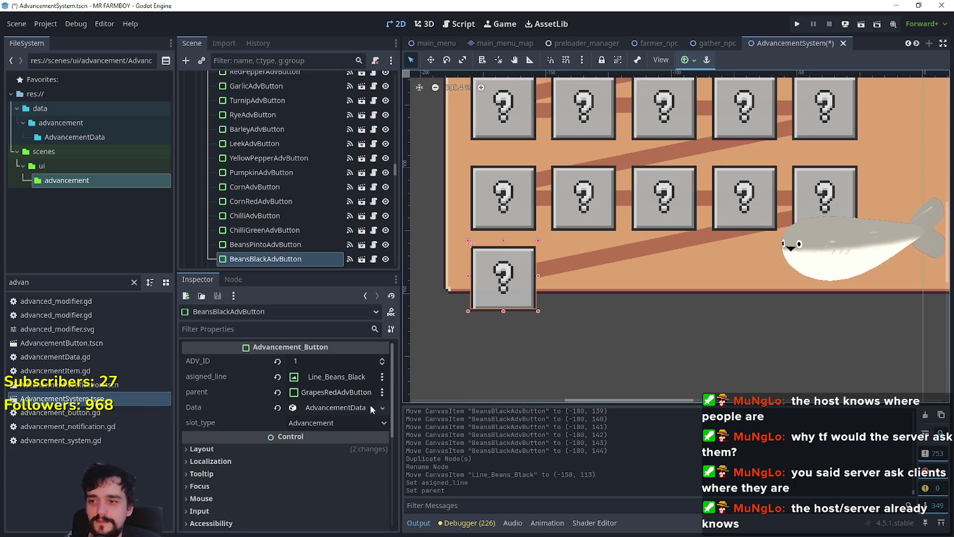
left_click(328, 409)
scroll(331, 412, "down", 1)
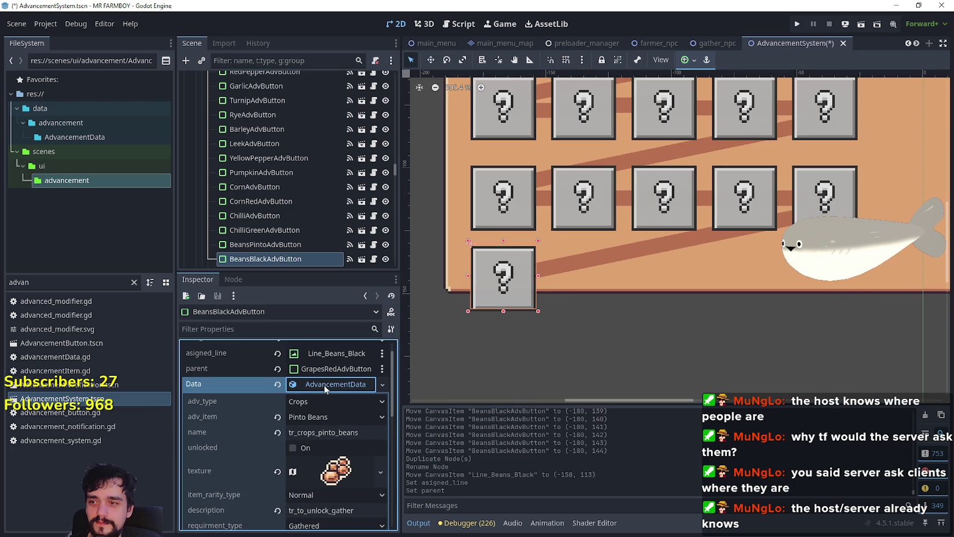
right_click(326, 390)
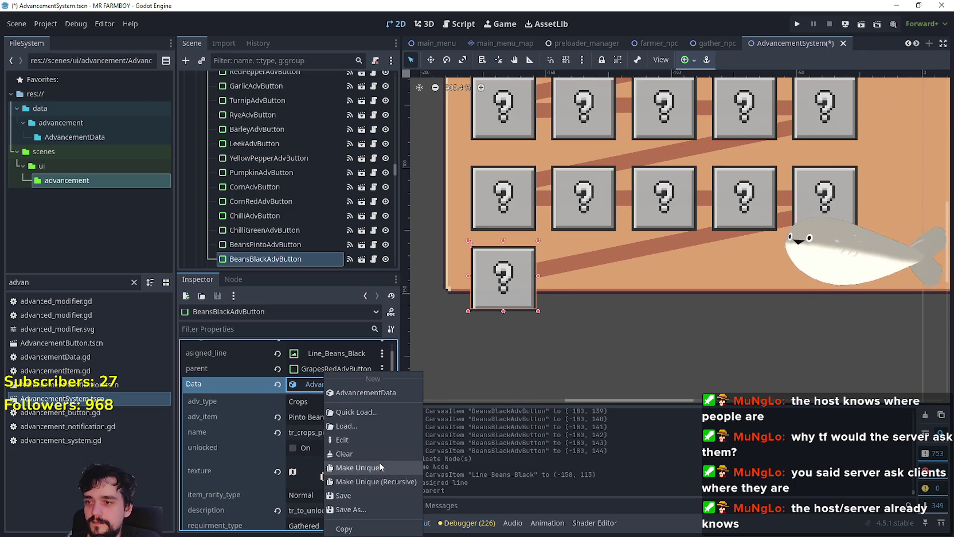
left_click(378, 467)
left_click(321, 448)
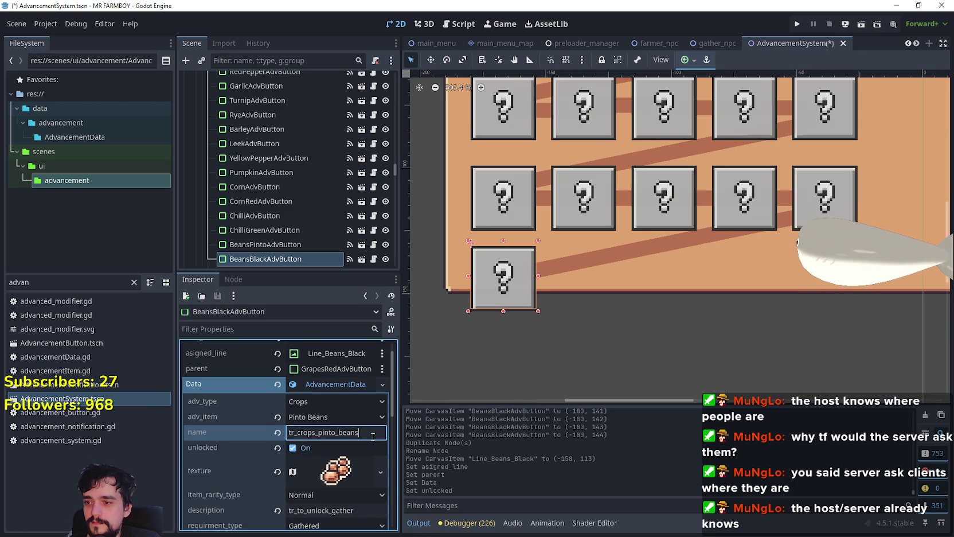
left_click(321, 448)
left_click(331, 432)
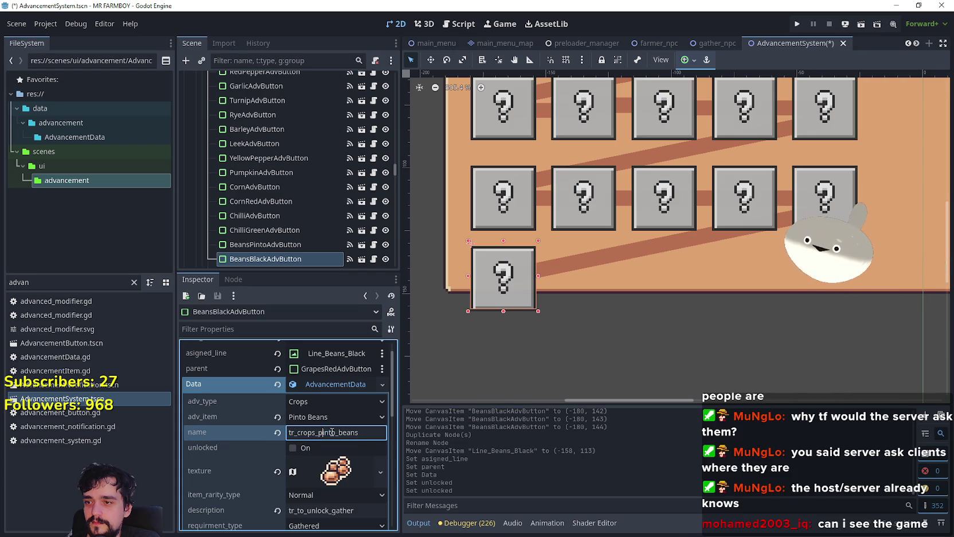
double_click(331, 432)
type("black")
Set adv_item to Black Beans and save the AdvancementSystem scene with Ctrl+S
left_click(347, 421)
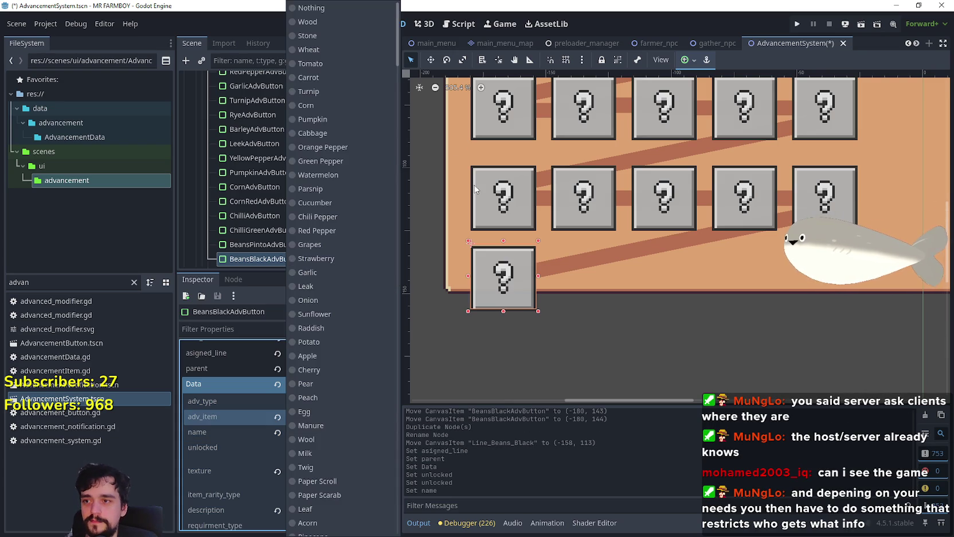
scroll(351, 273, "down", 20)
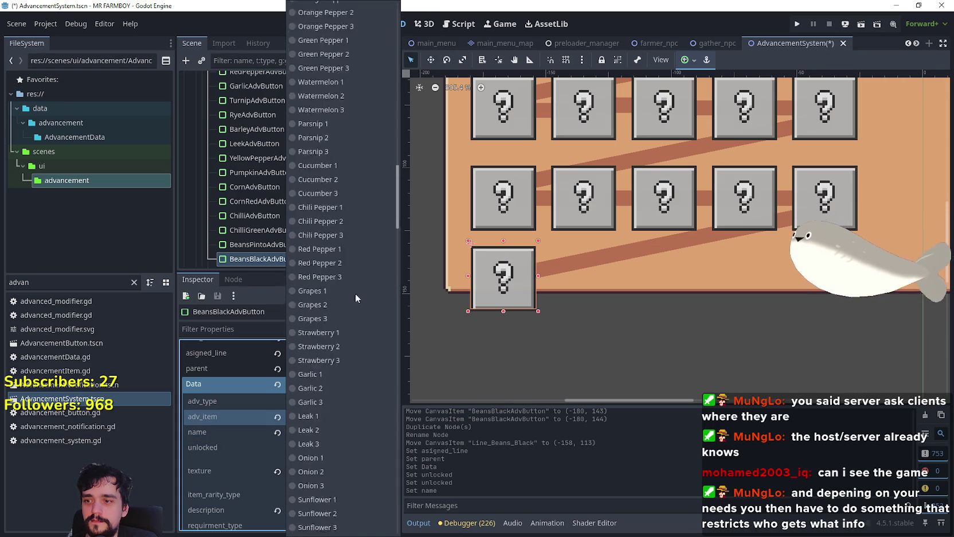
scroll(378, 492, "down", 5)
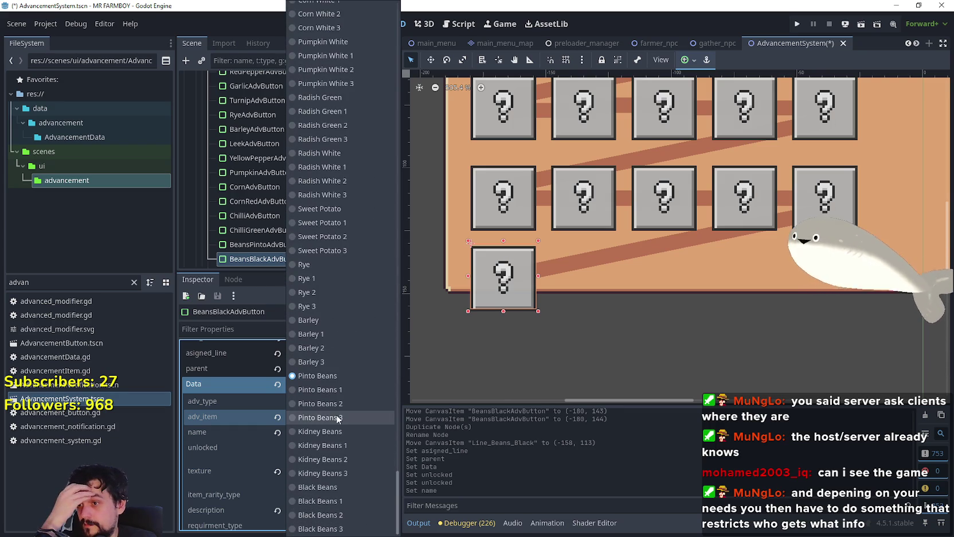
left_click(344, 488)
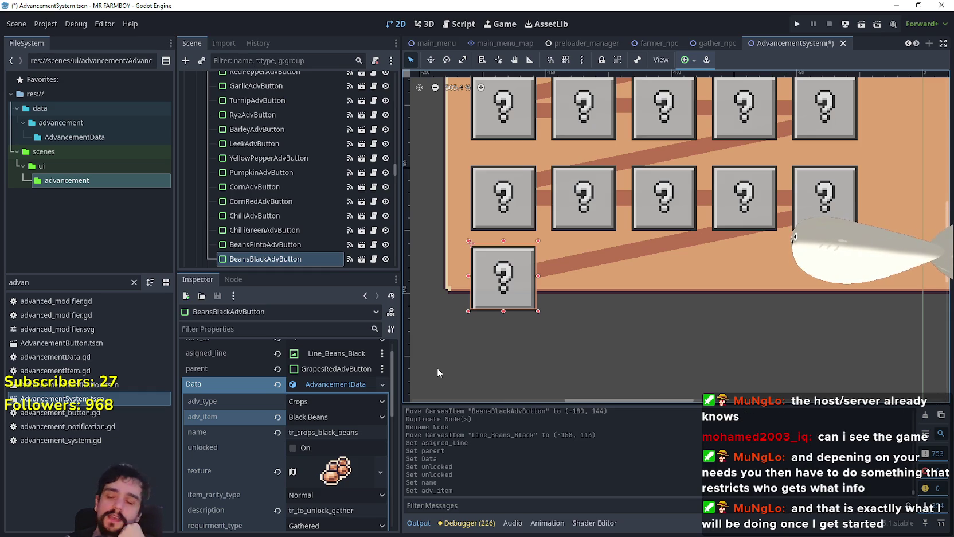
key("ctrl+s")
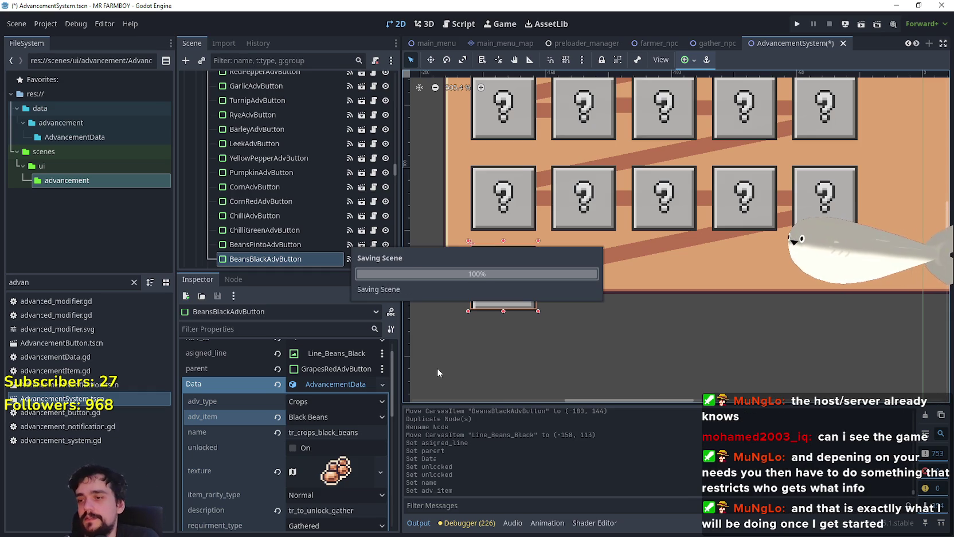
Select MR FARMBOY in the Steam library and press Play
scroll(343, 510, "down", 3)
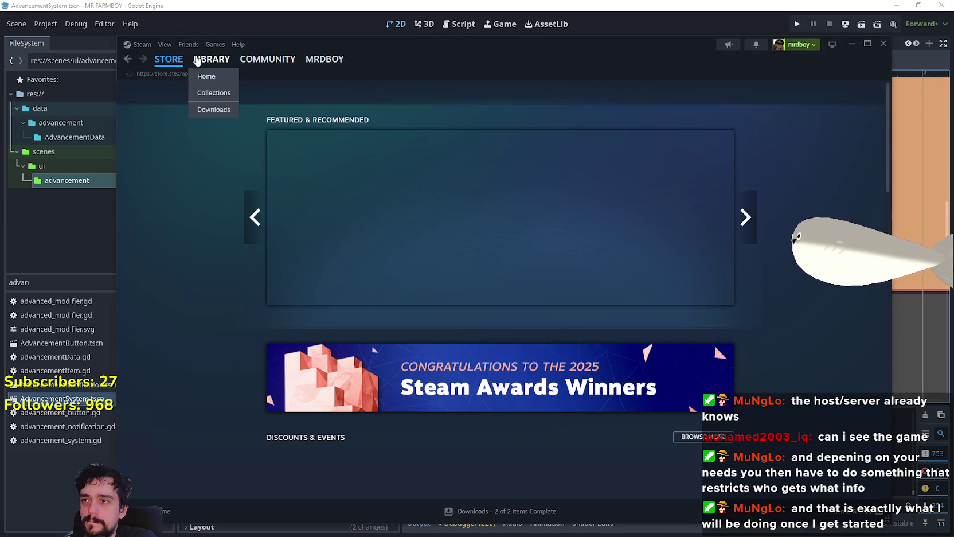
left_click(197, 61)
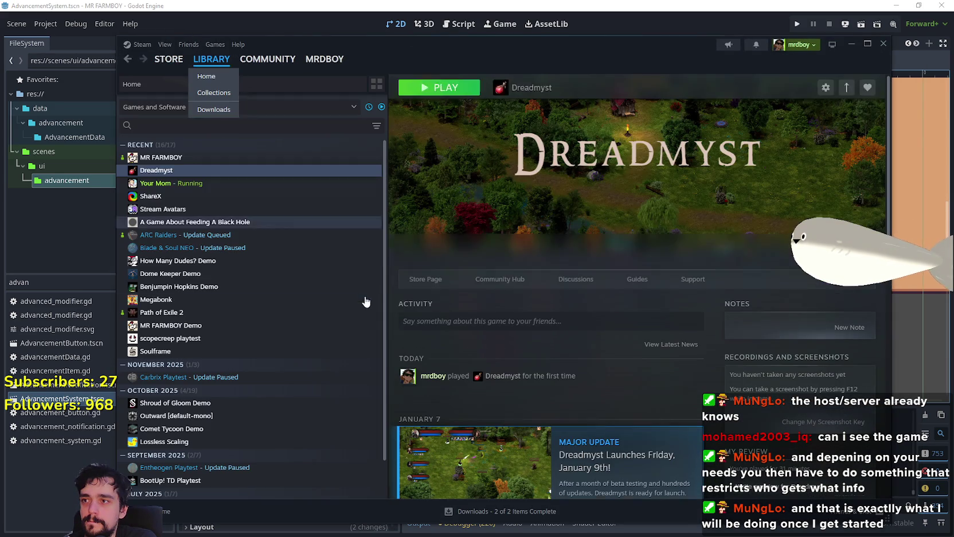
left_click(301, 158)
left_click(461, 257)
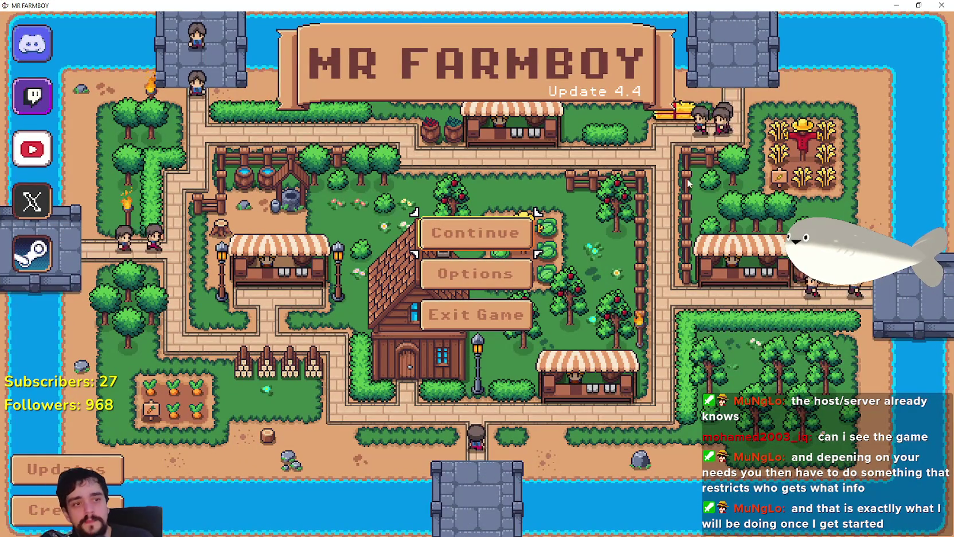
Continue to the save list, scroll down and load the Save 10 game
left_click(484, 228)
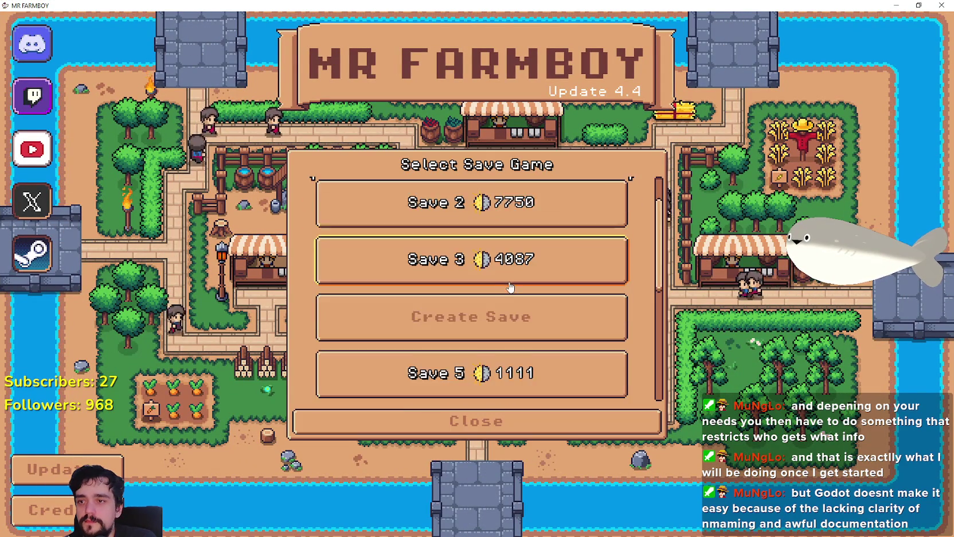
left_click_drag(665, 231, 661, 342)
scroll(660, 342, "up", 2)
scroll(661, 342, "down", 4)
scroll(650, 198, "up", 8)
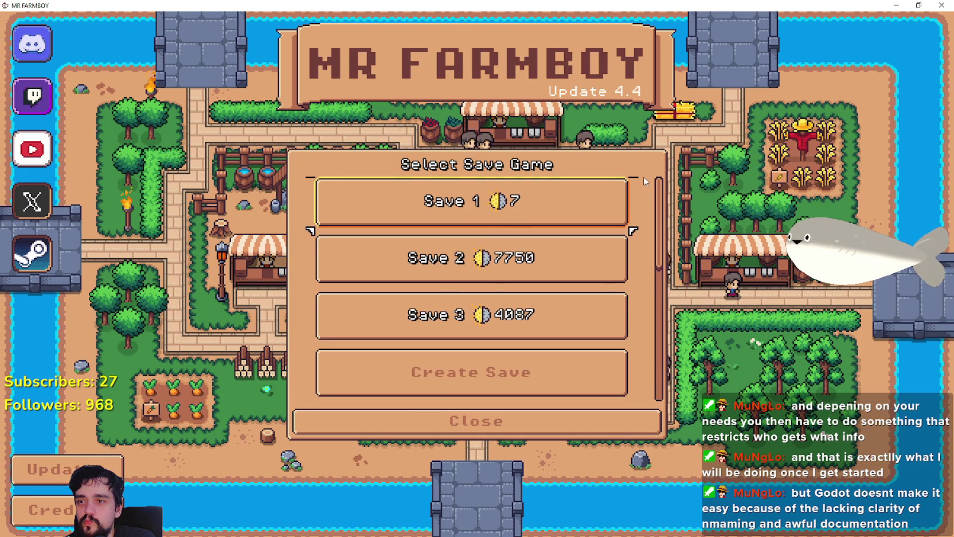
scroll(644, 176, "down", 8)
left_click(418, 394)
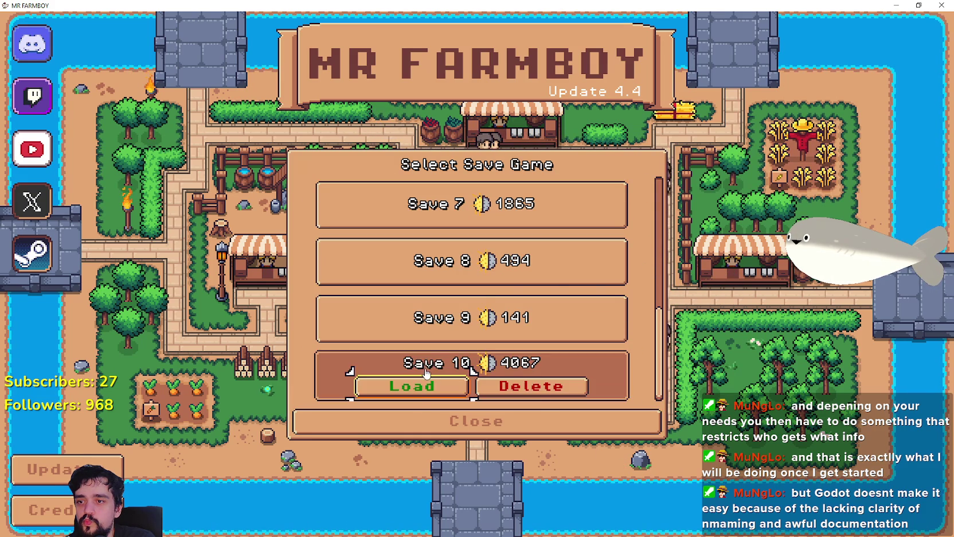
left_click(419, 394)
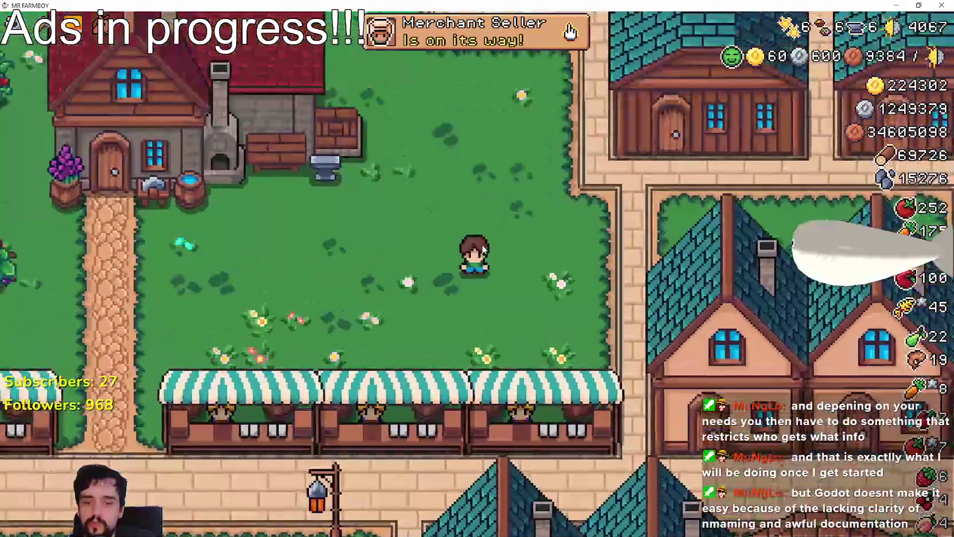
scroll(482, 243, "down", 1)
scroll(482, 243, "up", 3)
Bring up the Advancements panel with Tab to check the tree, then close it
key("a")
scroll(464, 239, "down", 2)
scroll(554, 88, "up", 2)
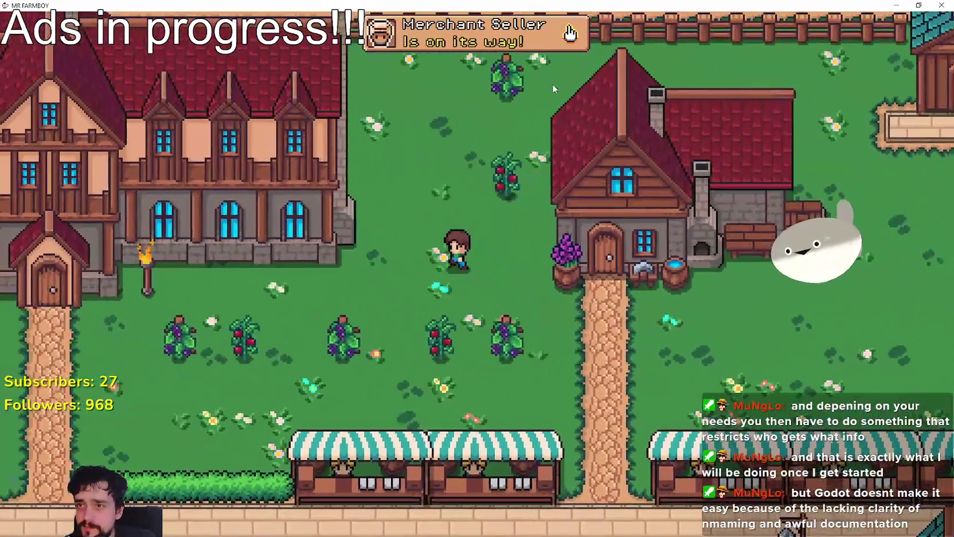
key("Tab")
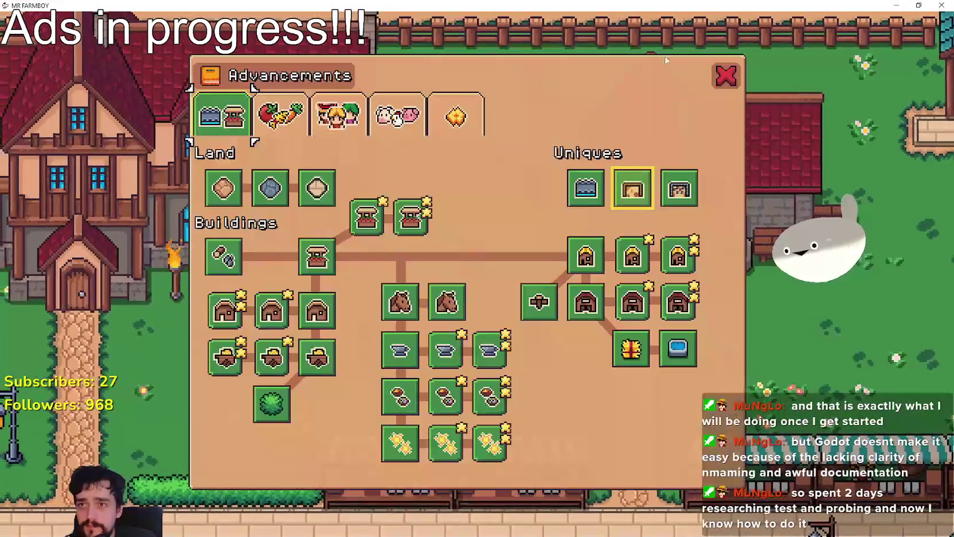
left_click(726, 75)
scroll(497, 298, "up", 2)
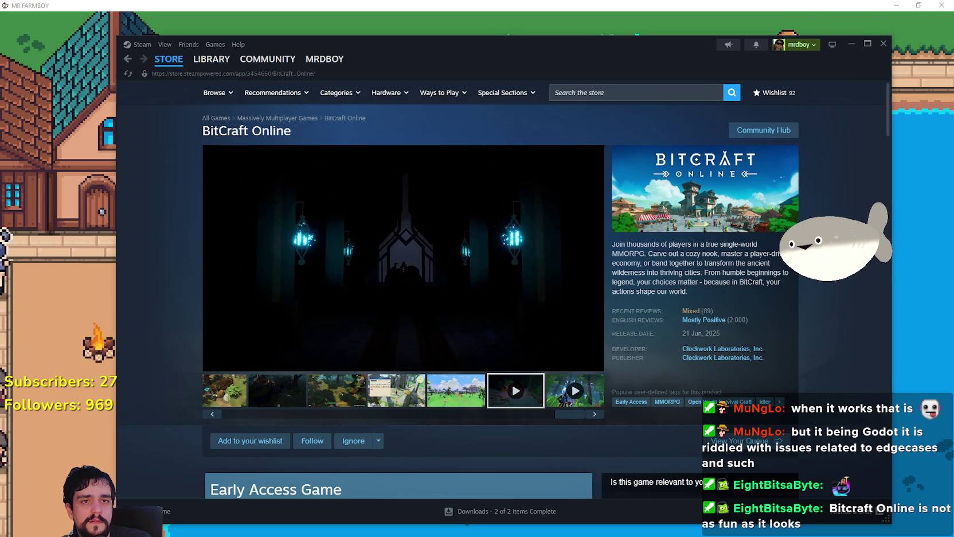
Alt+Tab to the Brave window showing spacetimedb.com
key("alt+Tab")
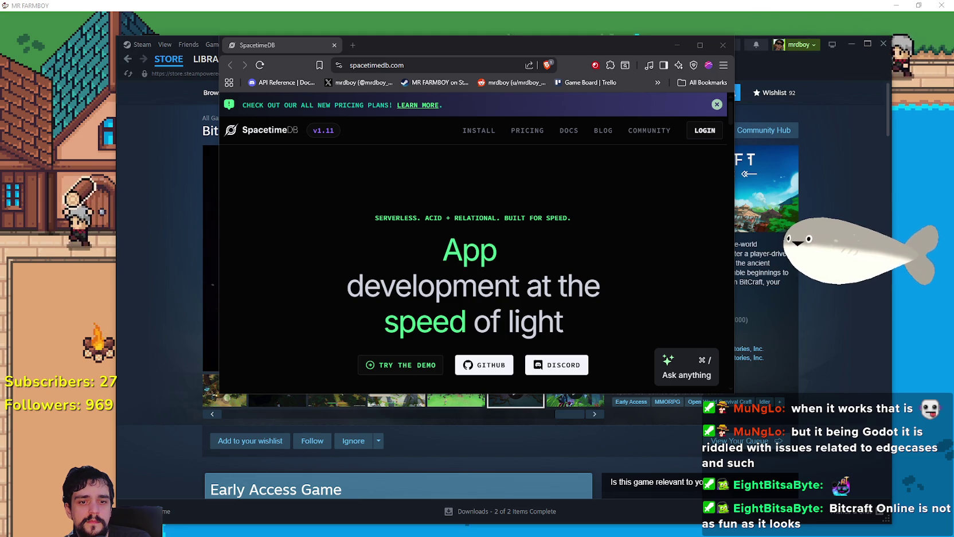
Cancel a new snip, move the browser aside and bring the BitCraft engine snip forward
key("ctrl+n")
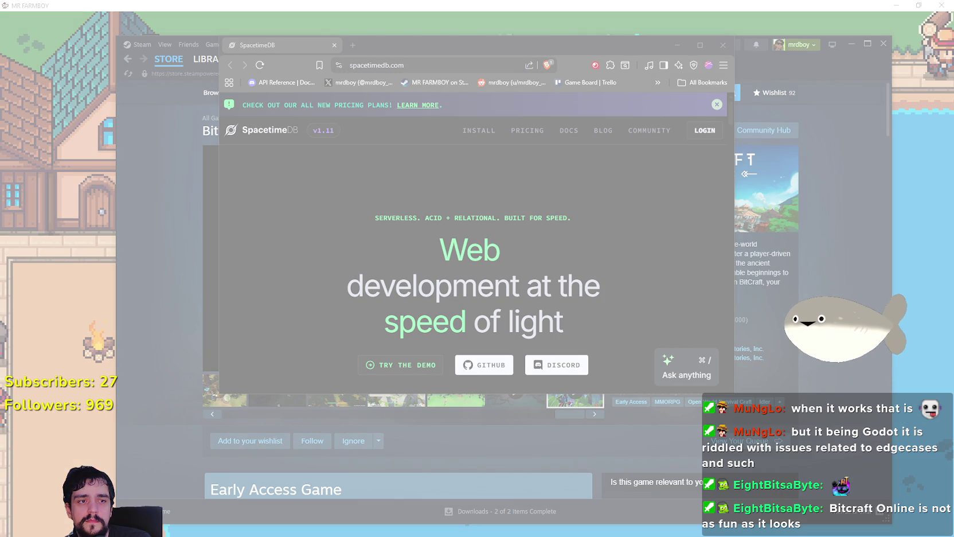
key("Escape")
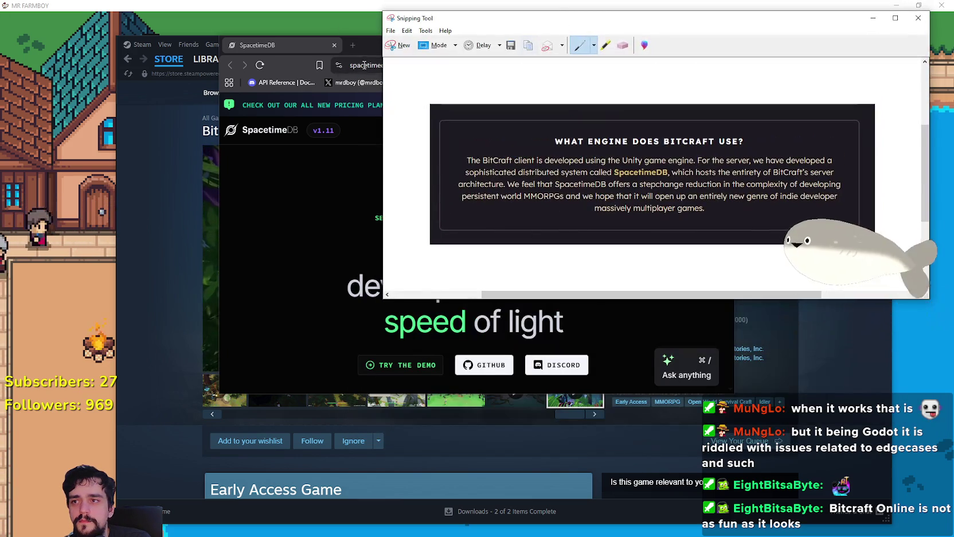
mouse_move(582, 50)
left_mouse_down()
mouse_move(542, 98)
mouse_move(451, 78)
left_mouse_up()
left_click(451, 18)
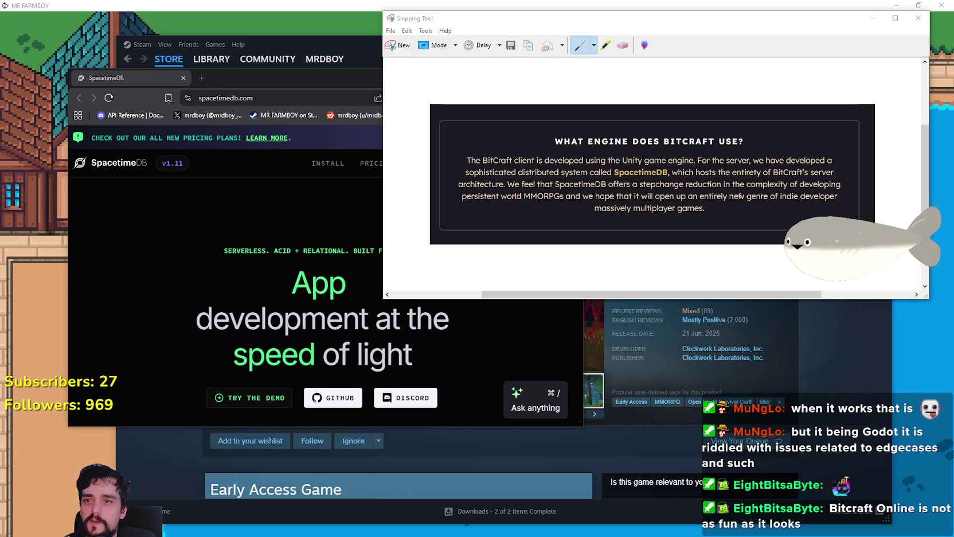
Maximize the SpacetimeDB browser window and read the 'What is SpacetimeDB' description
left_click(463, 331)
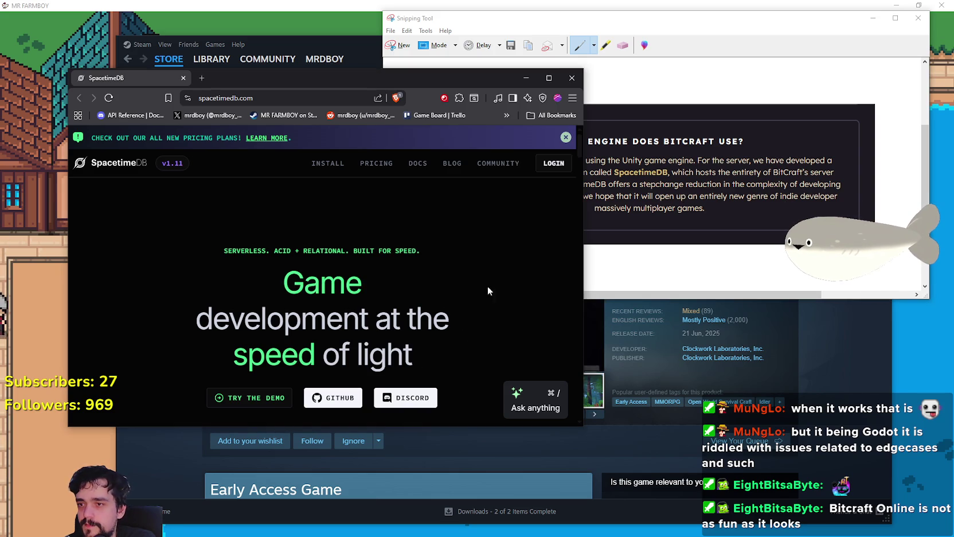
left_click(548, 79)
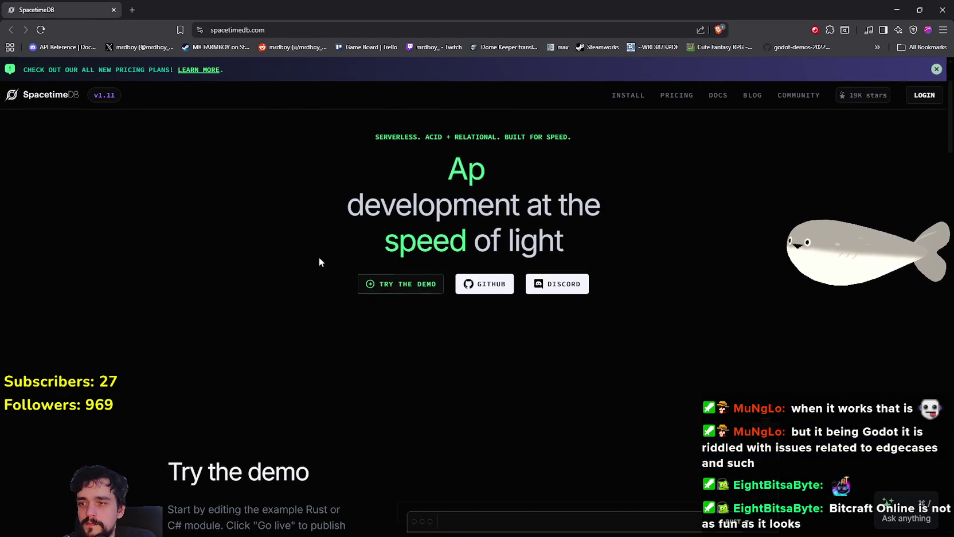
scroll(328, 257, "down", 6)
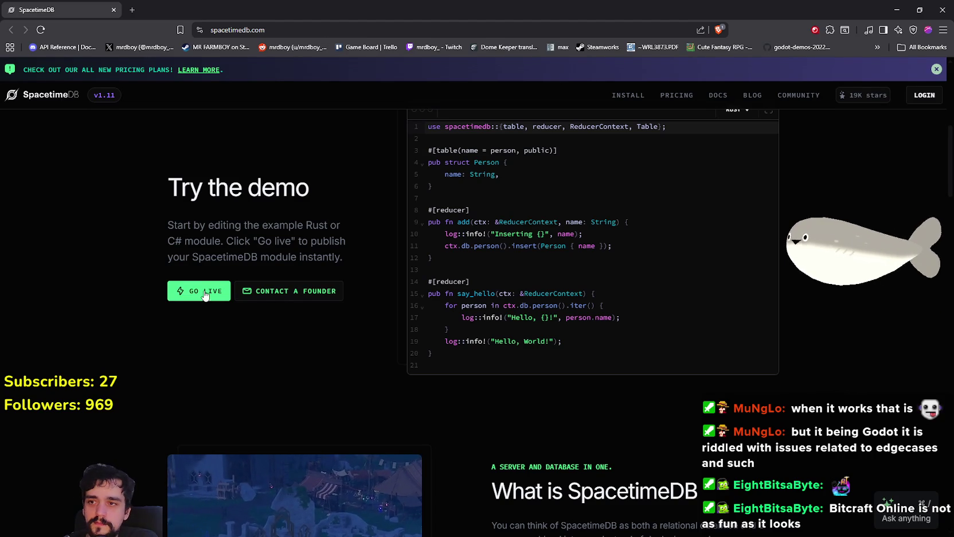
scroll(205, 296, "up", 1)
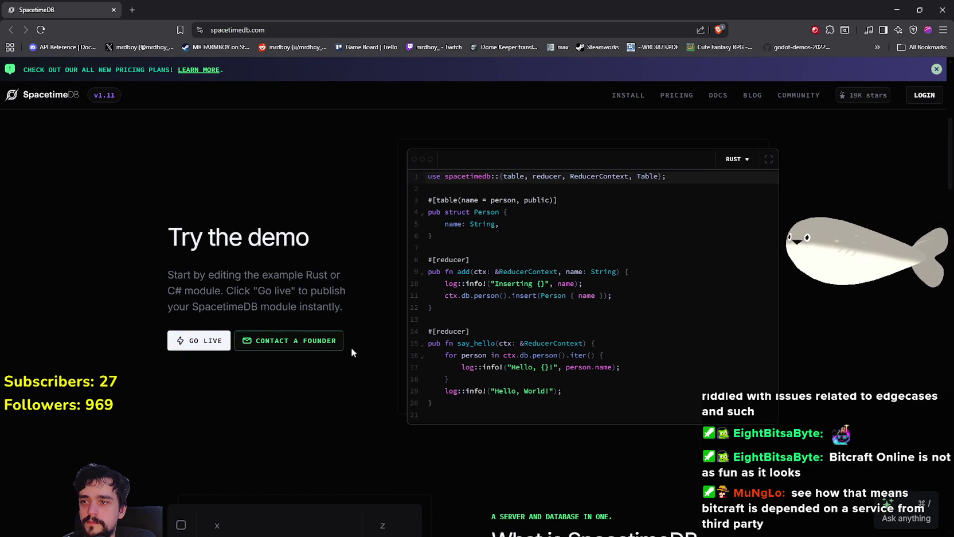
scroll(367, 418, "down", 5)
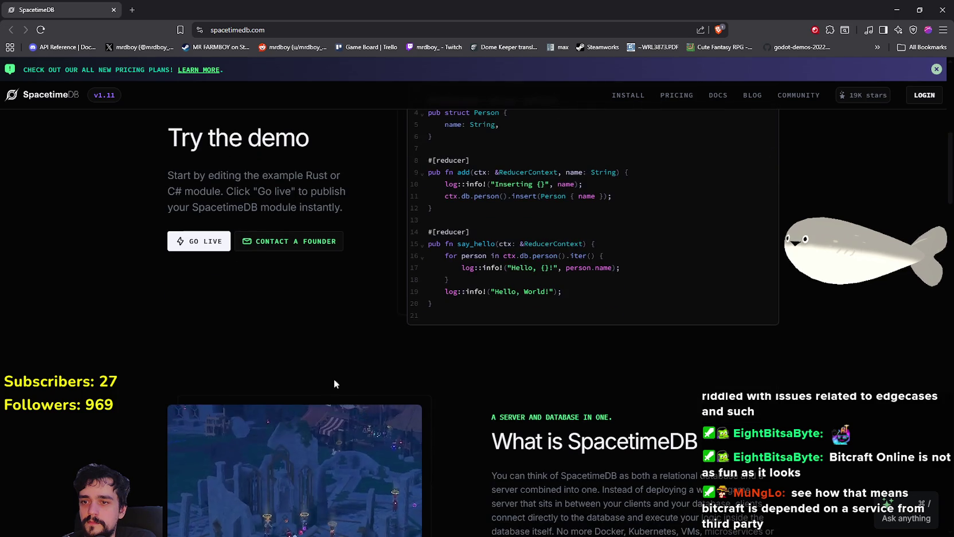
scroll(550, 412, "down", 1)
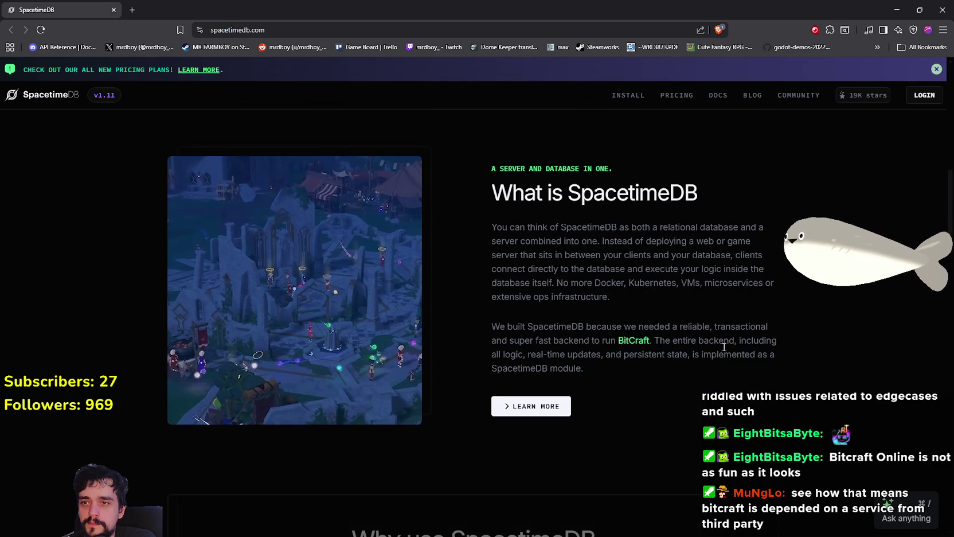
mouse_move(491, 228)
left_mouse_down()
mouse_move(770, 227)
mouse_move(544, 255)
mouse_move(513, 255)
mouse_move(708, 228)
mouse_move(666, 228)
mouse_move(742, 228)
mouse_move(516, 255)
mouse_move(518, 238)
left_mouse_up()
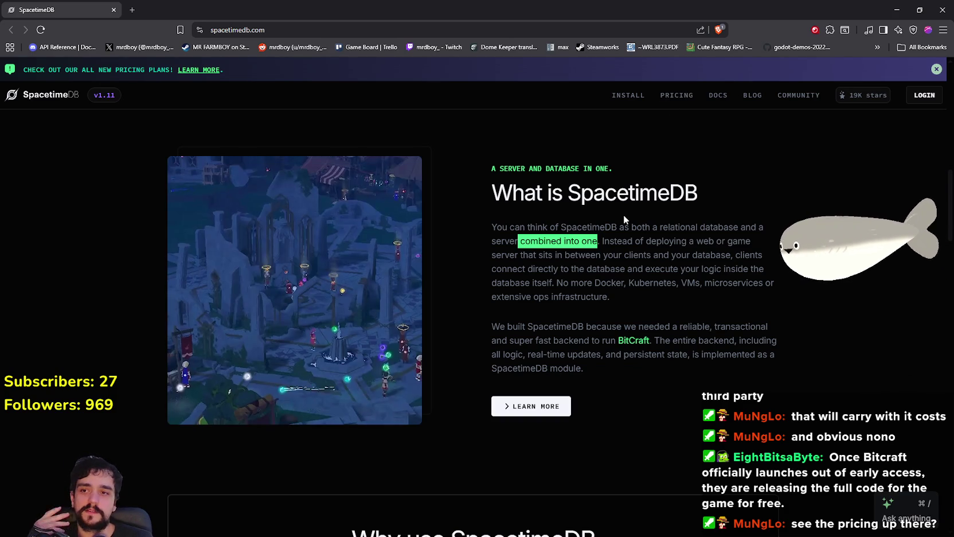
left_click(519, 252)
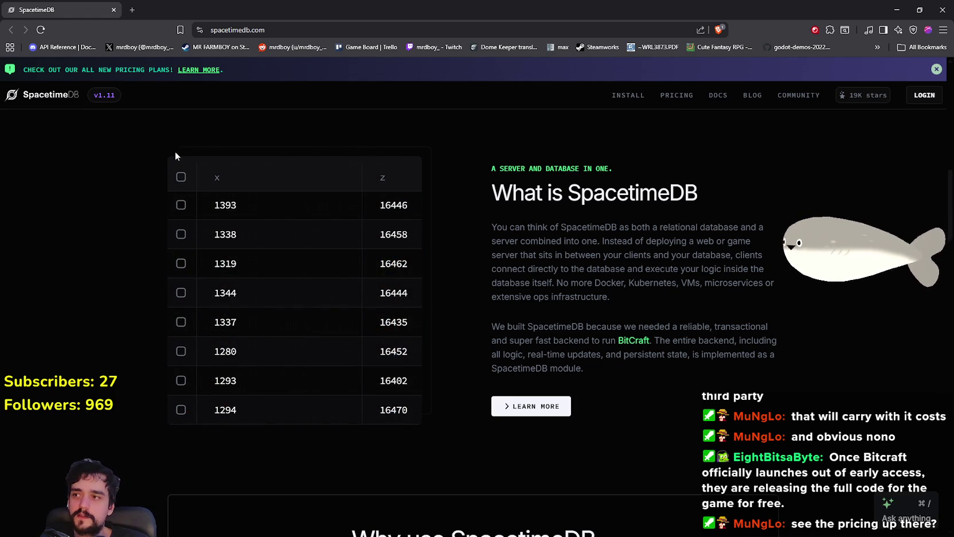
scroll(638, 280, "down", 3)
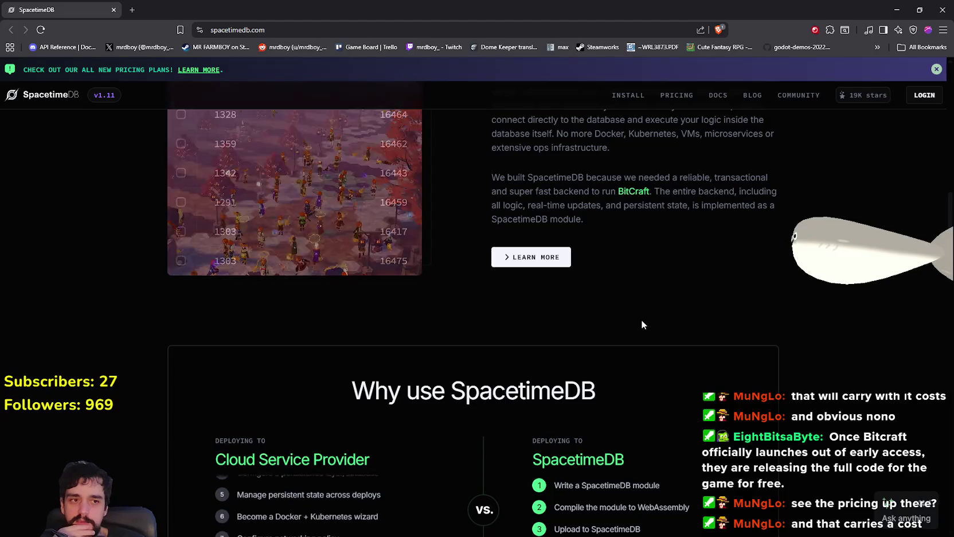
scroll(639, 313, "down", 3)
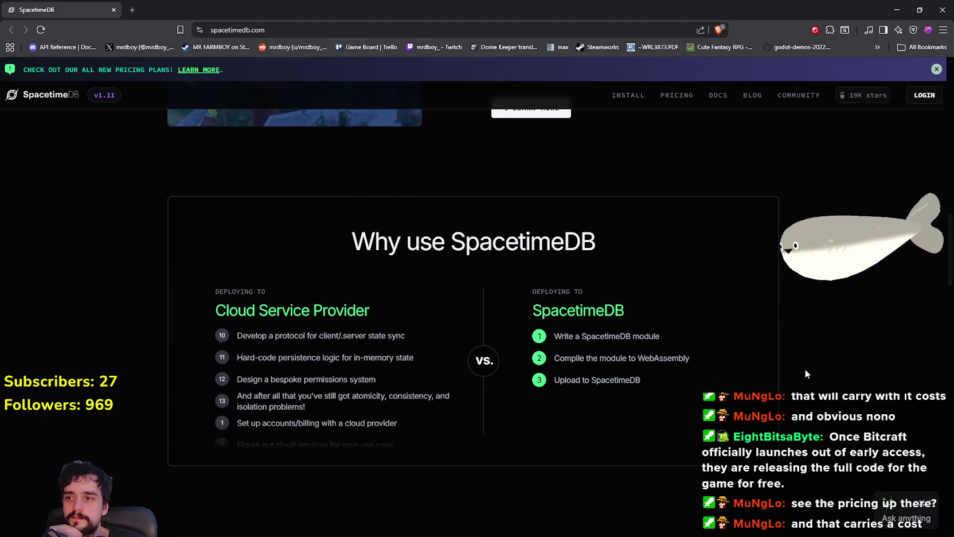
scroll(805, 369, "down", 1)
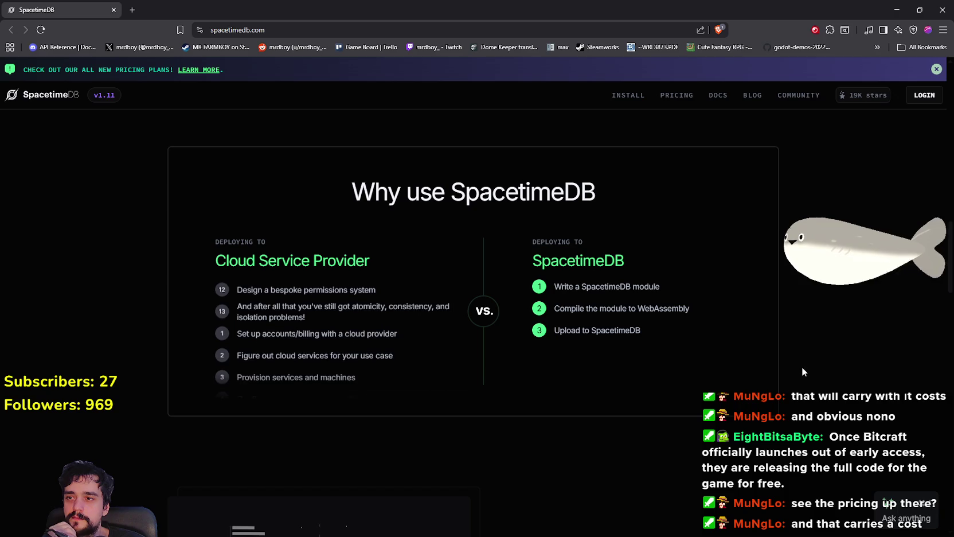
scroll(796, 362, "down", 1)
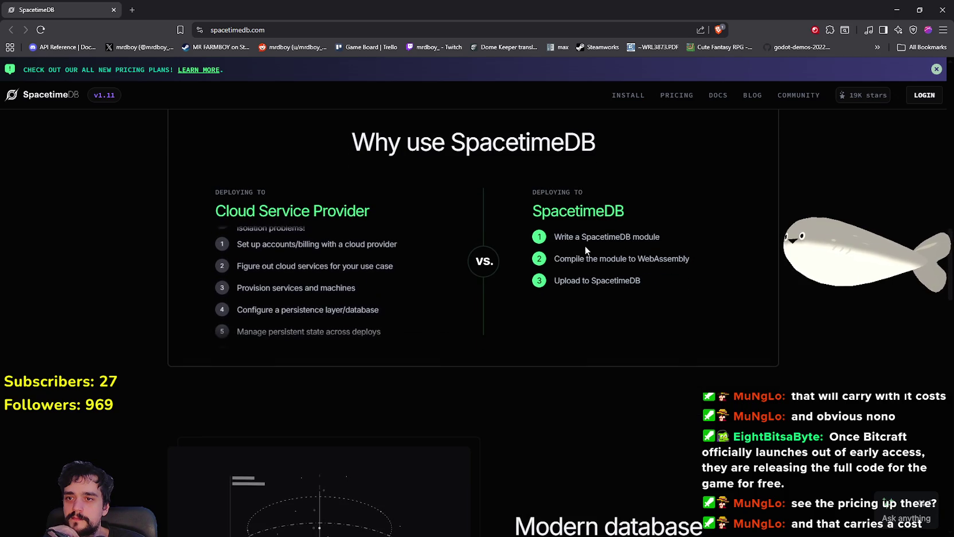
mouse_move(503, 162)
left_mouse_down()
mouse_move(572, 205)
mouse_move(651, 278)
left_mouse_up()
left_click(525, 363)
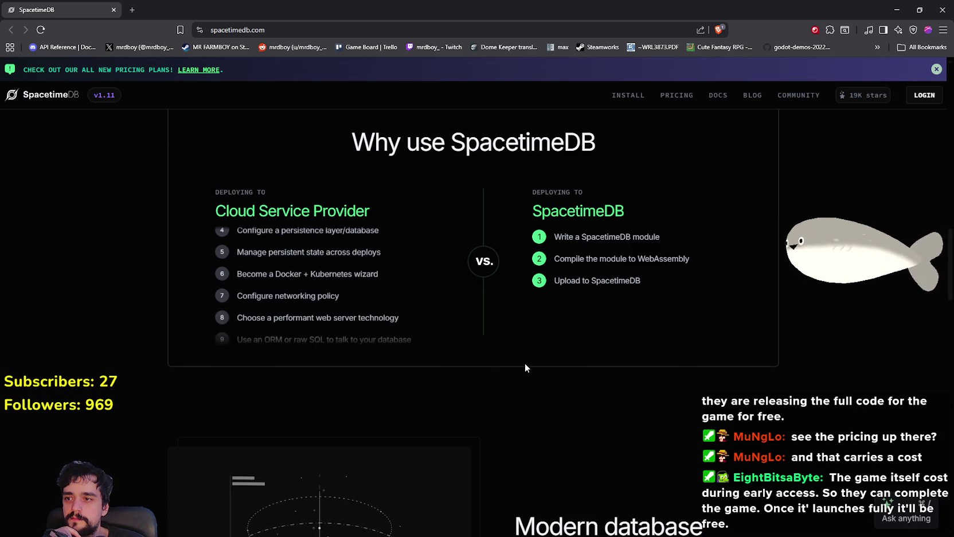
scroll(522, 356, "down", 10)
scroll(520, 339, "down", 5)
scroll(518, 339, "down", 5)
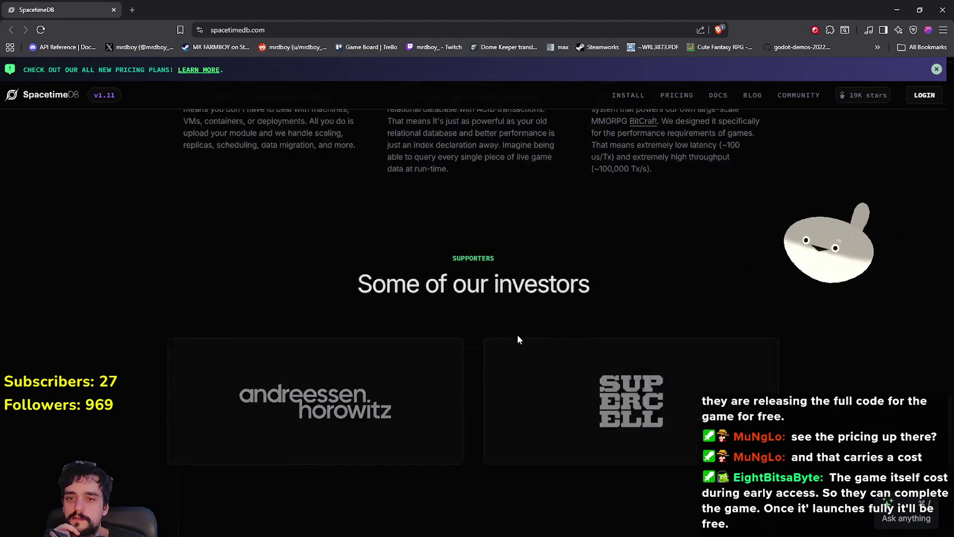
scroll(518, 339, "down", 8)
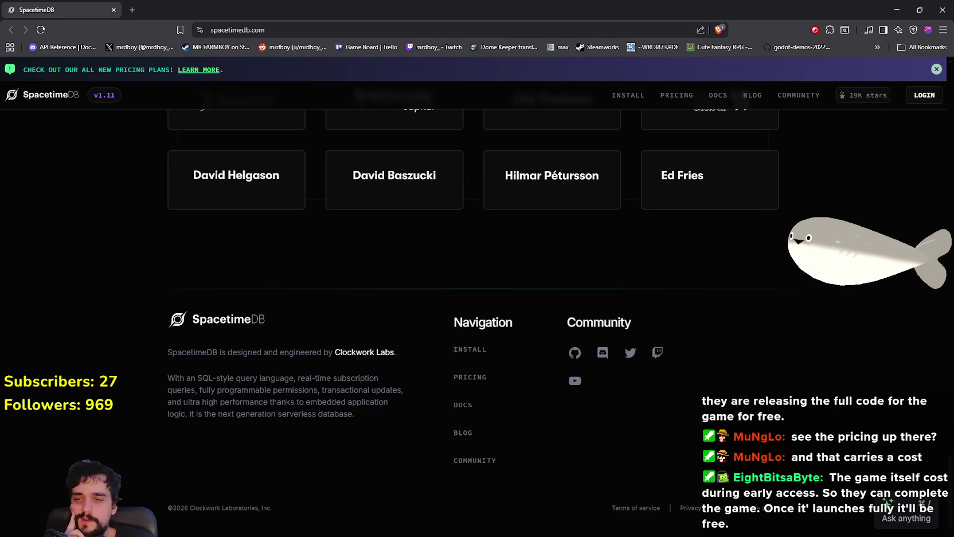
scroll(891, 404, "up", 8)
scroll(950, 423, "up", 10)
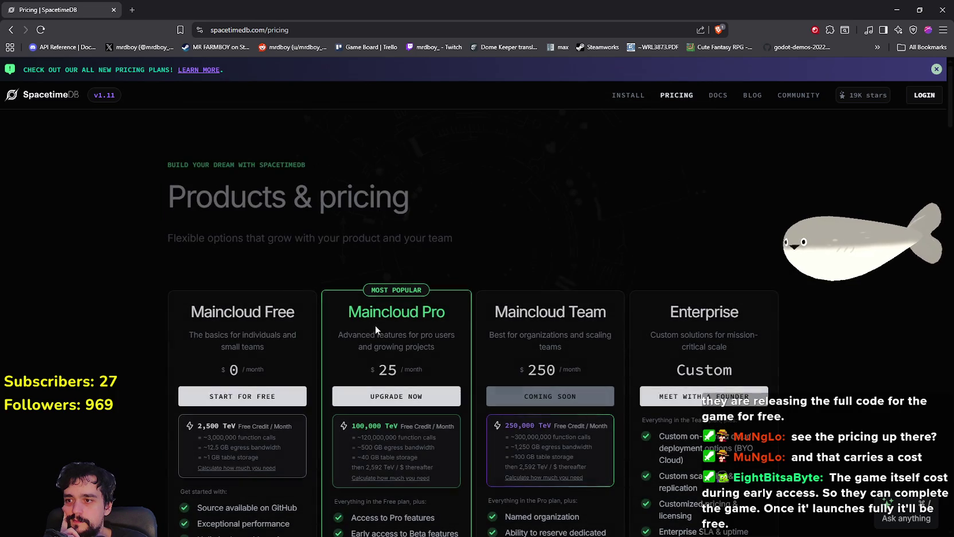
Highlight the Free plan's description and its 5 databases per project limit
scroll(118, 313, "down", 2)
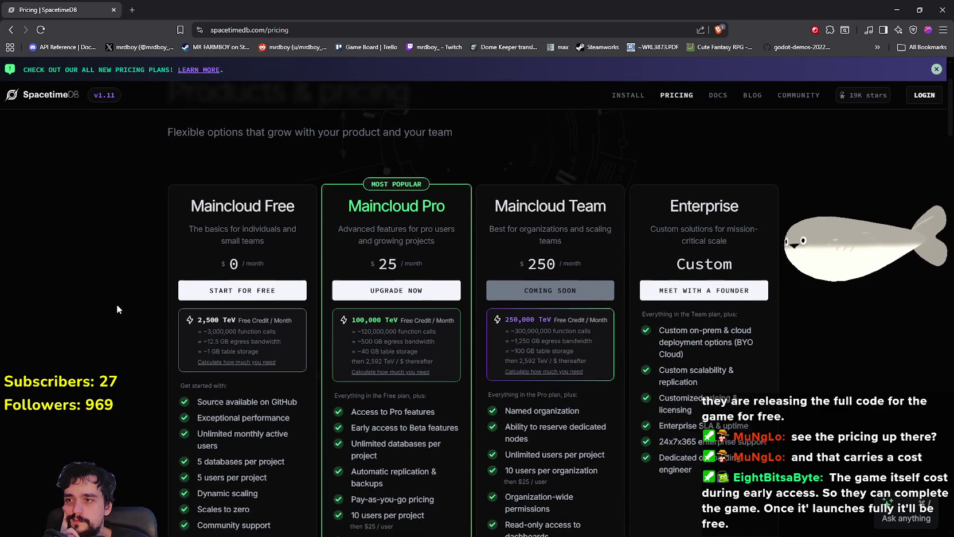
scroll(115, 298, "down", 2)
scroll(112, 287, "up", 1)
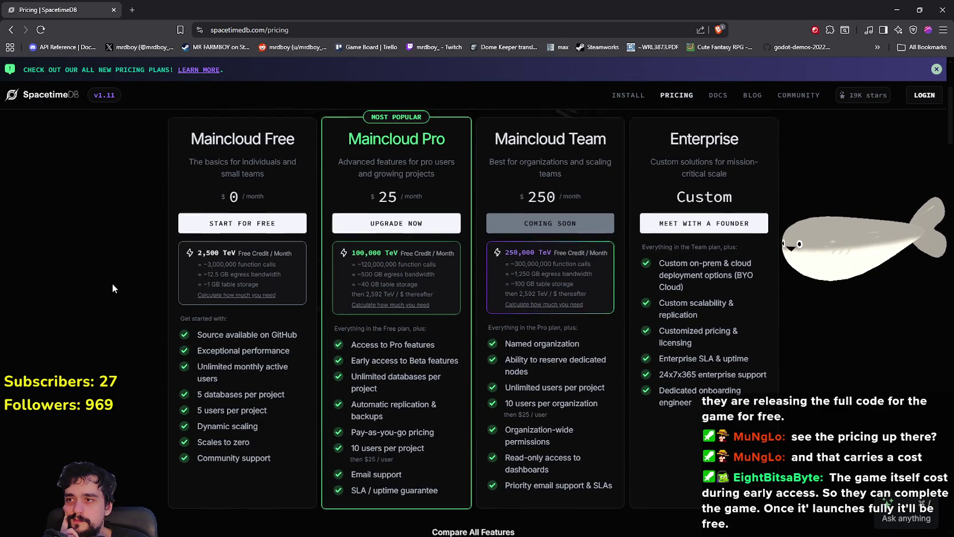
left_click_drag(249, 198, 305, 208)
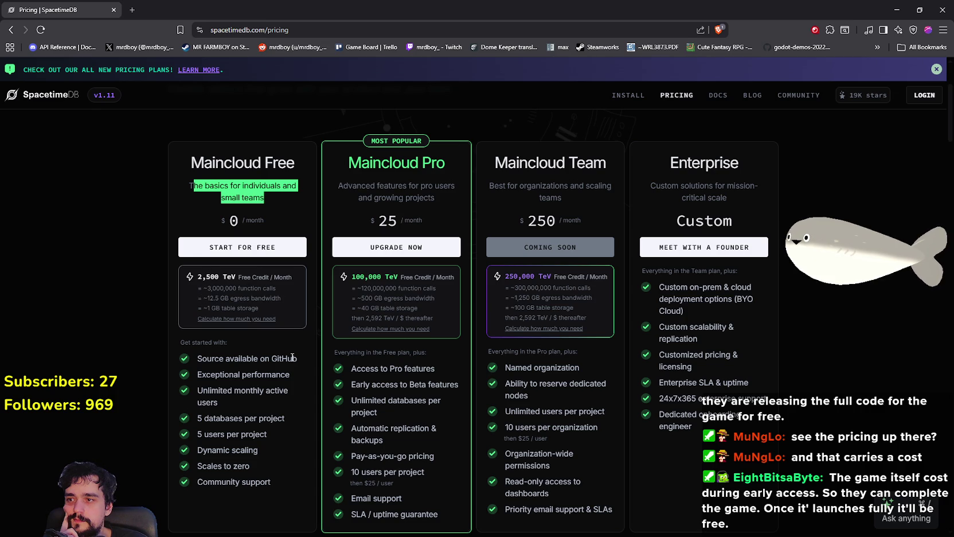
scroll(295, 400, "down", 2)
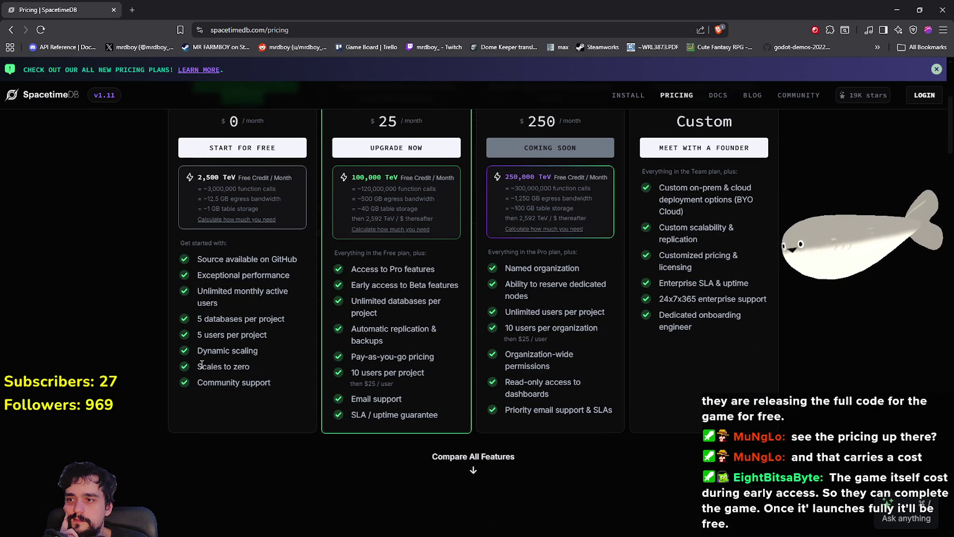
left_click_drag(190, 324, 299, 326)
left_click_drag(200, 338, 269, 339)
Scroll through the Pricing Calculator and Compare Features tables
scroll(278, 361, "down", 1)
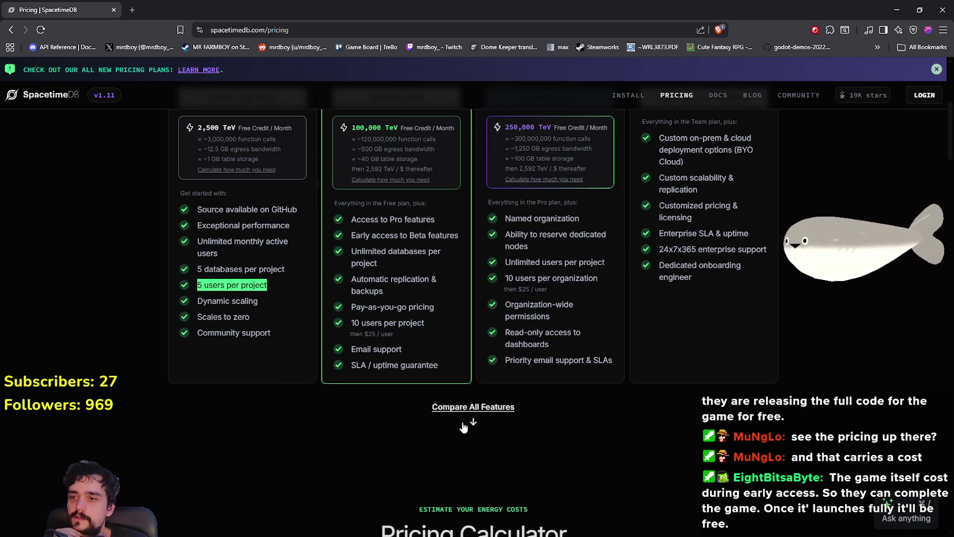
scroll(464, 427, "down", 6)
scroll(194, 322, "down", 2)
scroll(524, 151, "up", 2)
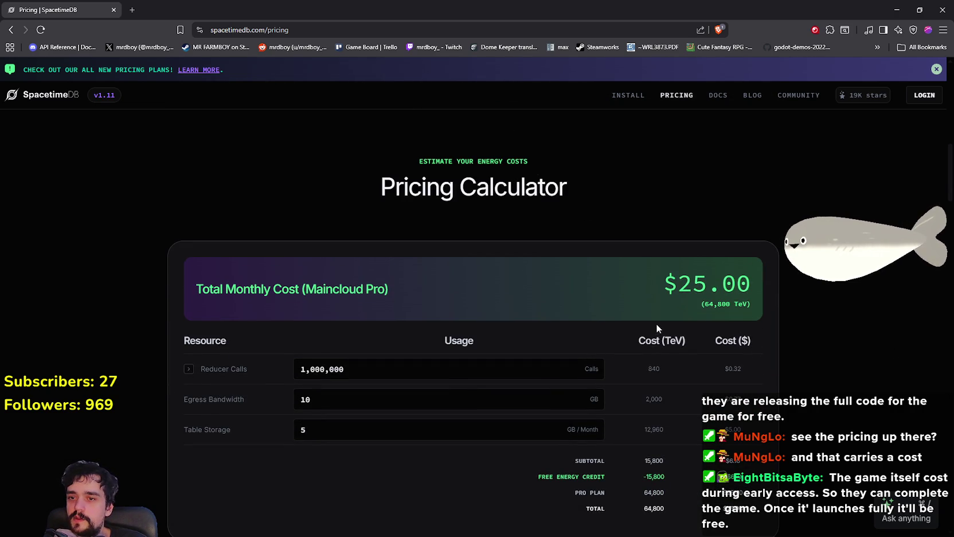
scroll(333, 396, "down", 1)
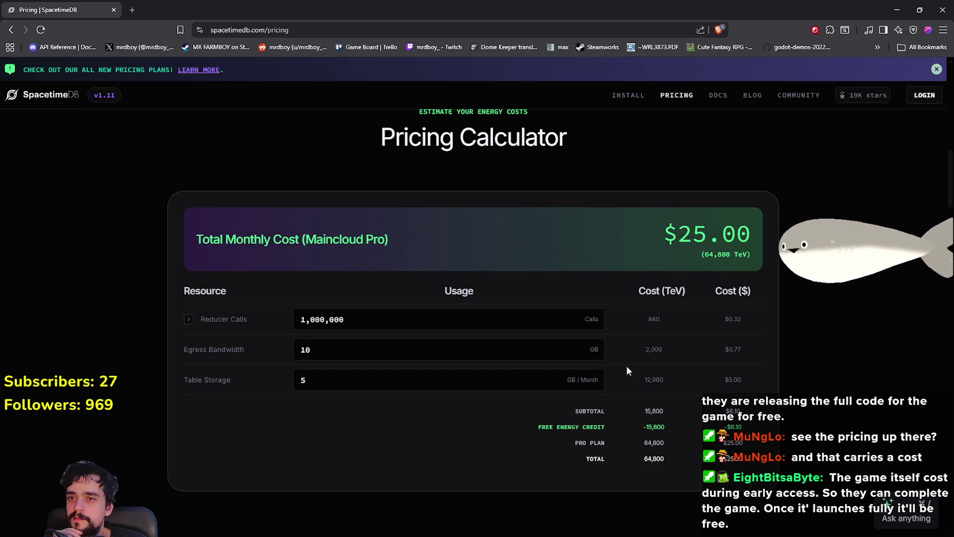
scroll(392, 310, "down", 1)
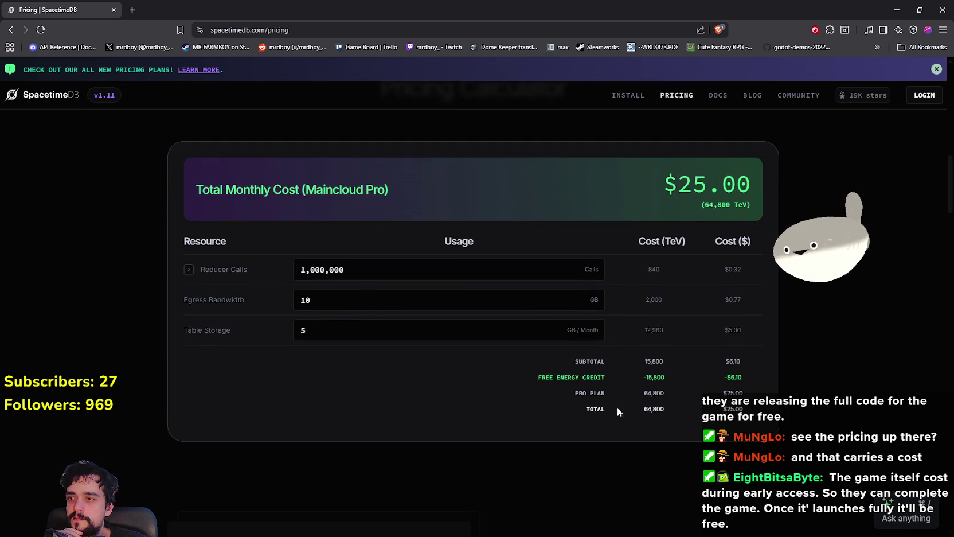
scroll(516, 343, "down", 5)
scroll(517, 343, "up", 4)
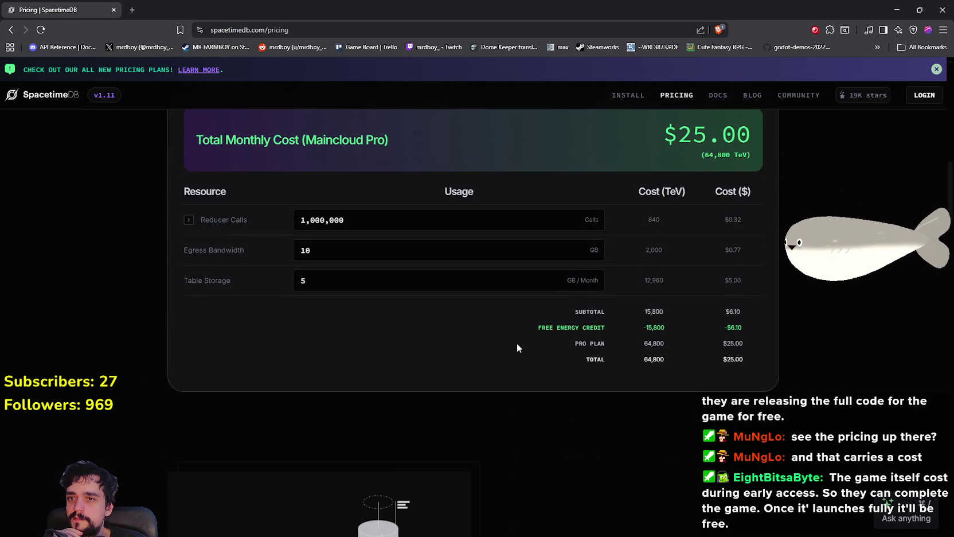
scroll(516, 343, "down", 12)
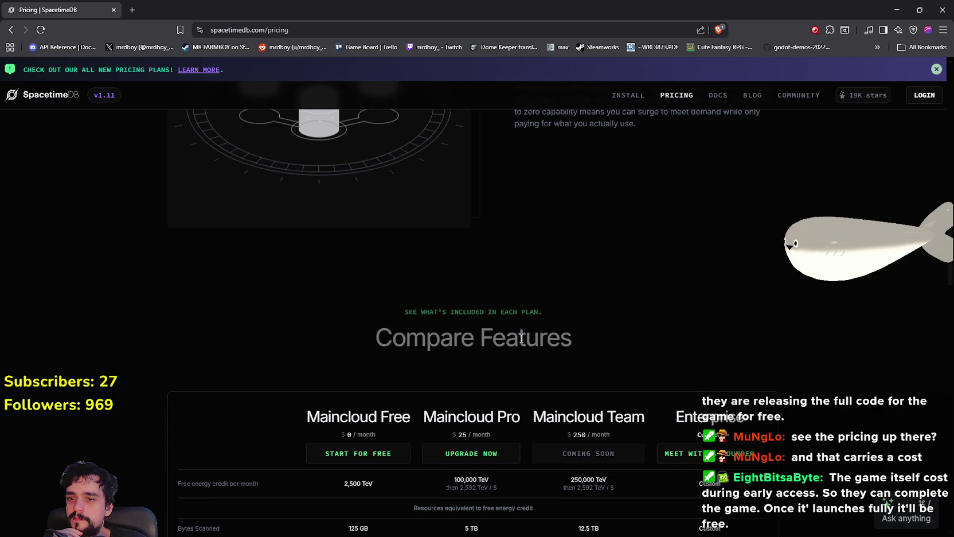
scroll(769, 419, "down", 3)
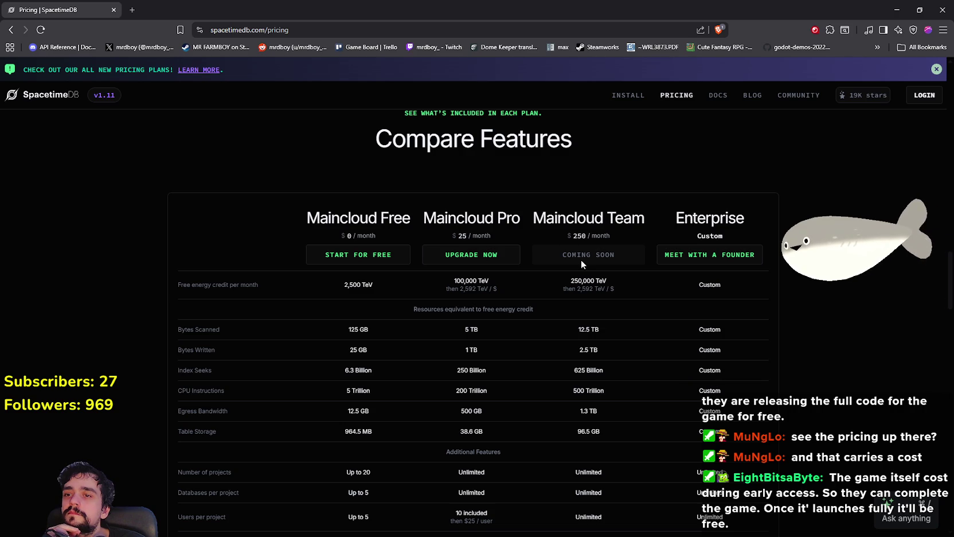
scroll(654, 376, "down", 4)
scroll(655, 374, "down", 10)
scroll(655, 371, "down", 6)
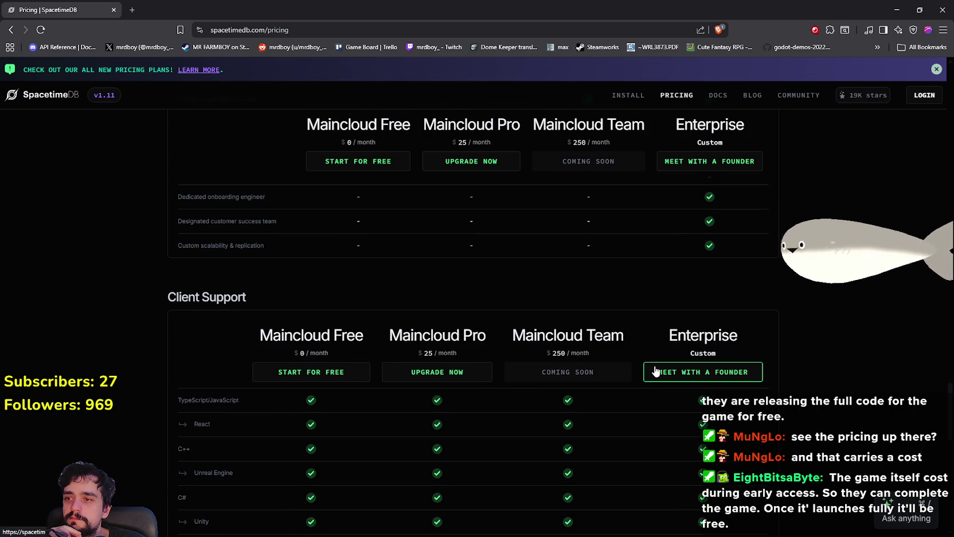
scroll(654, 371, "down", 2)
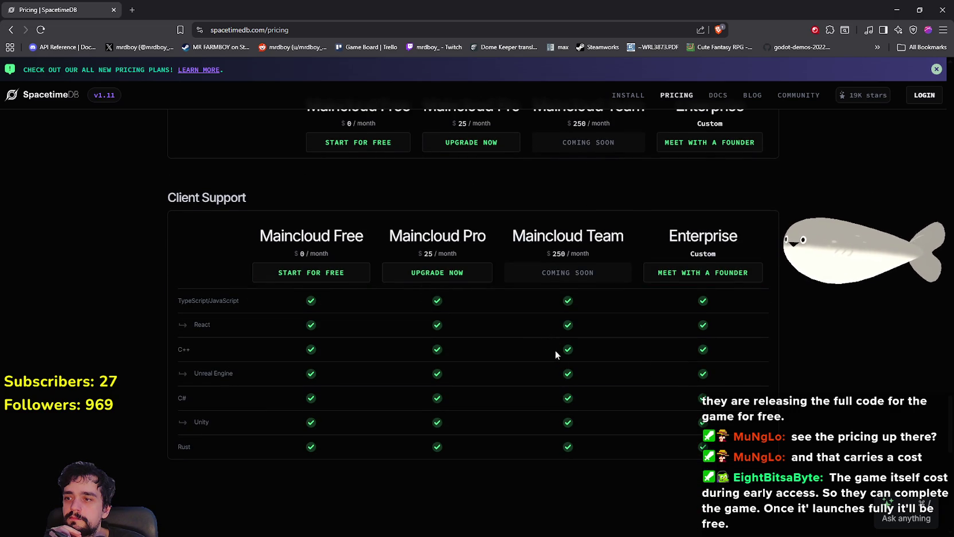
scroll(556, 353, "down", 5)
mouse_move(949, 459)
left_mouse_down()
mouse_move(949, 487)
mouse_move(900, 226)
mouse_move(928, 110)
left_mouse_up()
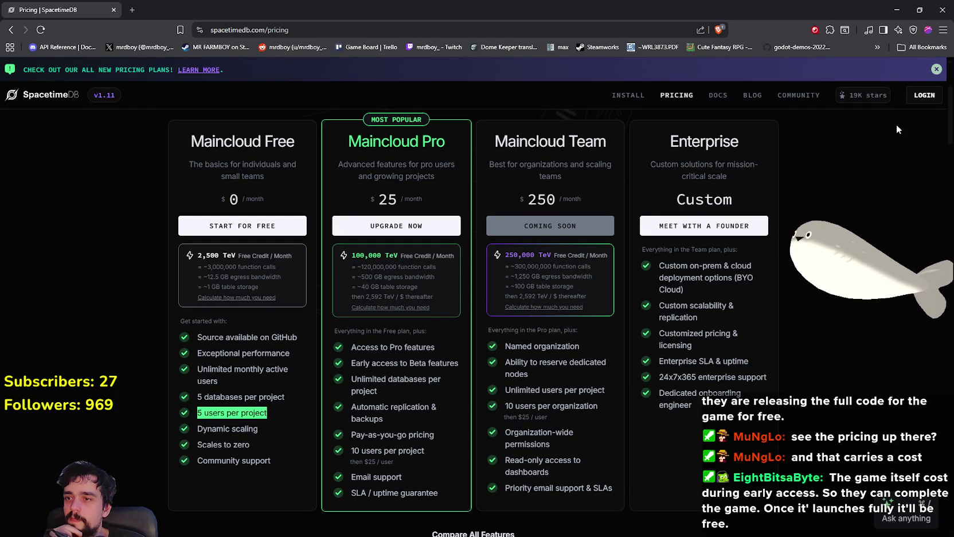
Note the Pro plan's 120,000,000 function calls, then expand Reducer Calls in the Pricing Calculator
double_click(368, 267)
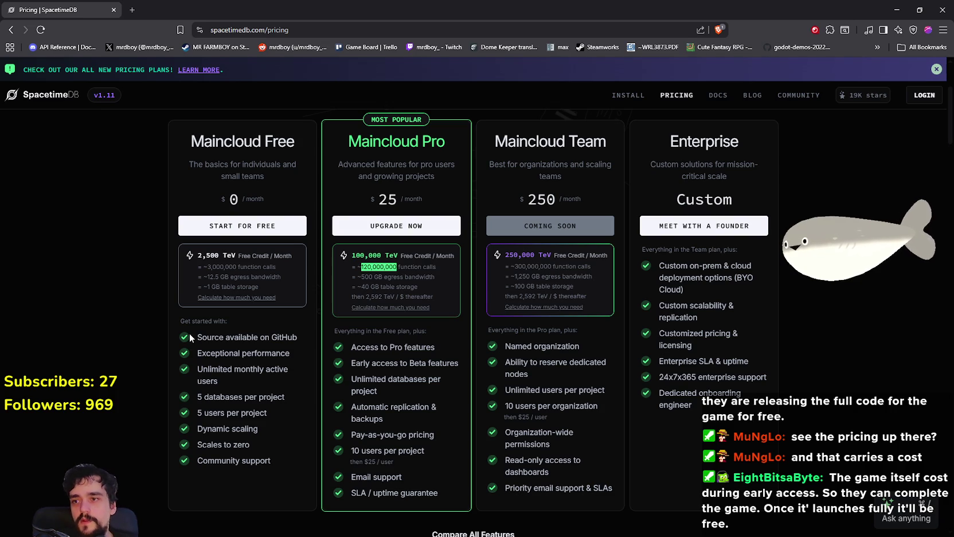
left_click(413, 308)
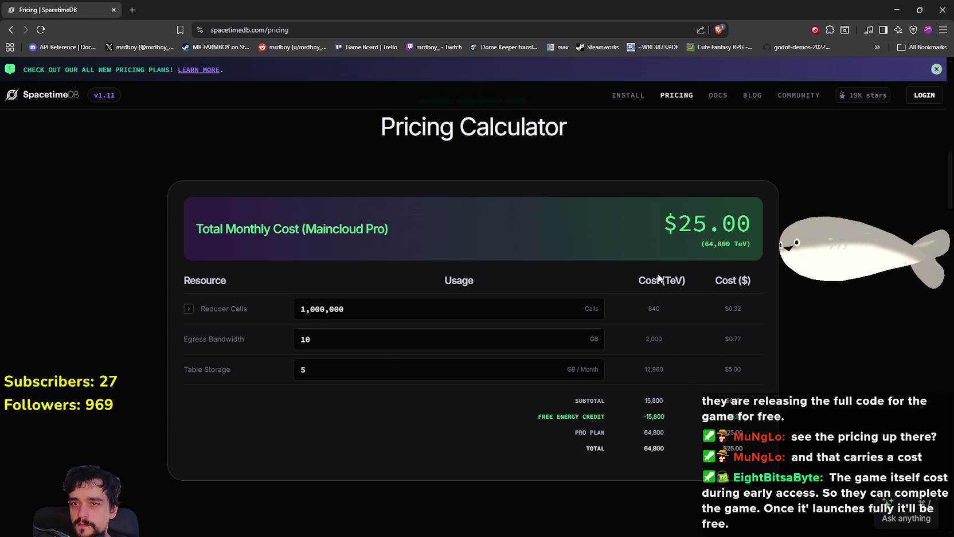
triple_click(535, 416)
left_click(540, 307)
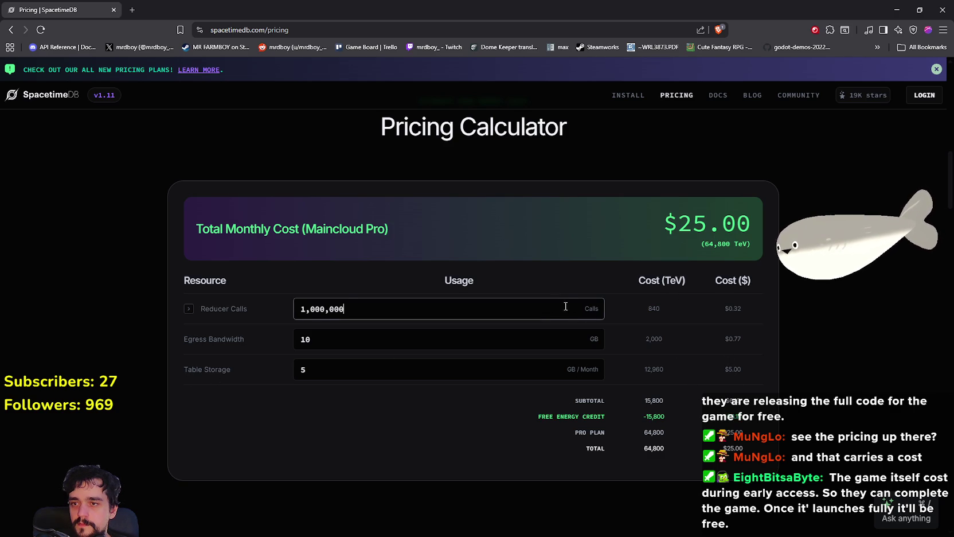
left_click(190, 309)
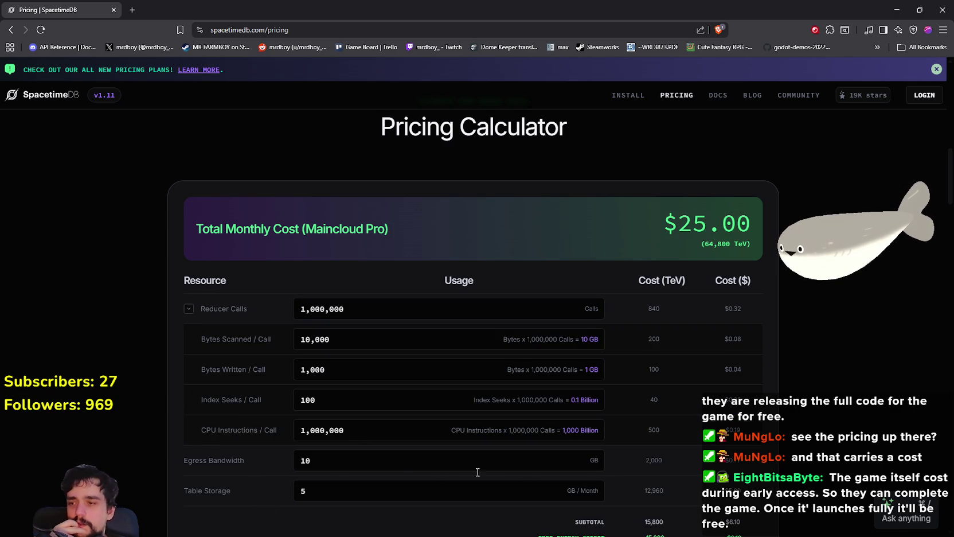
left_click(401, 466)
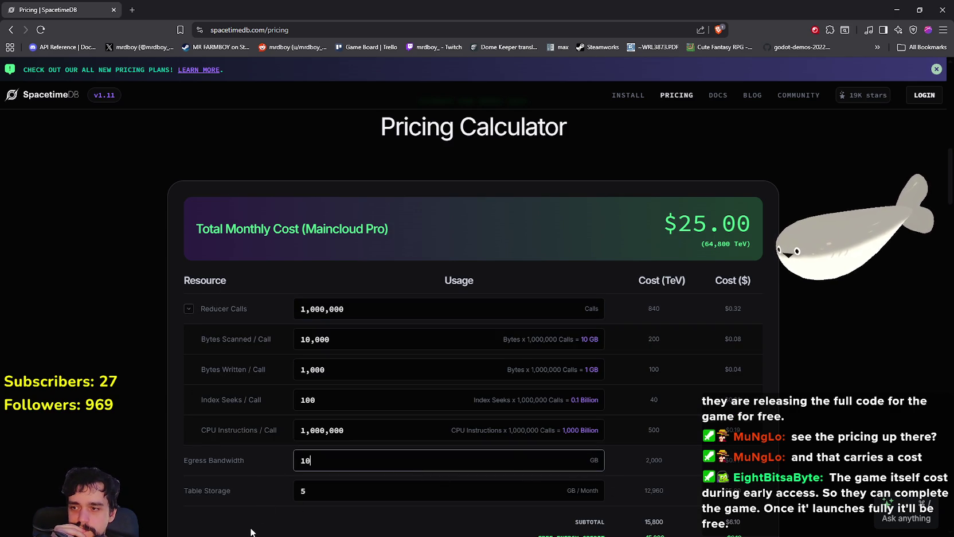
scroll(367, 490, "up", 10)
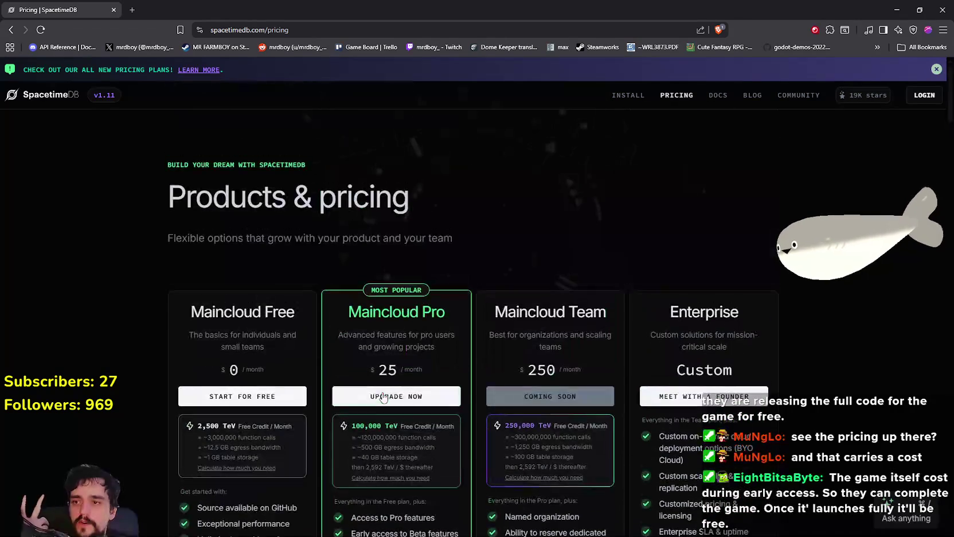
scroll(399, 337, "down", 3)
scroll(413, 337, "up", 1)
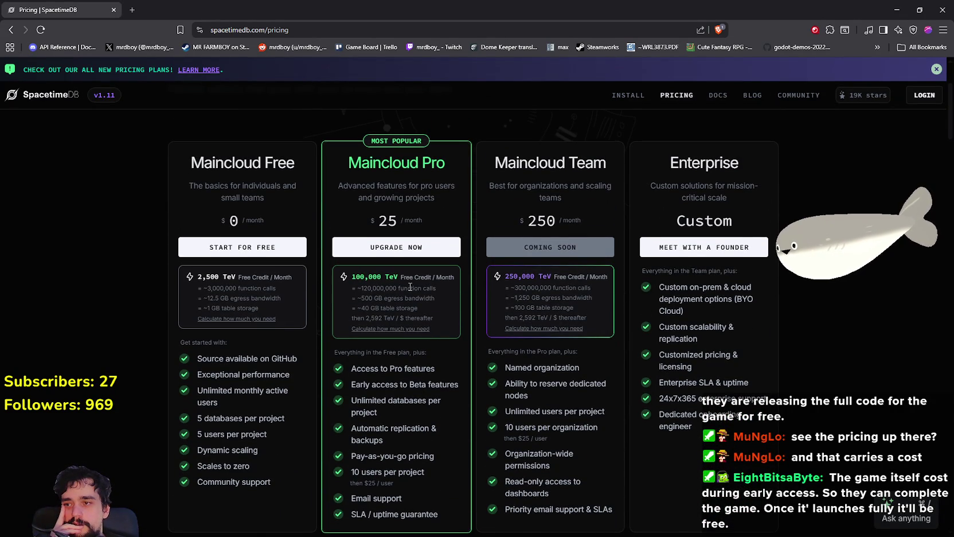
left_click_drag(436, 288, 399, 288)
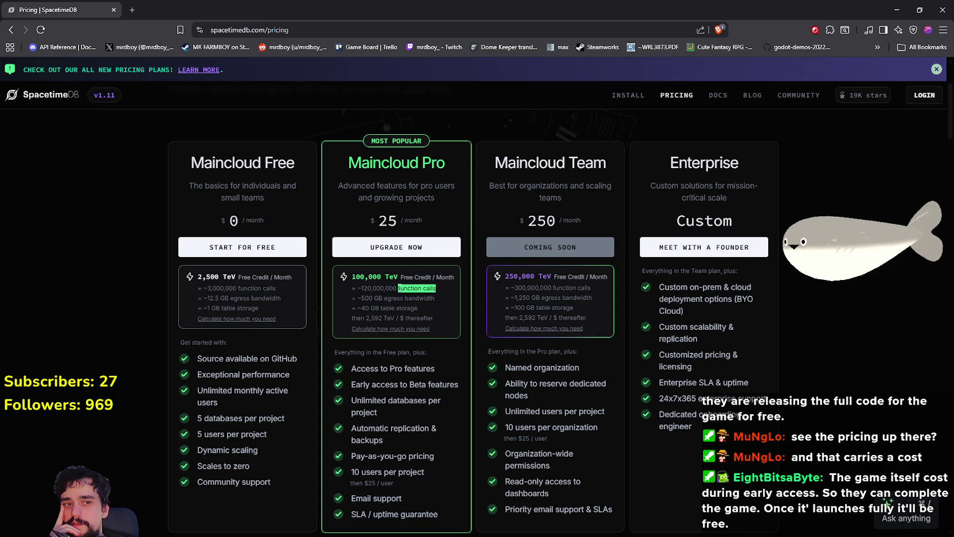
mouse_move(398, 286)
left_mouse_down()
mouse_move(367, 280)
mouse_move(378, 288)
left_mouse_up()
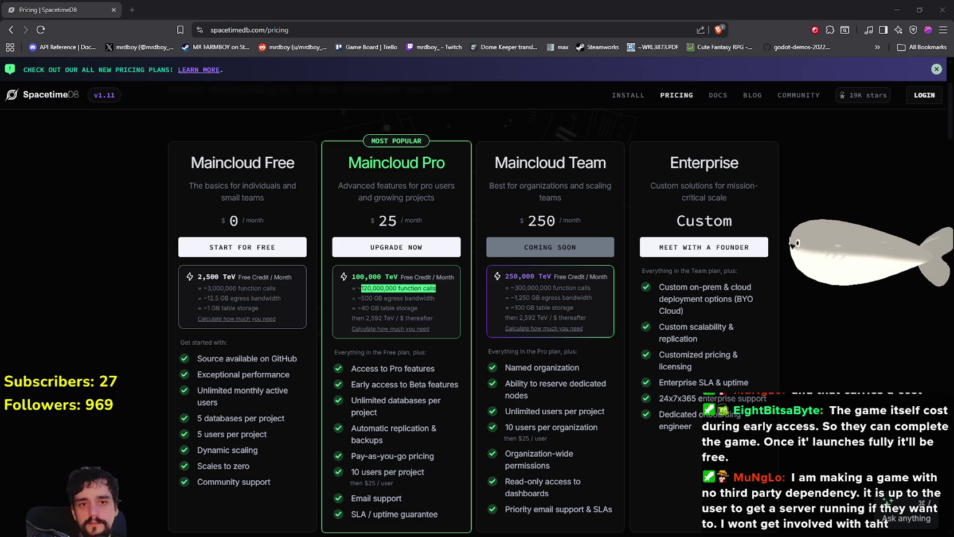
key("XF86Calculator")
Enter 125 in Calculator, close it, recheck 120,000,000, then minimize the pricing page
type("125")
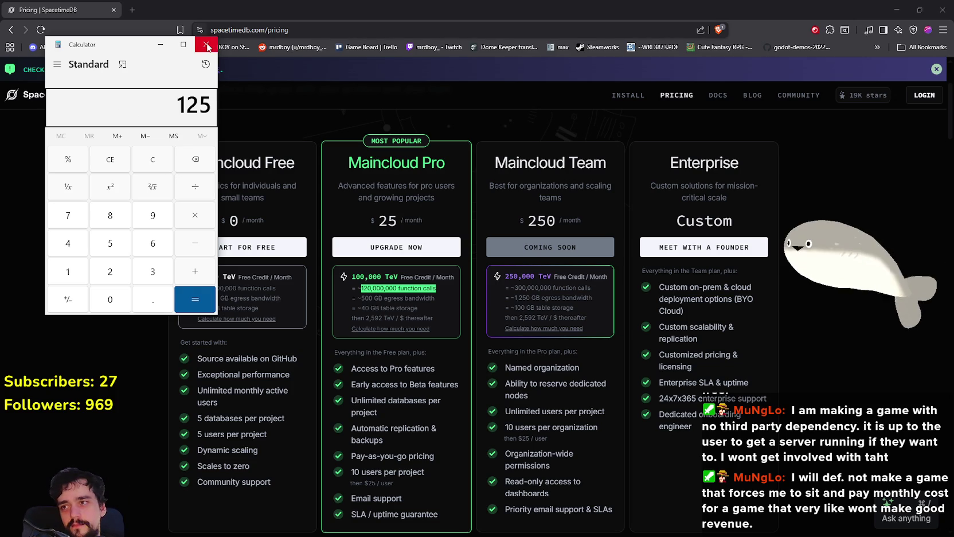
left_click(759, 324)
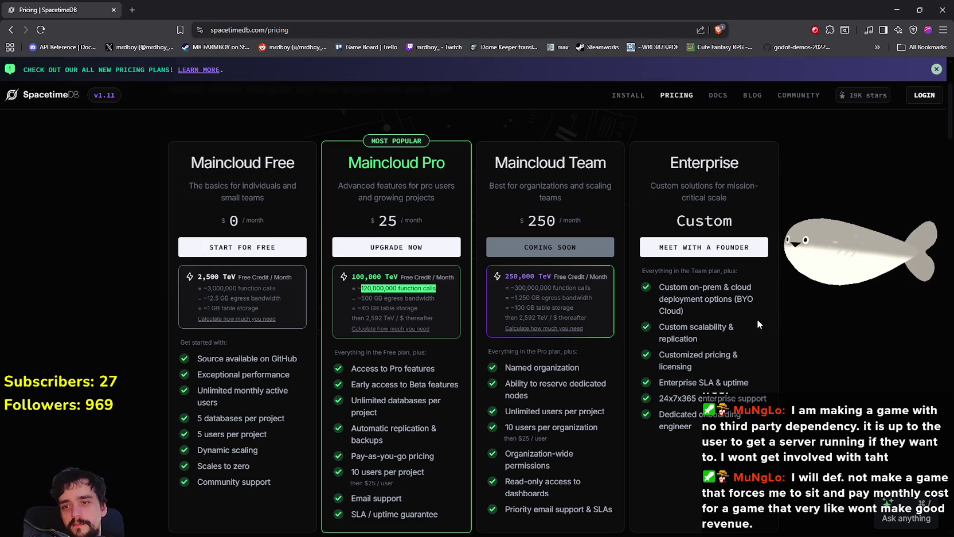
double_click(378, 288)
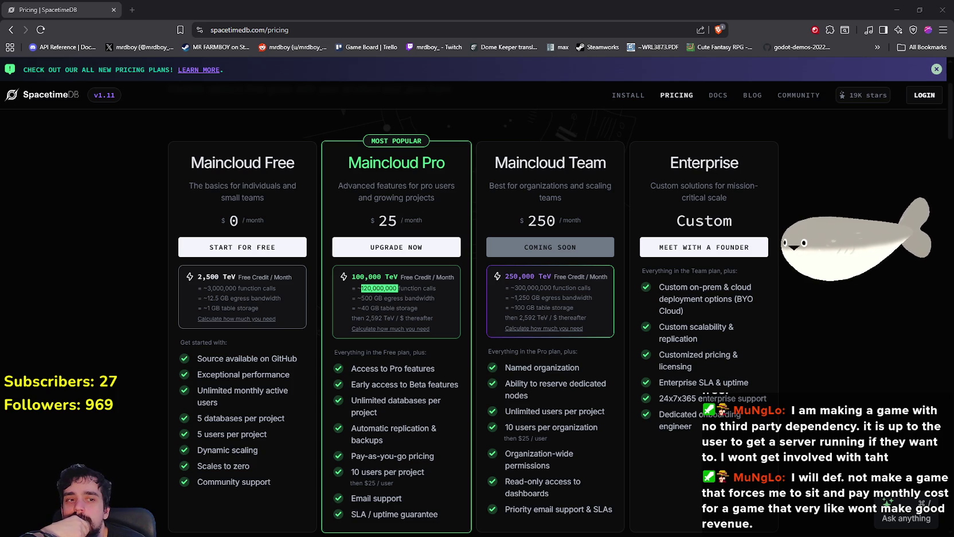
left_click(897, 10)
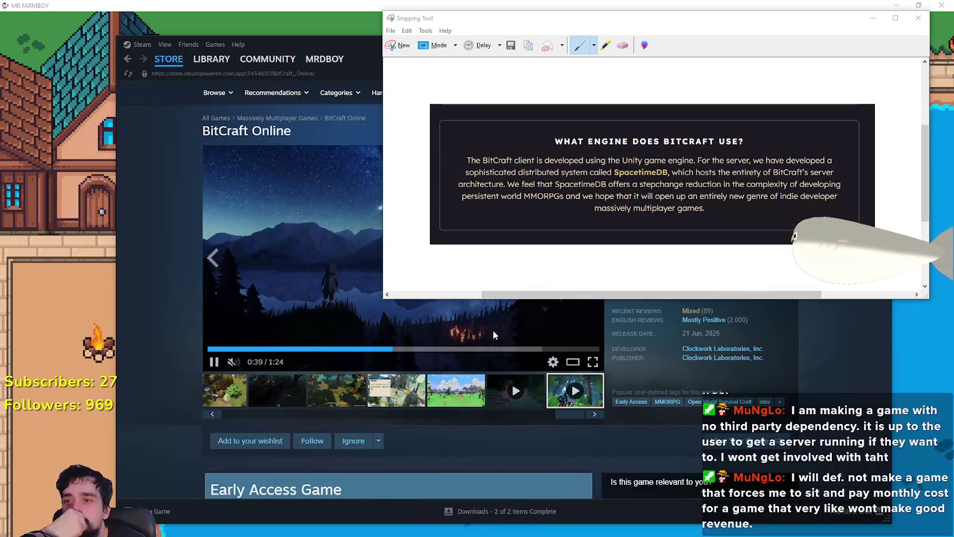
Bring Steam forward and open BitCraft Online's community hub and its latest patch notes post
left_click(333, 235)
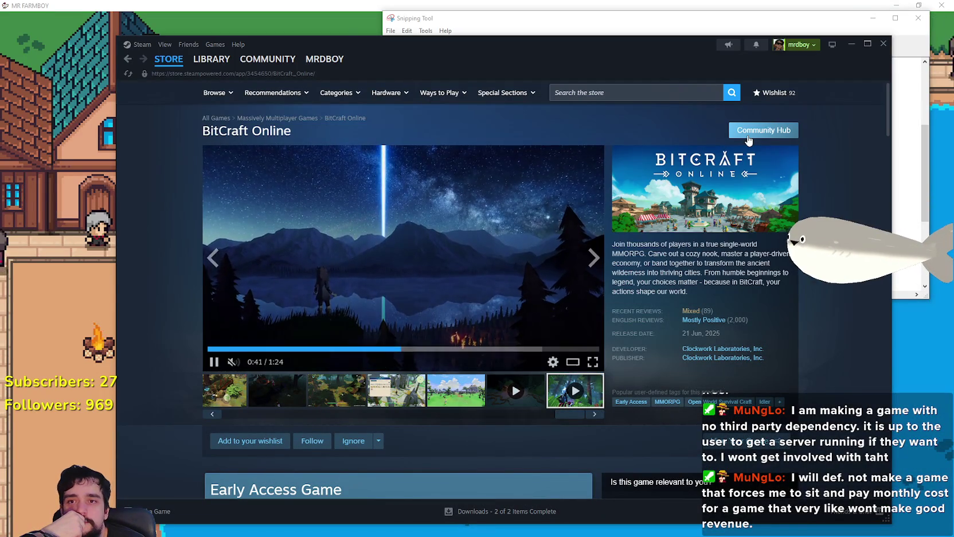
left_click(747, 134)
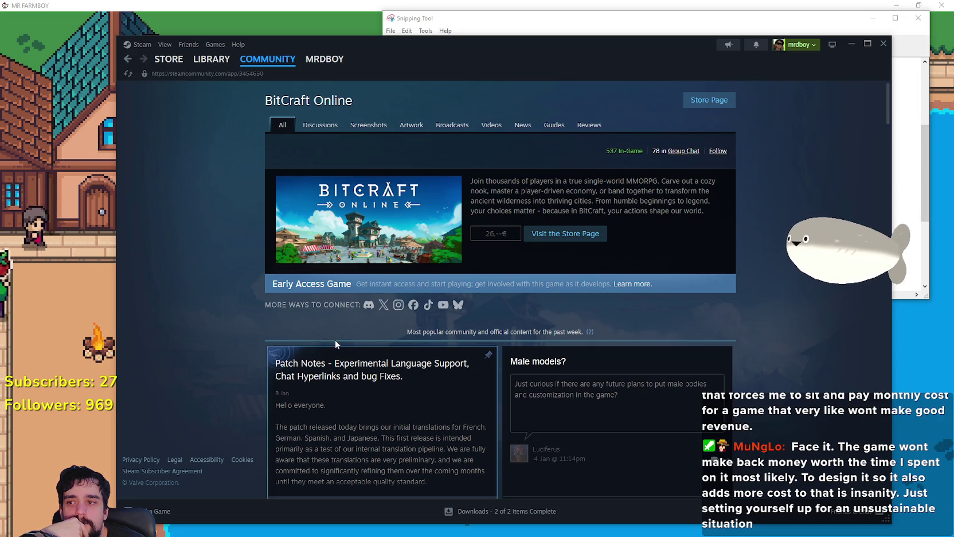
scroll(380, 351, "down", 3)
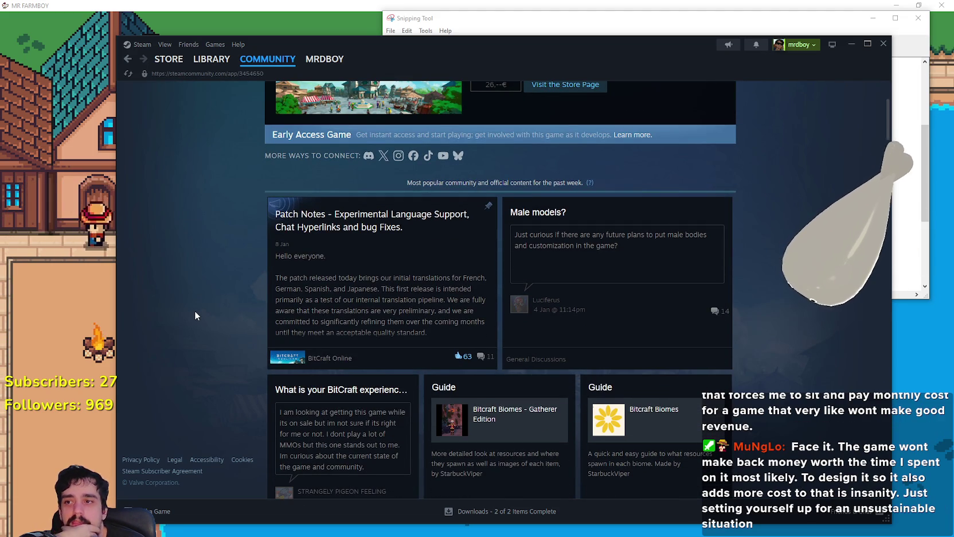
scroll(305, 336, "down", 1)
left_click(362, 279)
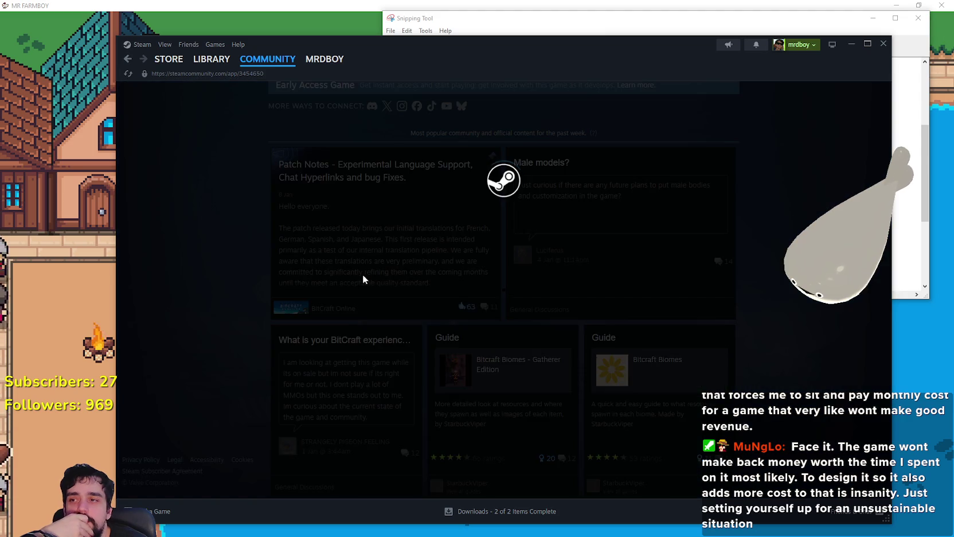
Read down through the BitCraft news posts to the Founding a Fortress update
scroll(589, 371, "down", 3)
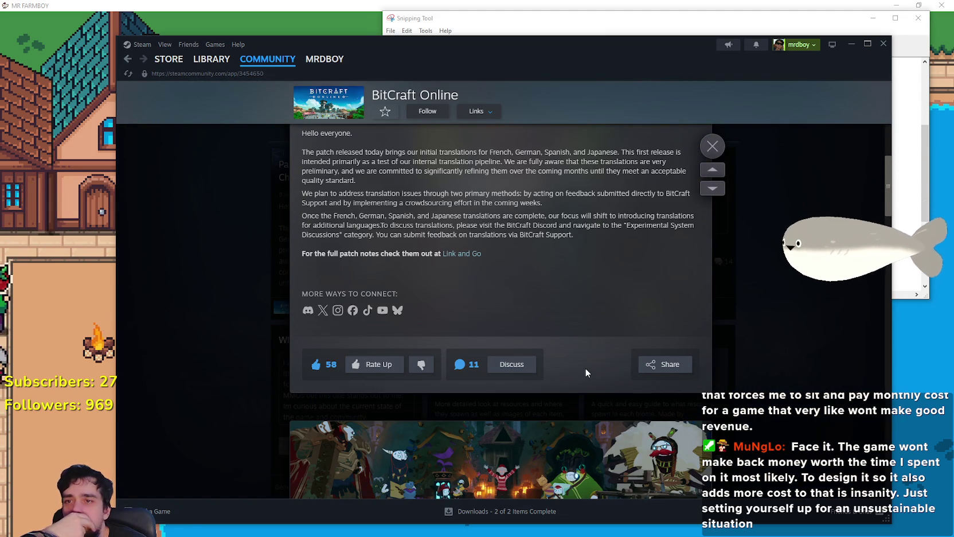
scroll(582, 354, "down", 3)
scroll(581, 356, "down", 5)
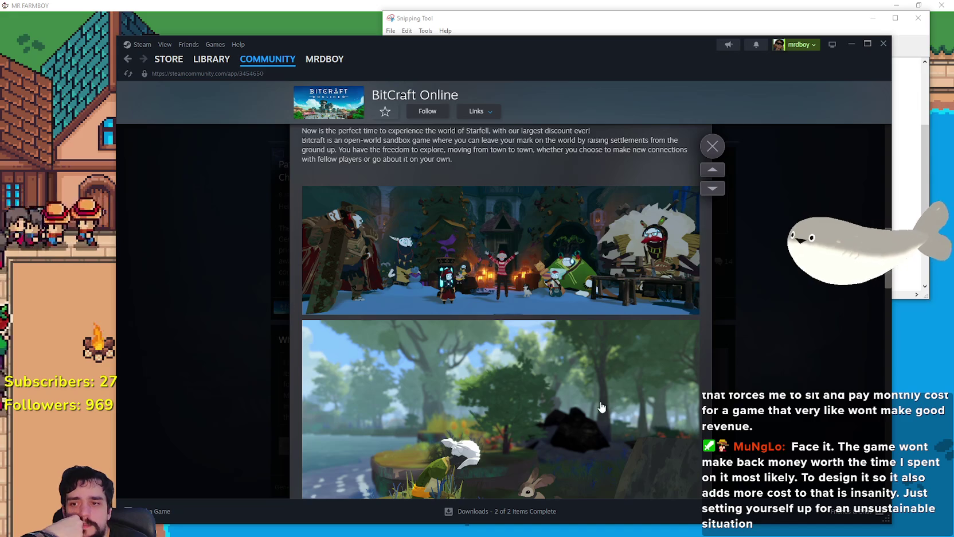
scroll(608, 409, "down", 7)
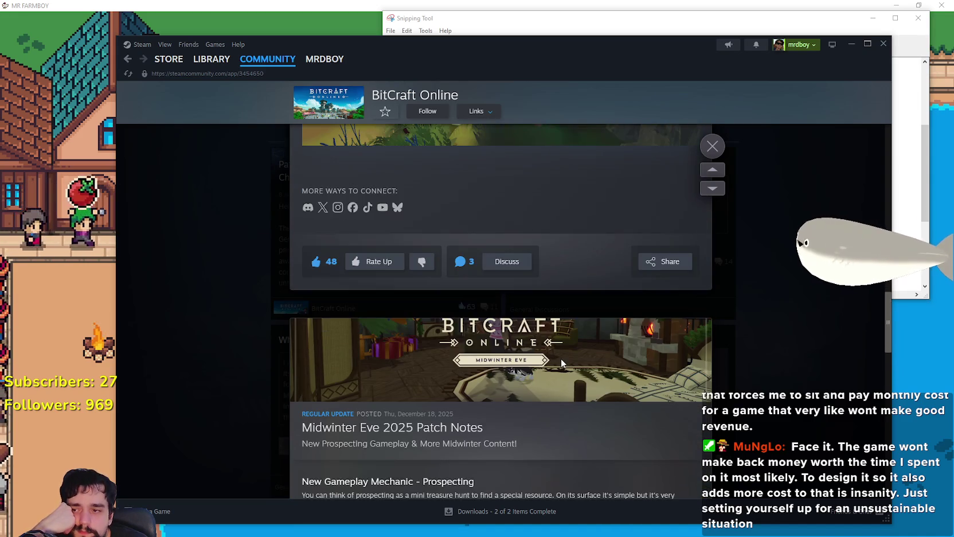
scroll(561, 358, "down", 3)
scroll(548, 364, "down", 10)
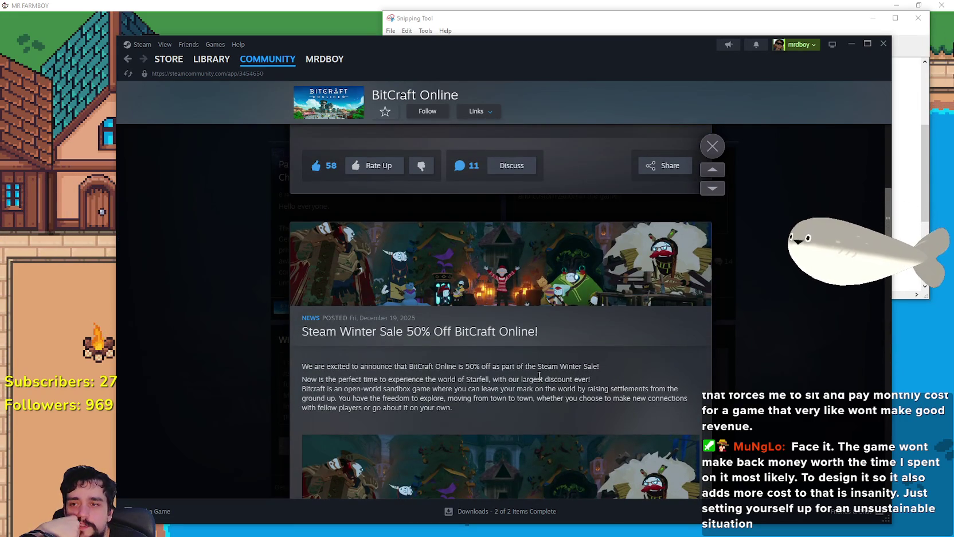
scroll(539, 376, "down", 10)
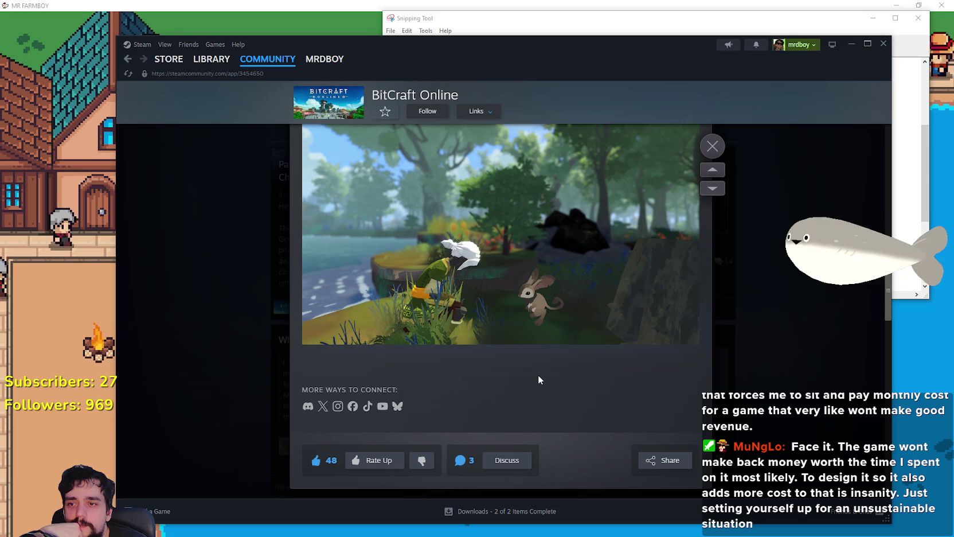
scroll(539, 376, "down", 10)
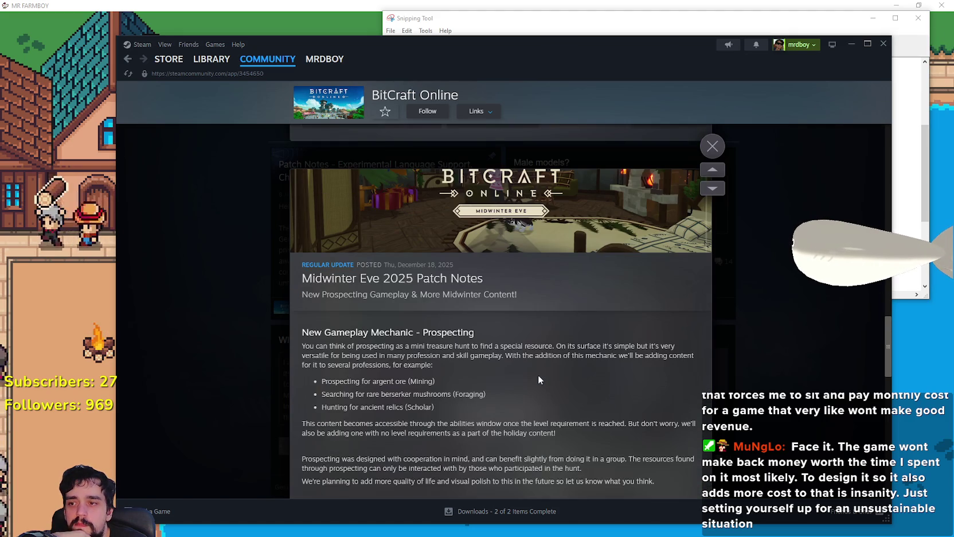
scroll(538, 376, "down", 2)
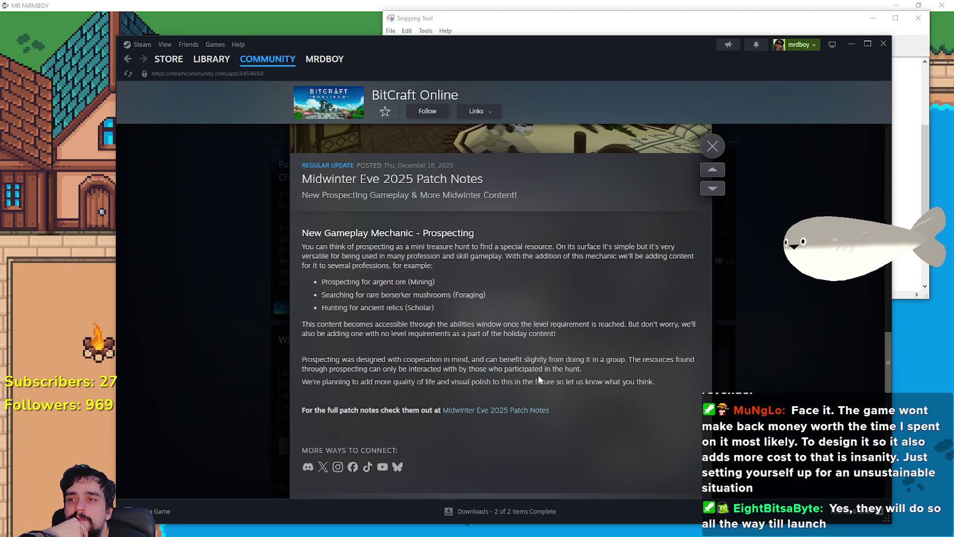
scroll(538, 375, "down", 3)
scroll(538, 375, "down", 5)
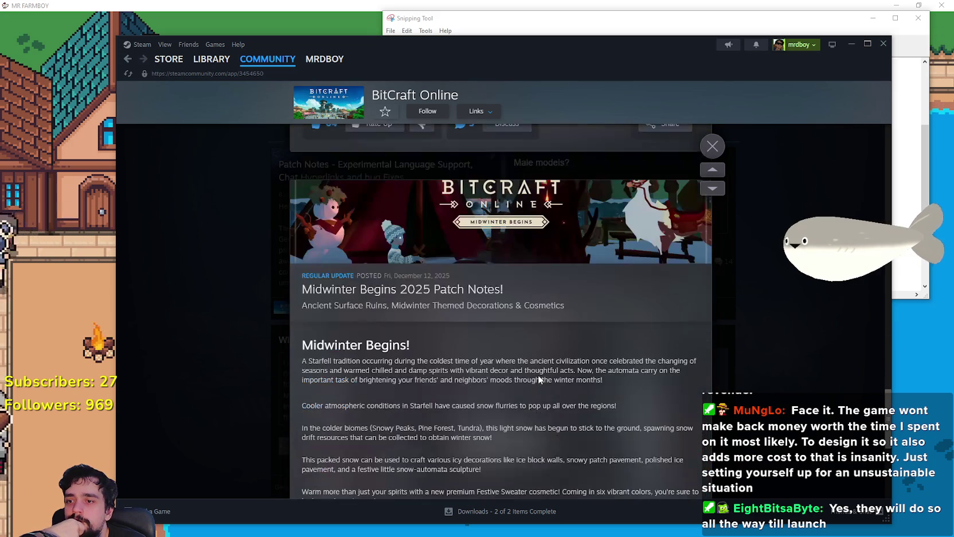
scroll(539, 376, "down", 4)
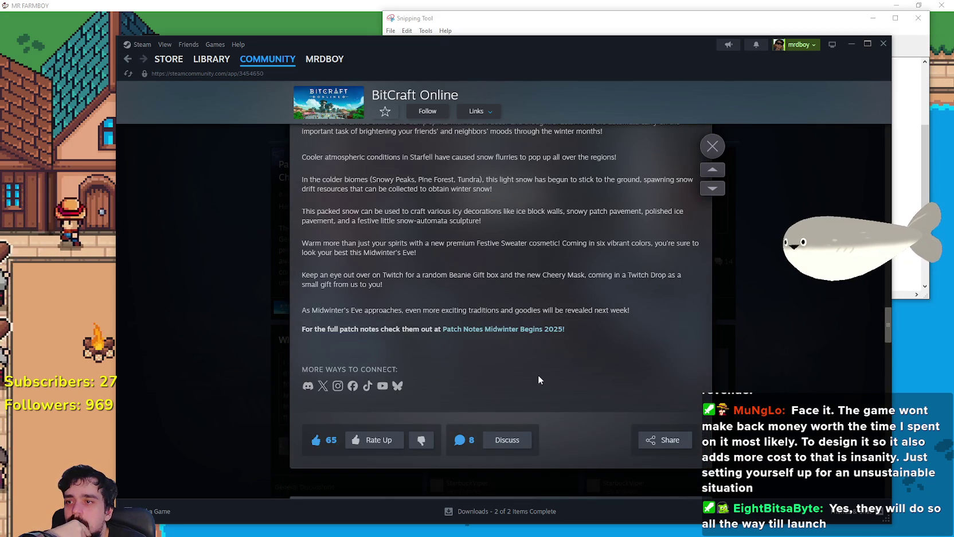
scroll(539, 376, "down", 3)
scroll(539, 378, "down", 4)
scroll(538, 379, "up", 2)
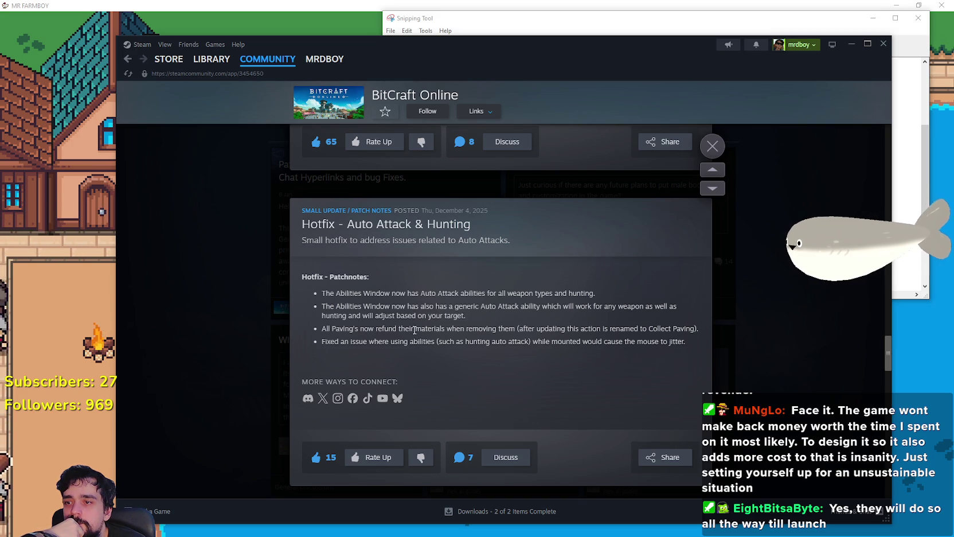
scroll(473, 346, "down", 10)
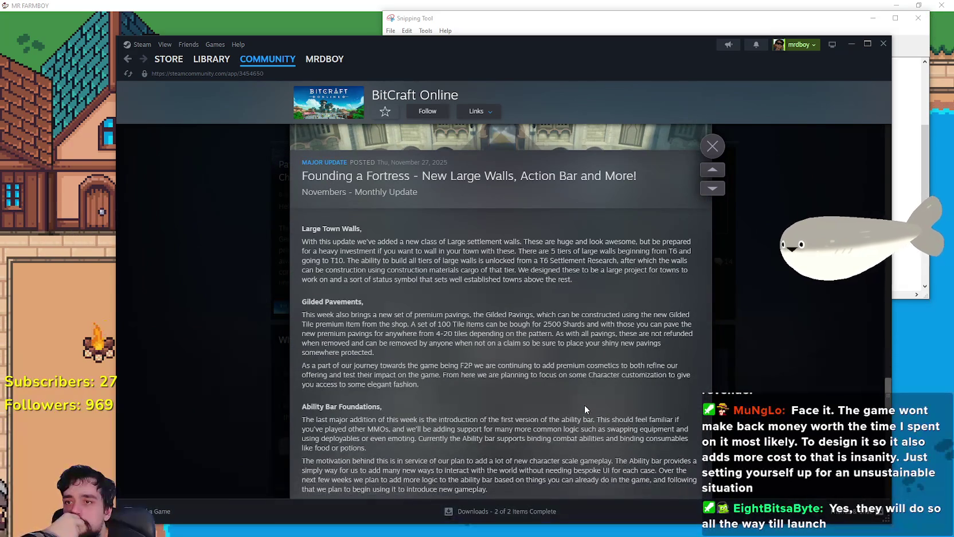
scroll(583, 400, "down", 3)
scroll(582, 398, "up", 4)
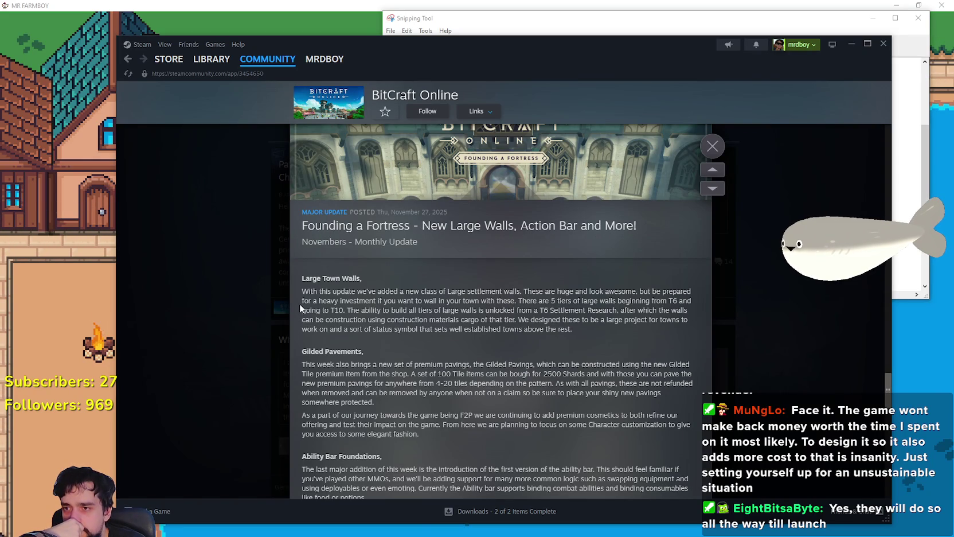
scroll(300, 304, "down", 1)
Highlight the Gilded Pavements and Ability Bar Foundations passages, then open the full notes on the BitCraft website
mouse_move(309, 241)
left_mouse_down()
mouse_move(572, 242)
mouse_move(695, 257)
mouse_move(692, 278)
mouse_move(674, 285)
left_mouse_up()
scroll(462, 302, "down", 2)
mouse_move(301, 215)
left_mouse_down()
mouse_move(705, 237)
mouse_move(703, 285)
mouse_move(627, 324)
left_mouse_up()
left_click(297, 335)
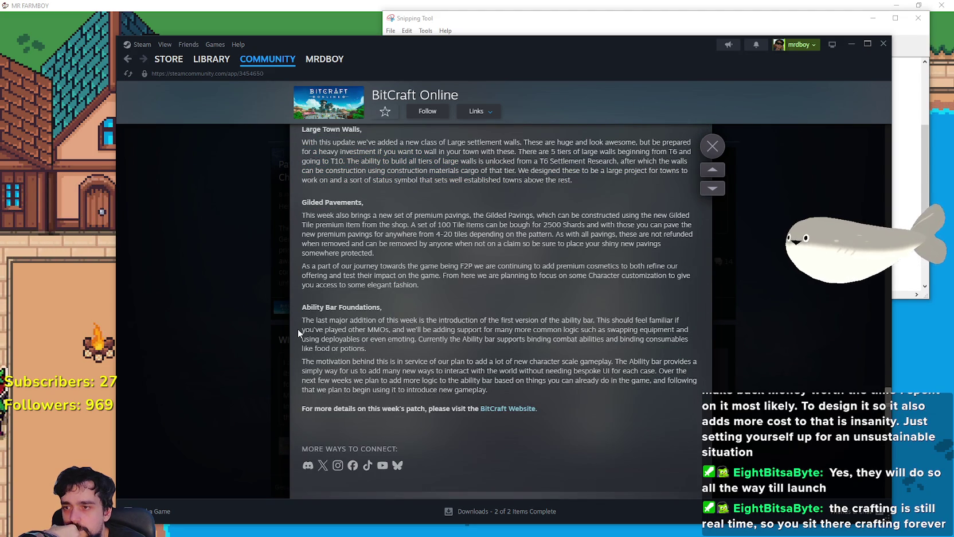
mouse_move(298, 322)
left_mouse_down()
mouse_move(648, 331)
mouse_move(593, 338)
left_mouse_up()
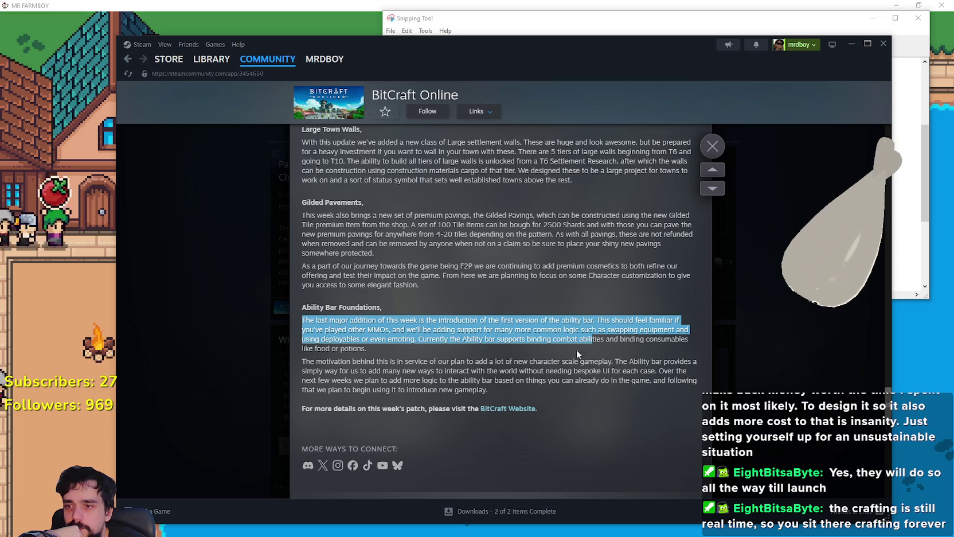
left_click(519, 404)
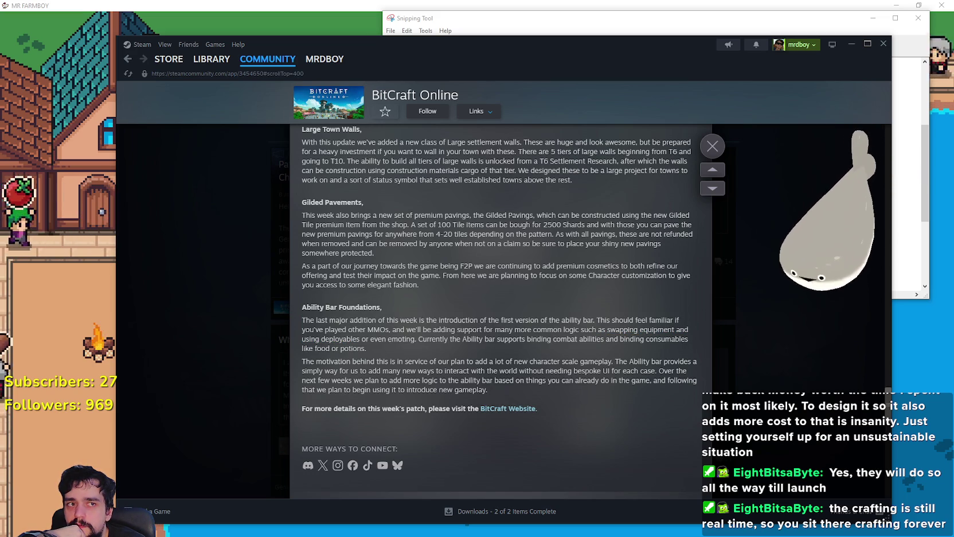
Read through the Founding a Fortress article on bitcraftonline.com
scroll(499, 315, "down", 10)
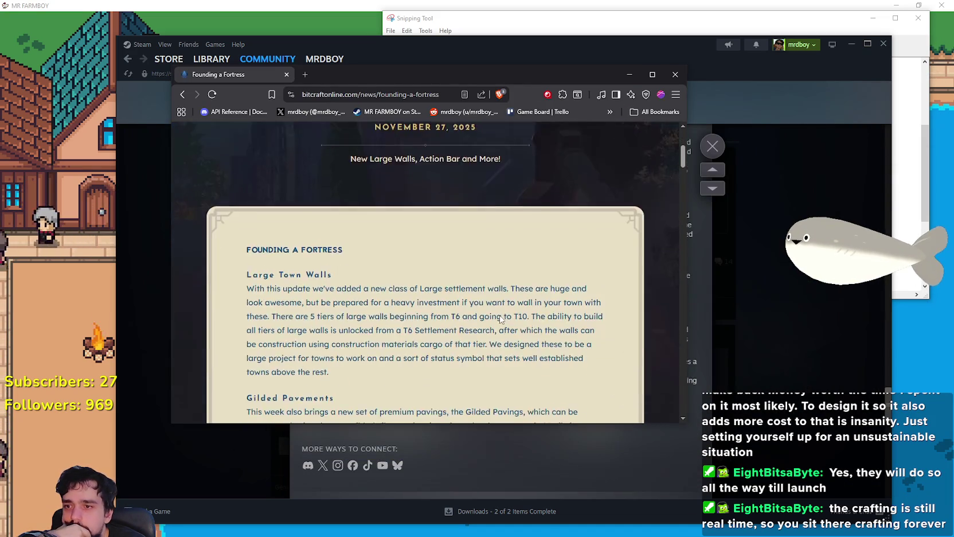
scroll(494, 315, "down", 10)
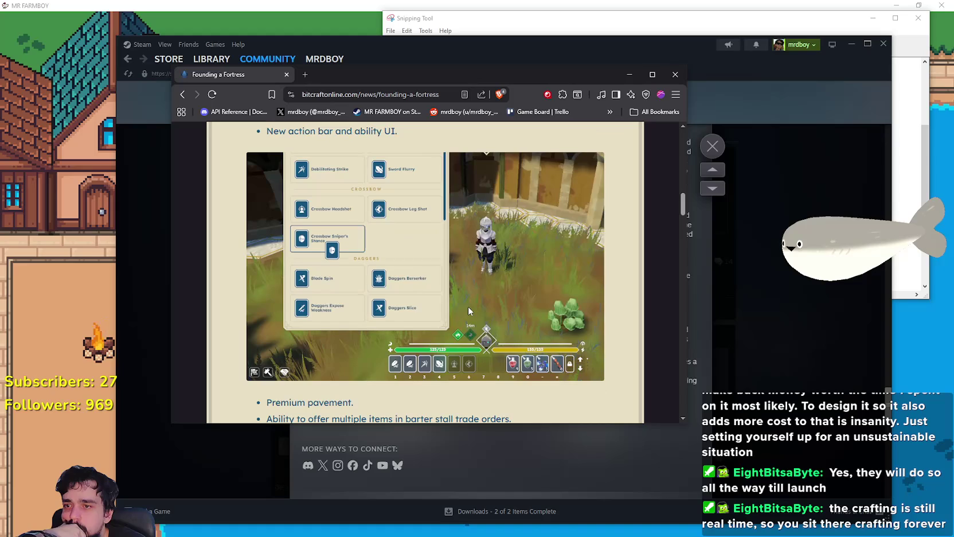
scroll(468, 308, "up", 1)
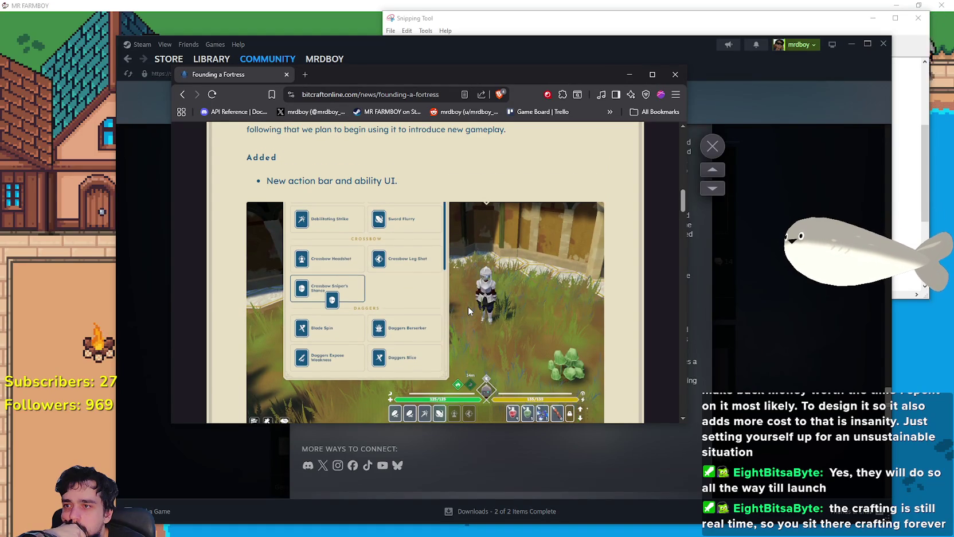
scroll(468, 307, "up", 1)
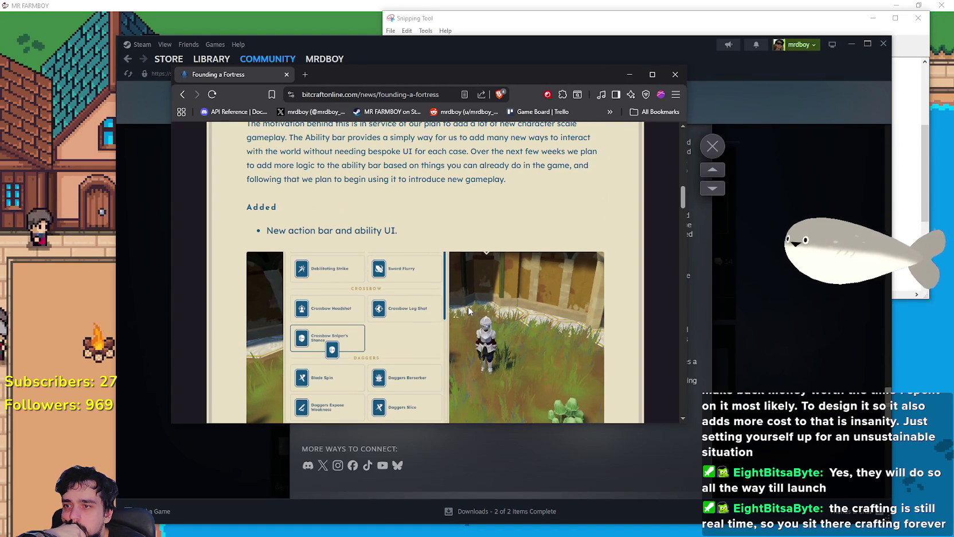
scroll(468, 311, "down", 4)
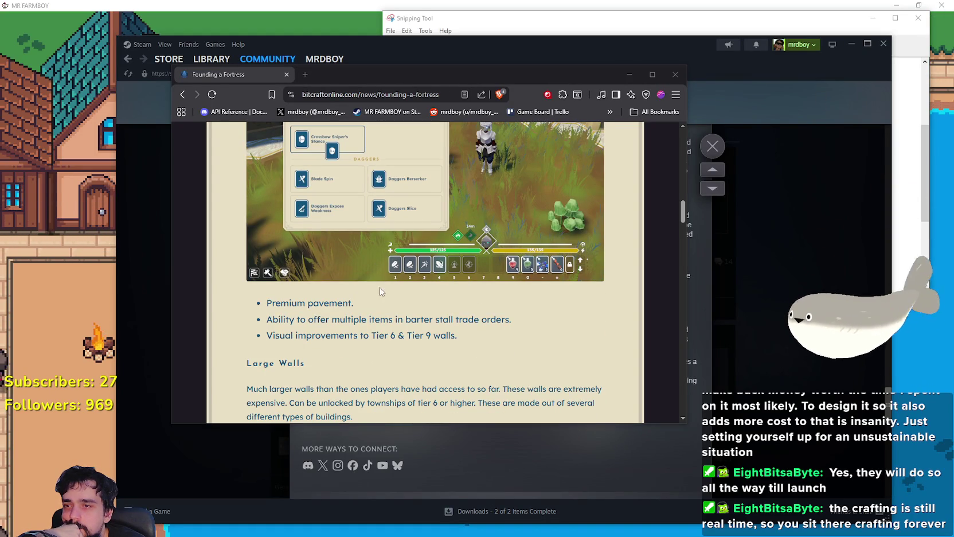
scroll(544, 329, "down", 1)
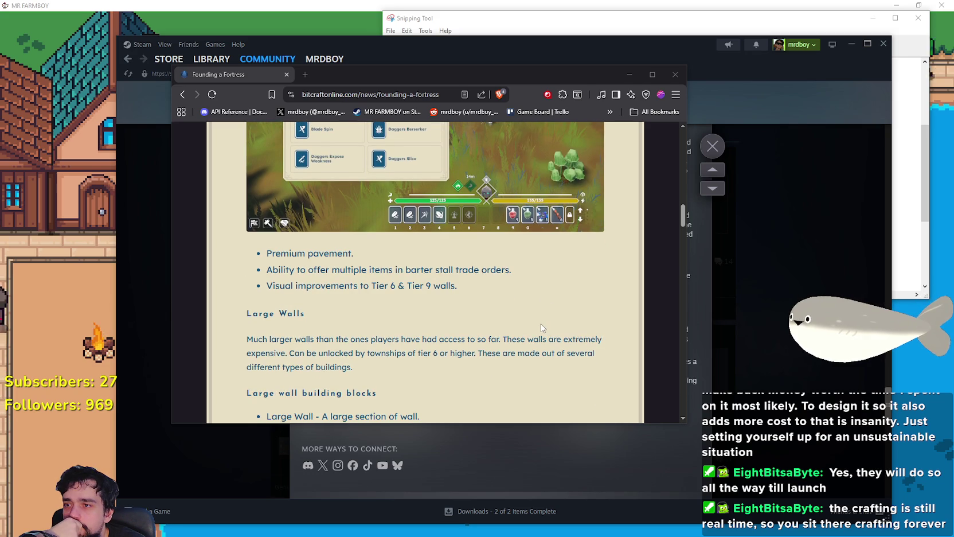
scroll(539, 323, "down", 10)
scroll(527, 323, "down", 8)
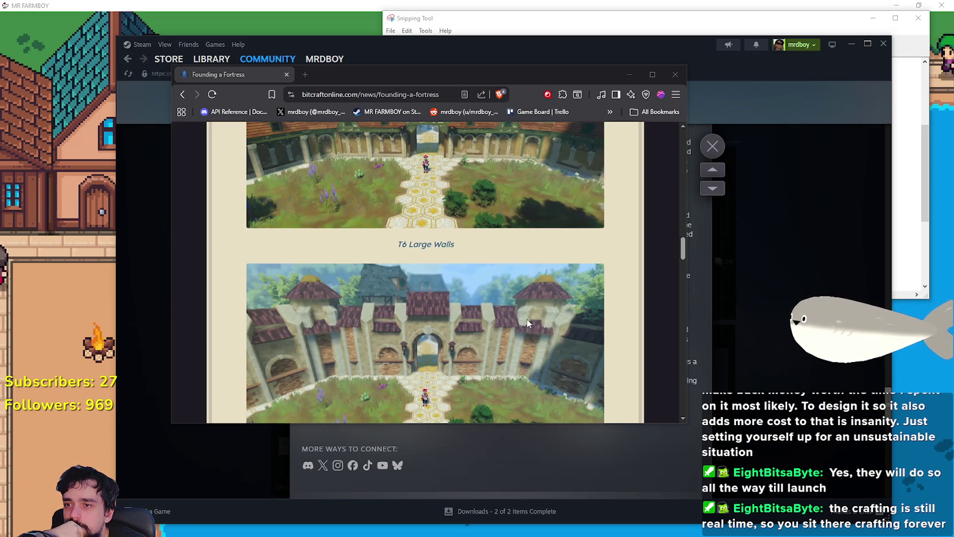
scroll(526, 320, "down", 10)
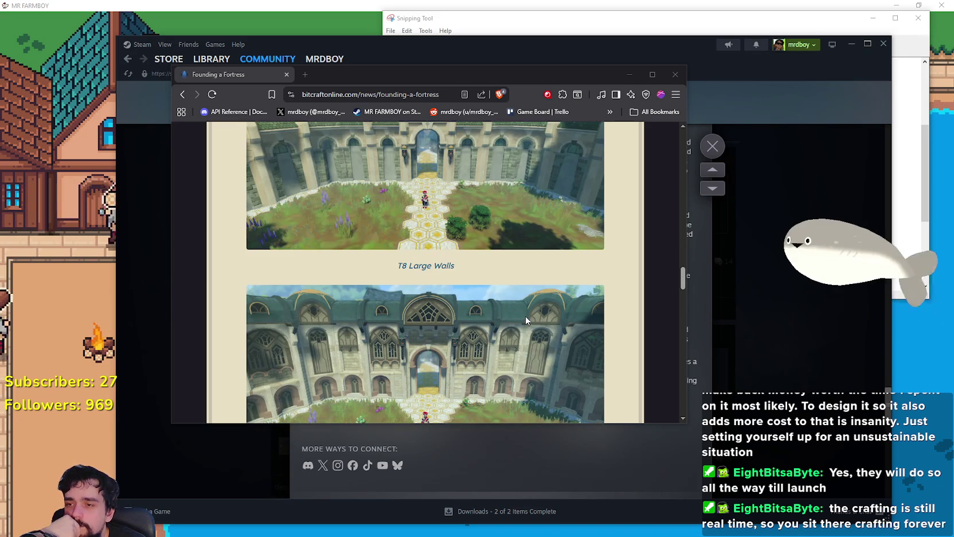
scroll(523, 319, "down", 10)
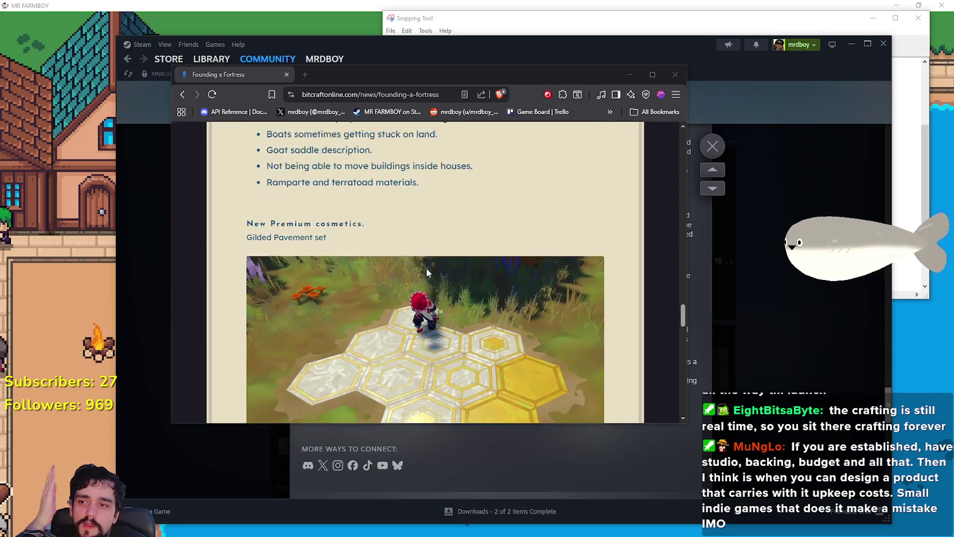
scroll(519, 333, "up", 3)
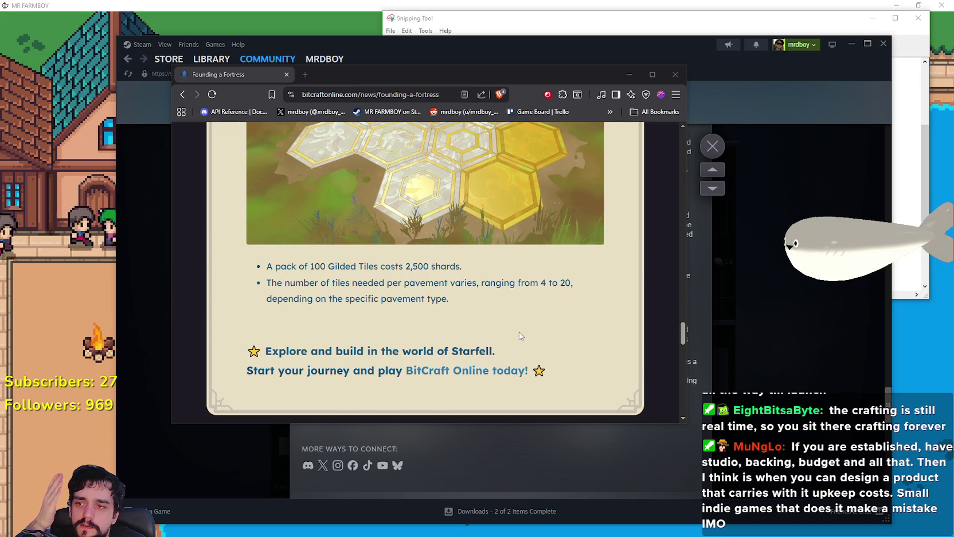
scroll(520, 333, "up", 10)
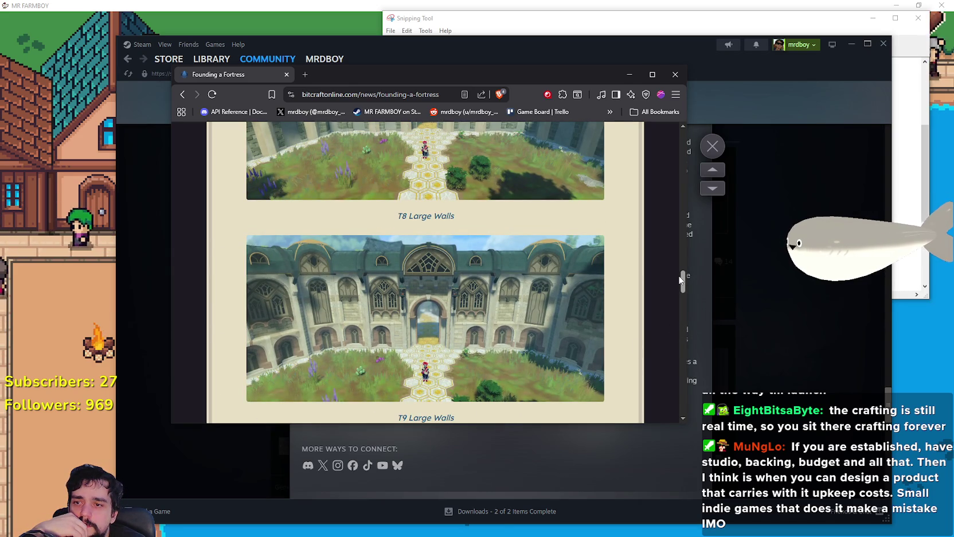
mouse_move(681, 284)
left_mouse_down()
mouse_move(682, 195)
mouse_move(681, 215)
mouse_move(667, 208)
left_mouse_up()
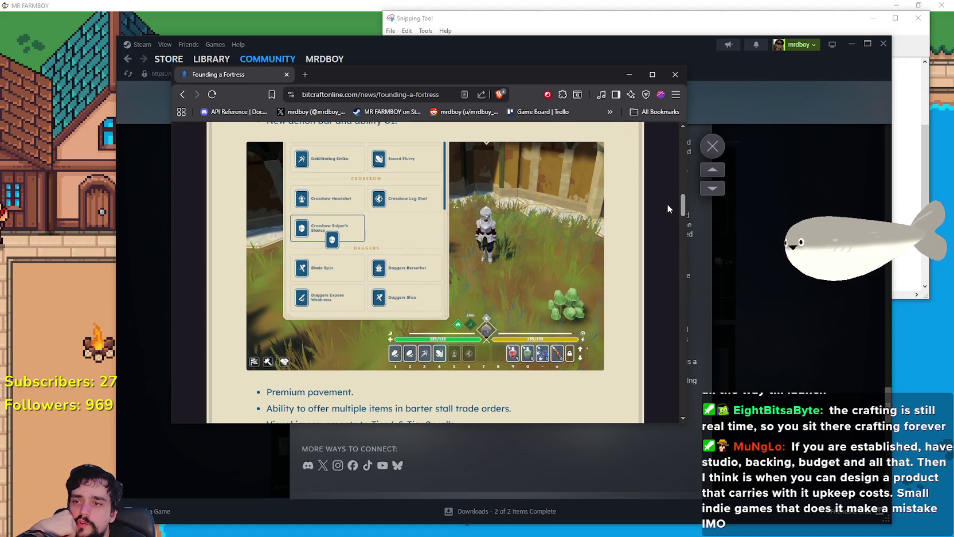
Finish reading down to the T9 Large Walls image and close the browser
scroll(492, 250, "up", 5)
scroll(465, 290, "up", 8)
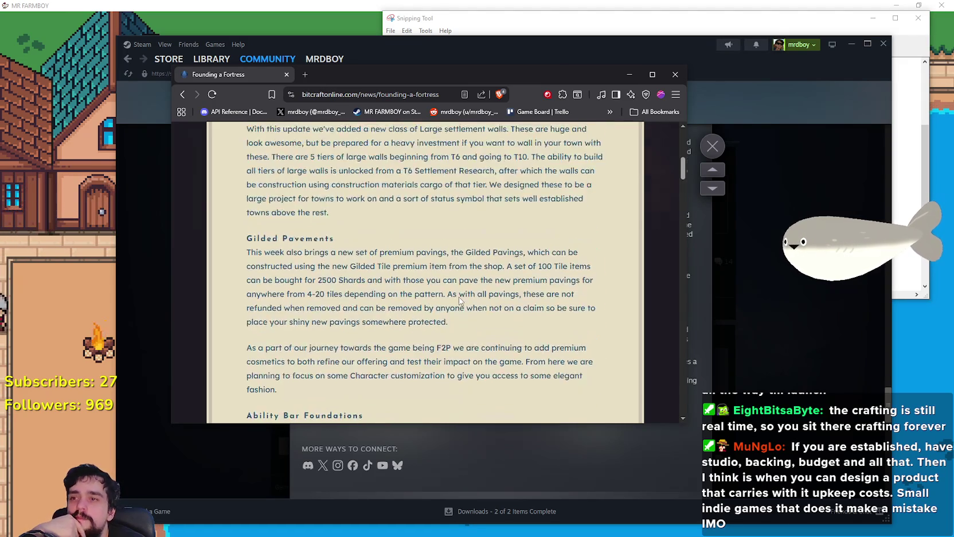
scroll(468, 300, "down", 4)
scroll(468, 300, "up", 4)
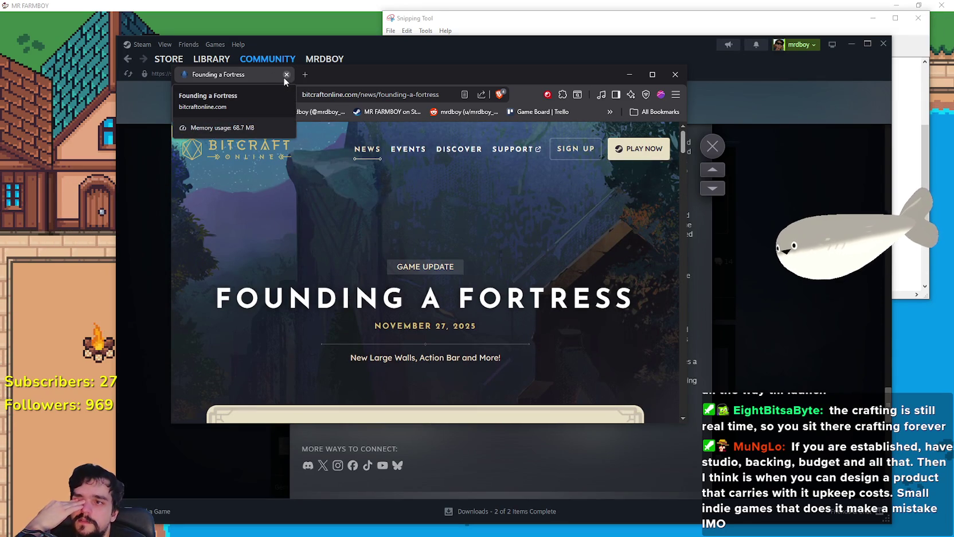
scroll(516, 324, "down", 15)
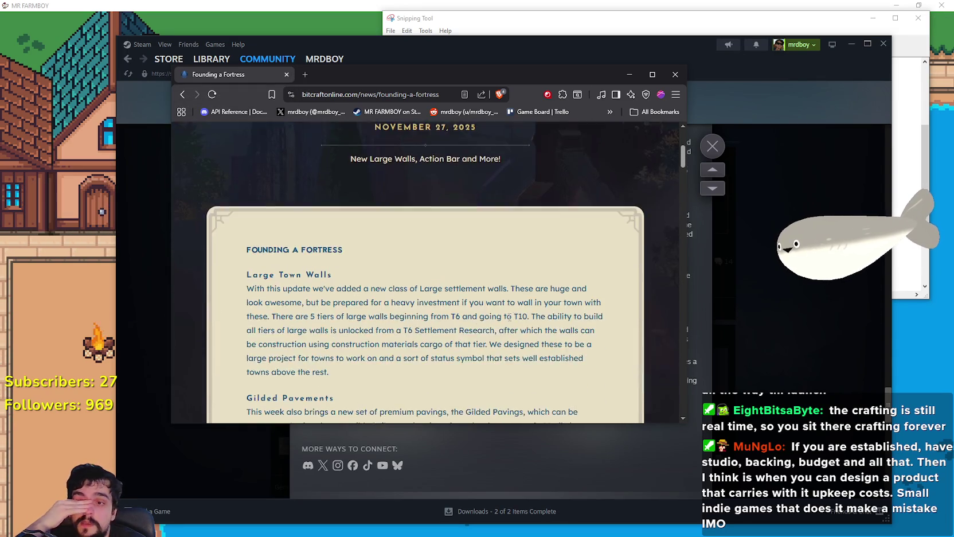
scroll(457, 317, "down", 15)
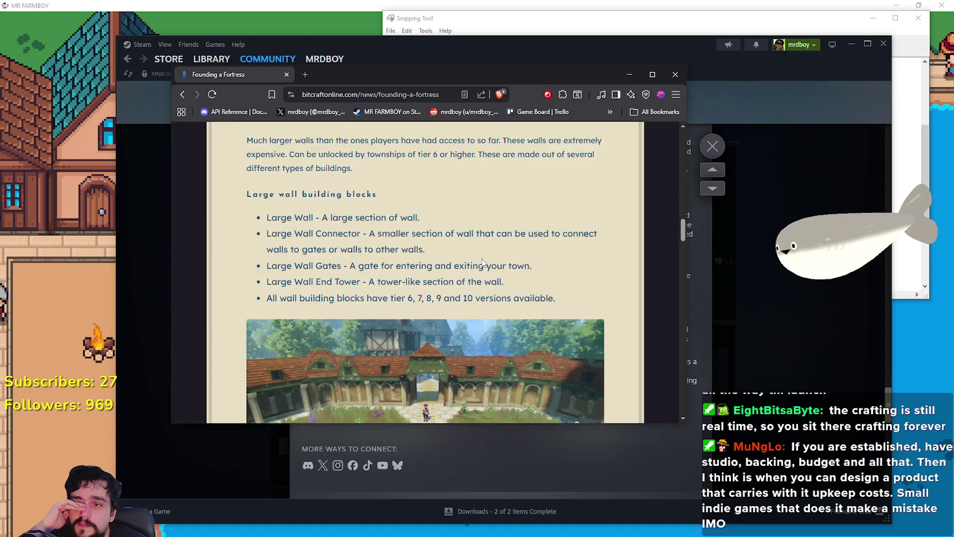
scroll(459, 277, "down", 5)
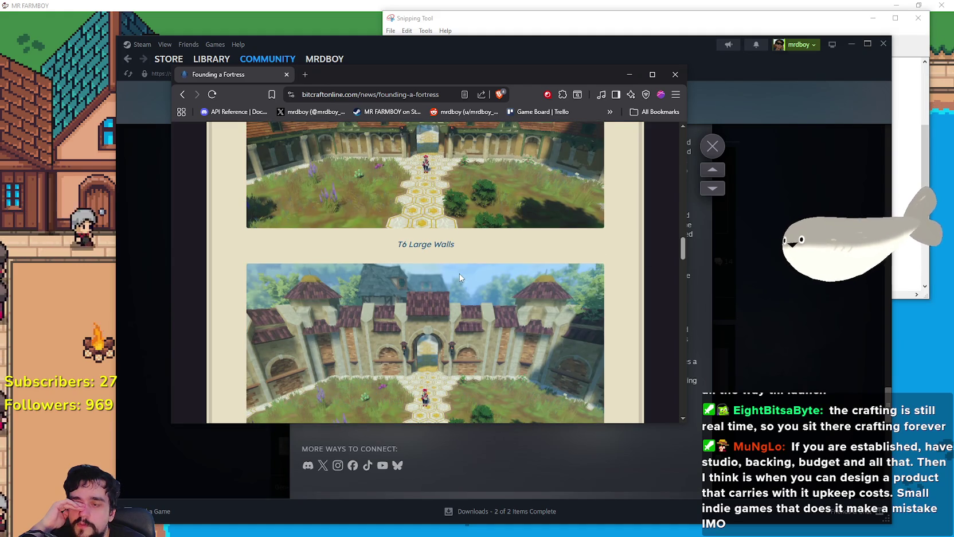
scroll(428, 256, "up", 1)
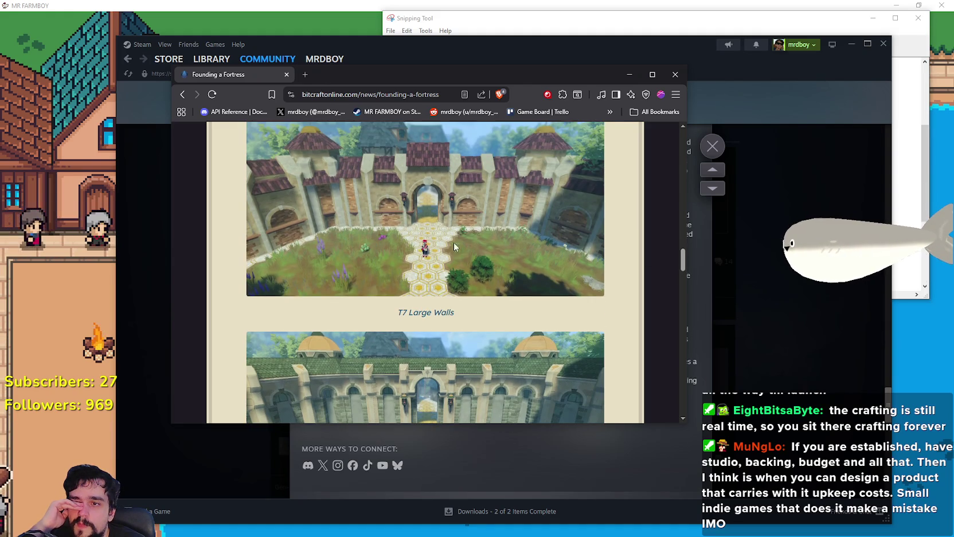
scroll(379, 195, "down", 7)
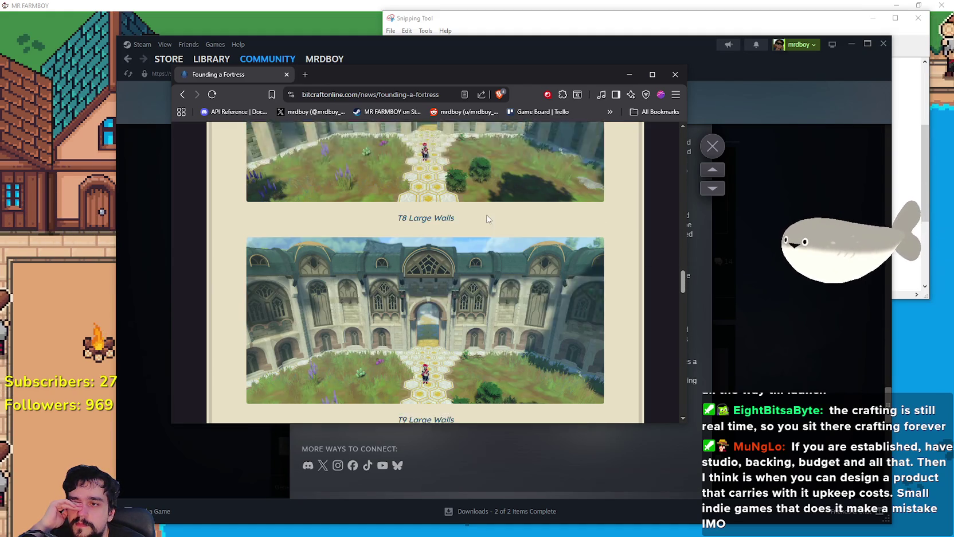
left_click(285, 76)
Skim the older BitCraft news posts back to Threaded Wilds, then close the overlay
scroll(563, 433, "down", 6)
scroll(562, 433, "down", 9)
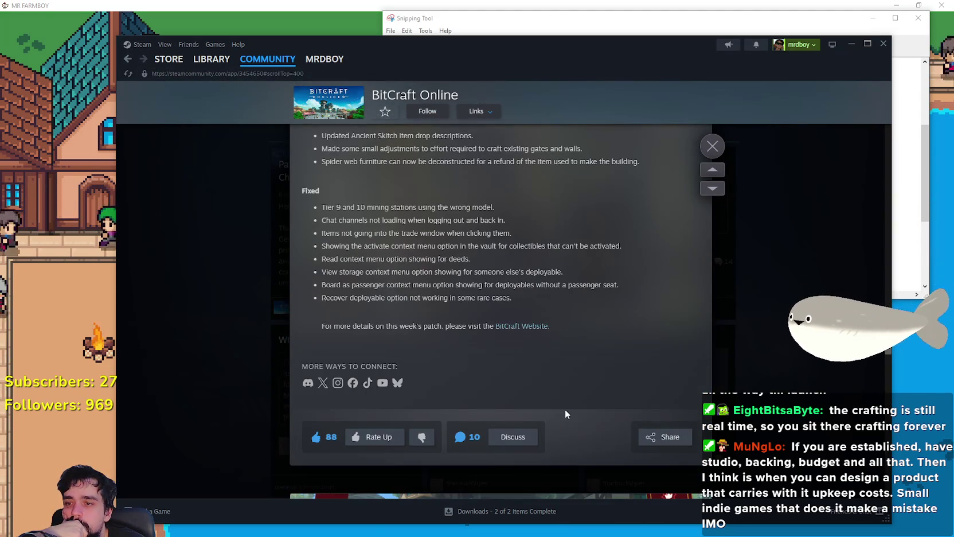
scroll(565, 412, "down", 12)
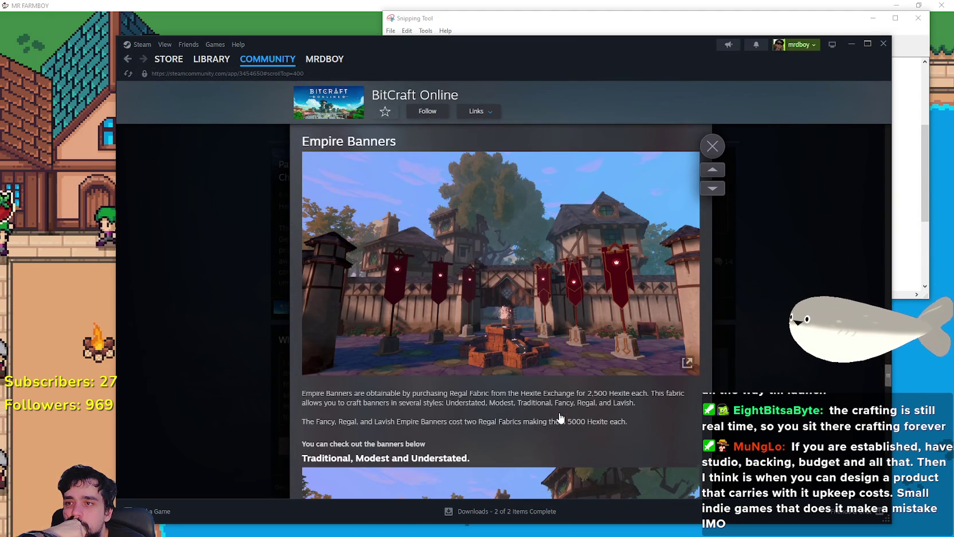
scroll(560, 416, "down", 10)
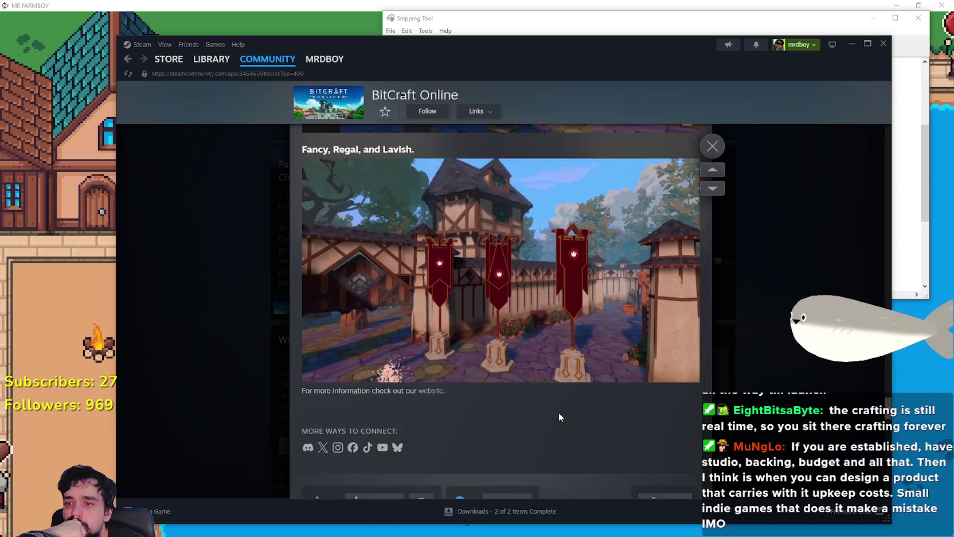
scroll(559, 412, "down", 20)
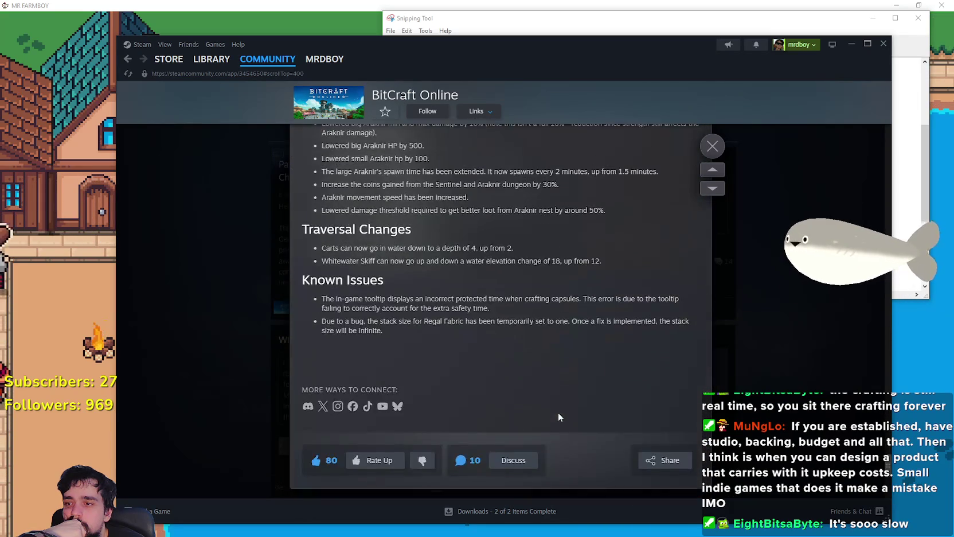
scroll(559, 417, "down", 15)
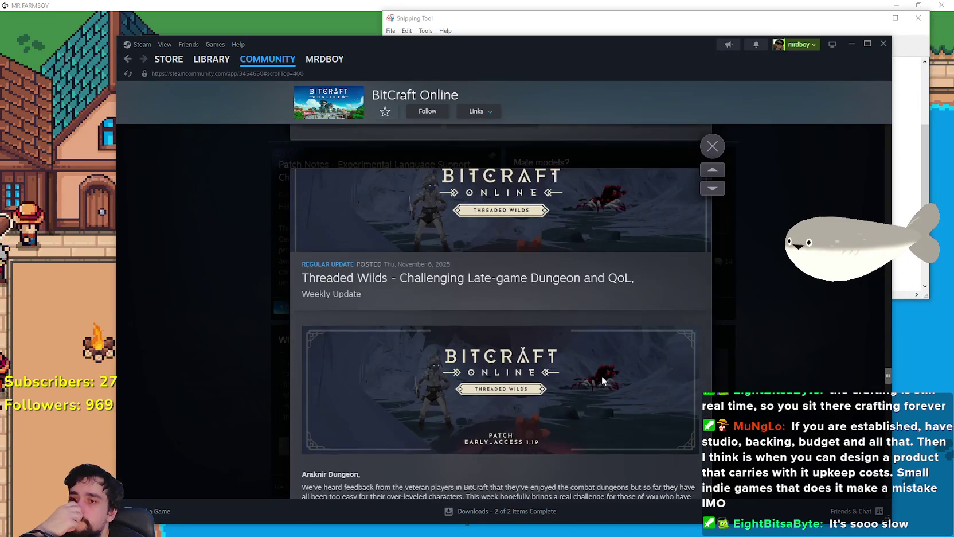
scroll(596, 378, "down", 15)
scroll(581, 382, "down", 10)
left_click(785, 316)
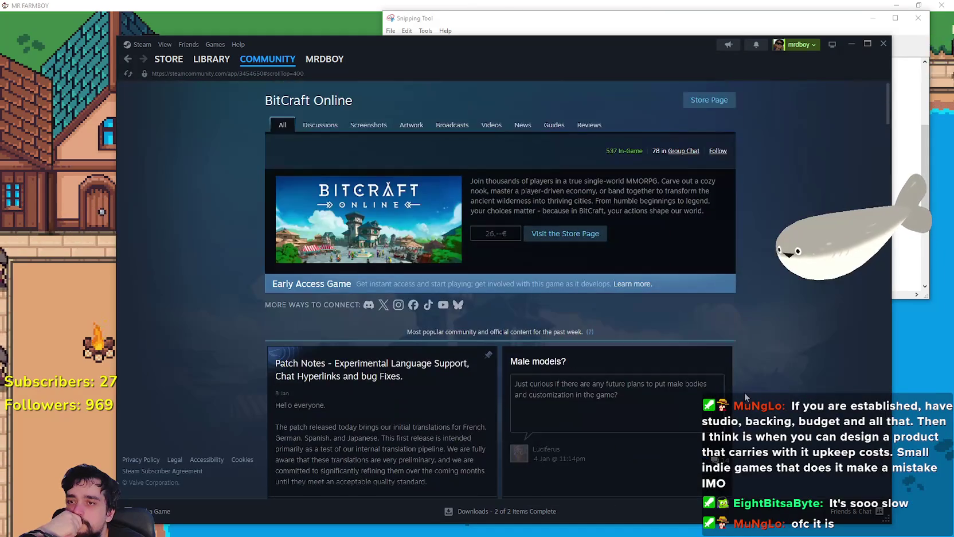
scroll(744, 392, "down", 2)
scroll(737, 384, "up", 2)
scroll(728, 387, "down", 10)
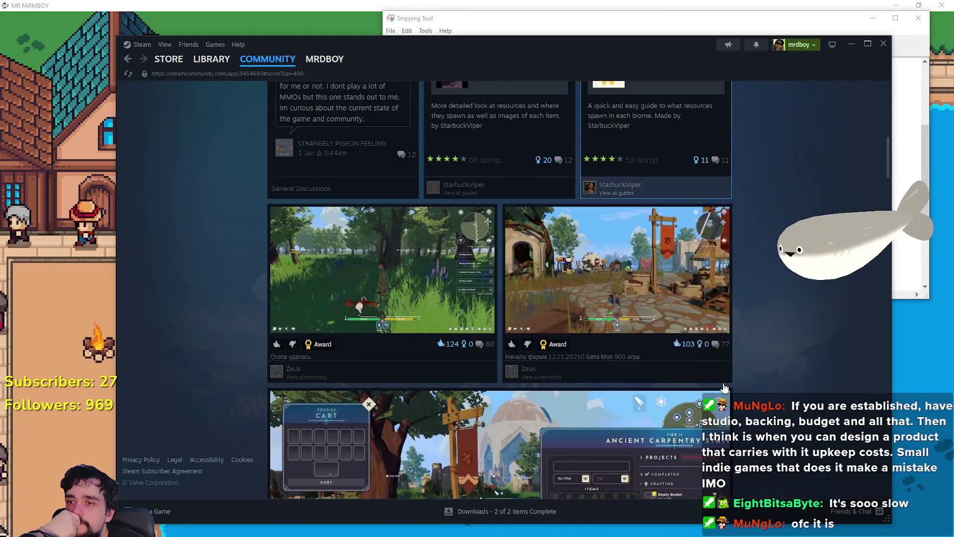
scroll(723, 388, "down", 4)
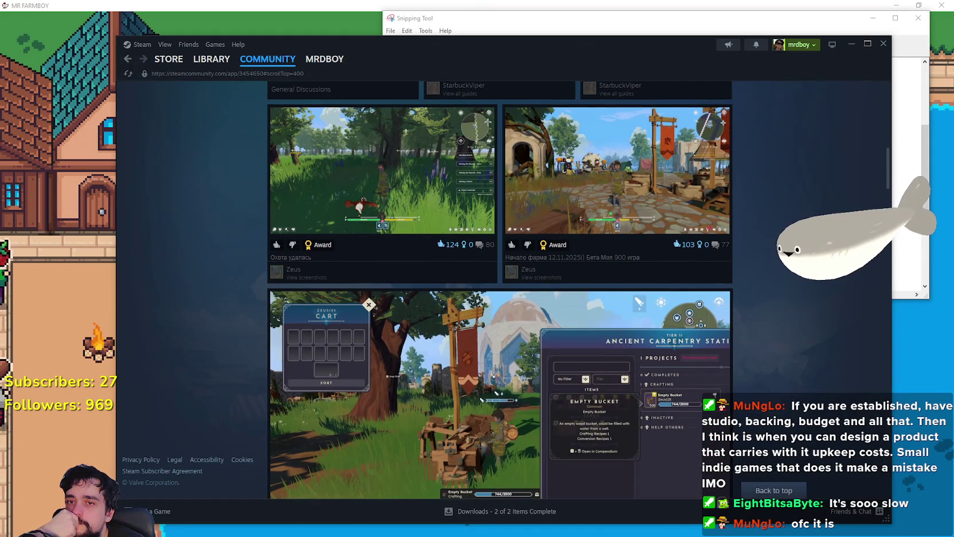
left_click_drag(889, 178, 874, 78)
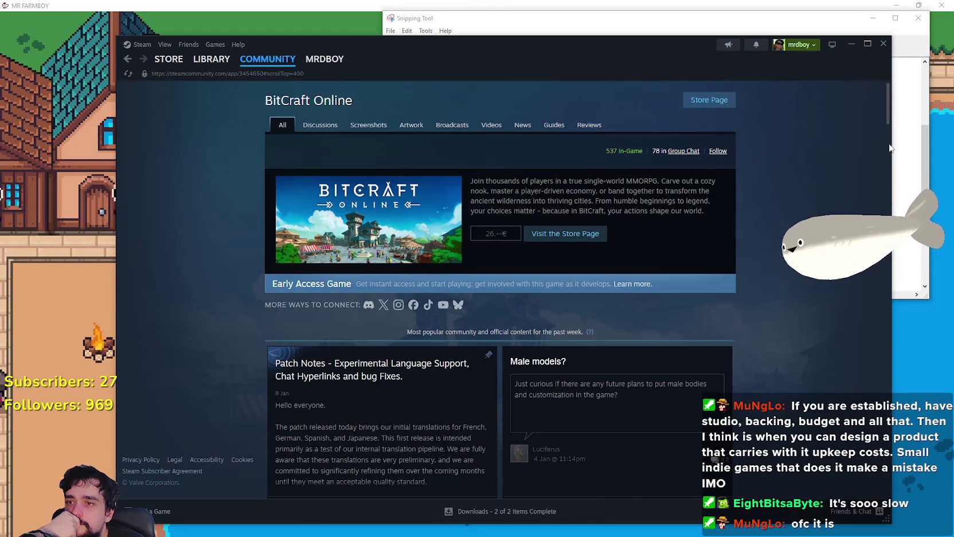
scroll(874, 78, "down", 10)
scroll(869, 268, "down", 5)
scroll(868, 270, "down", 8)
scroll(872, 361, "down", 8)
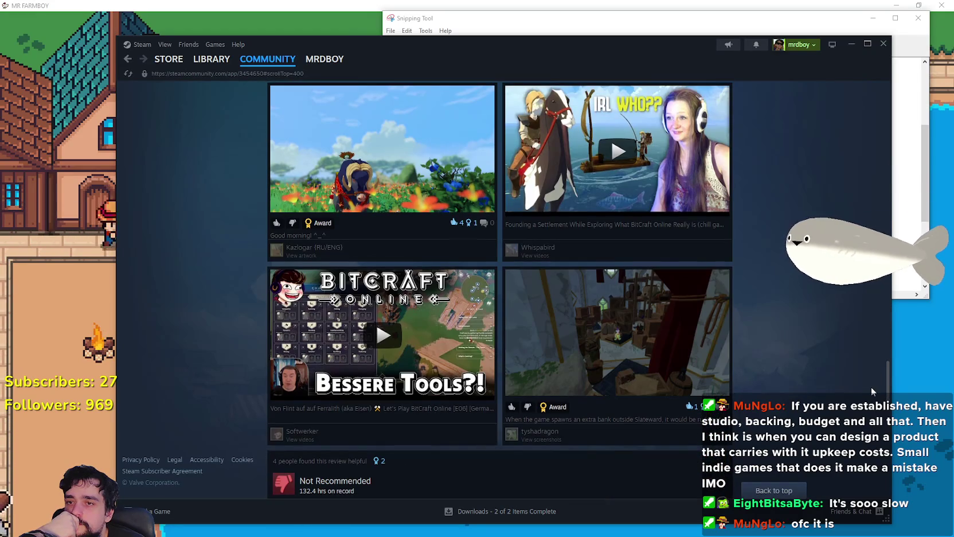
scroll(871, 386, "down", 5)
scroll(872, 425, "down", 1)
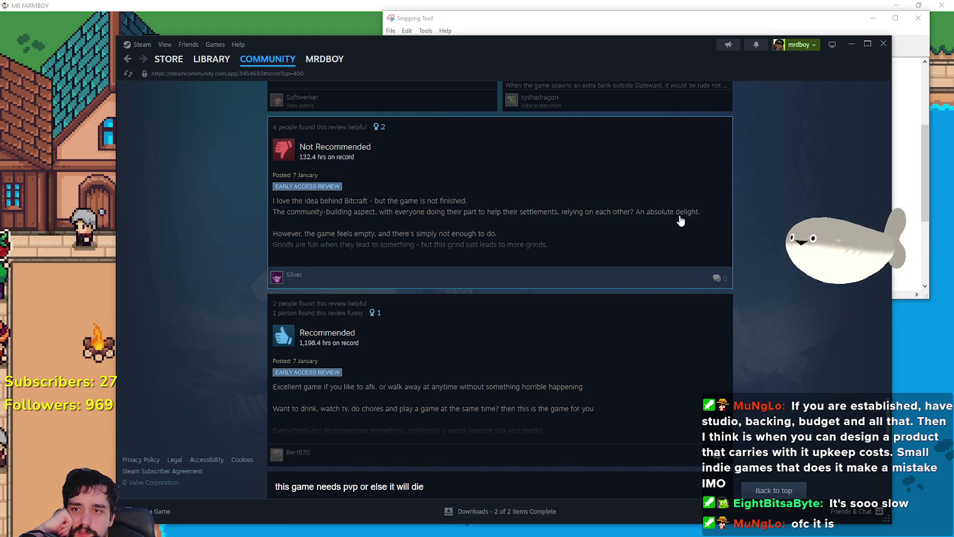
left_click(506, 233)
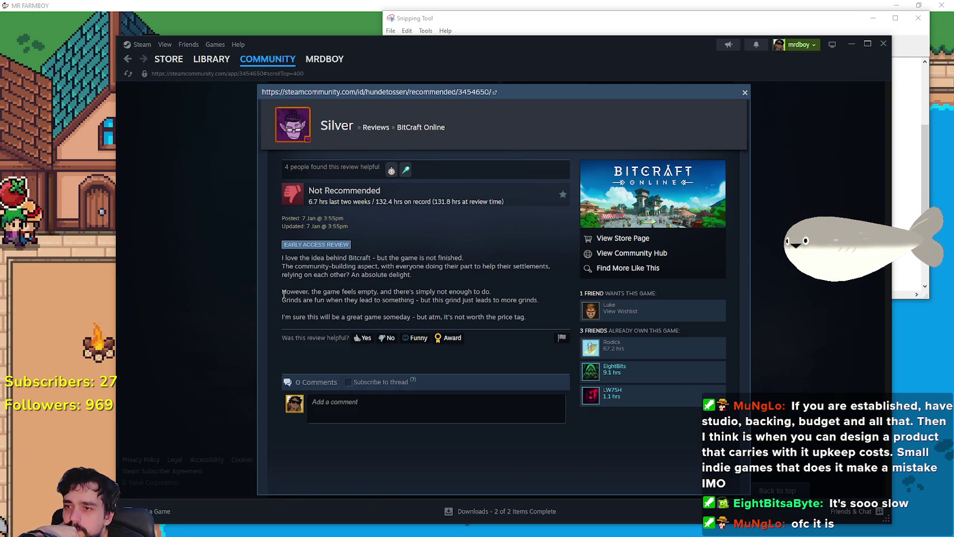
left_click_drag(436, 294, 520, 300)
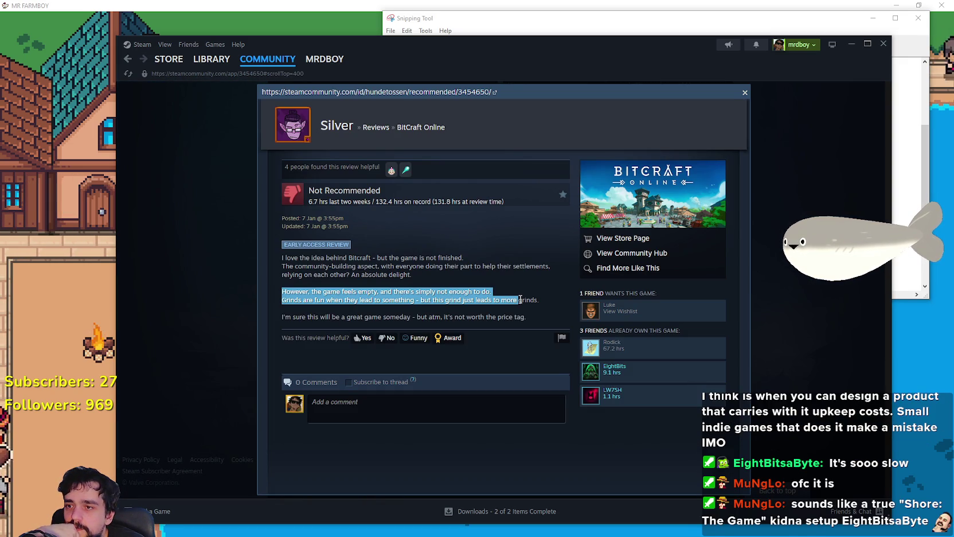
mouse_move(278, 292)
left_mouse_down()
mouse_move(334, 300)
mouse_move(292, 304)
mouse_move(364, 302)
left_mouse_up()
mouse_move(433, 305)
left_mouse_down()
mouse_move(492, 301)
mouse_move(542, 312)
mouse_move(527, 321)
left_mouse_up()
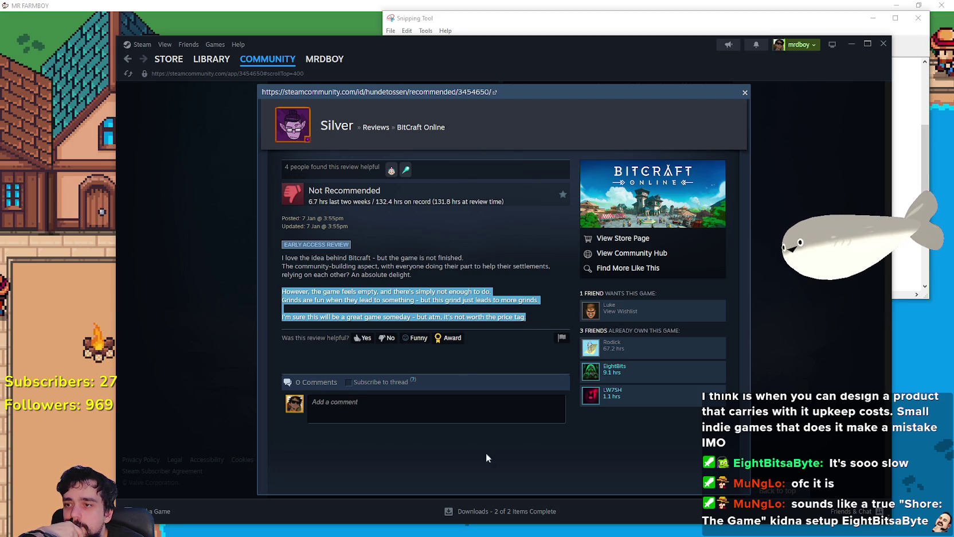
left_click(732, 432)
key("Escape")
scroll(451, 346, "down", 3)
scroll(451, 346, "down", 5)
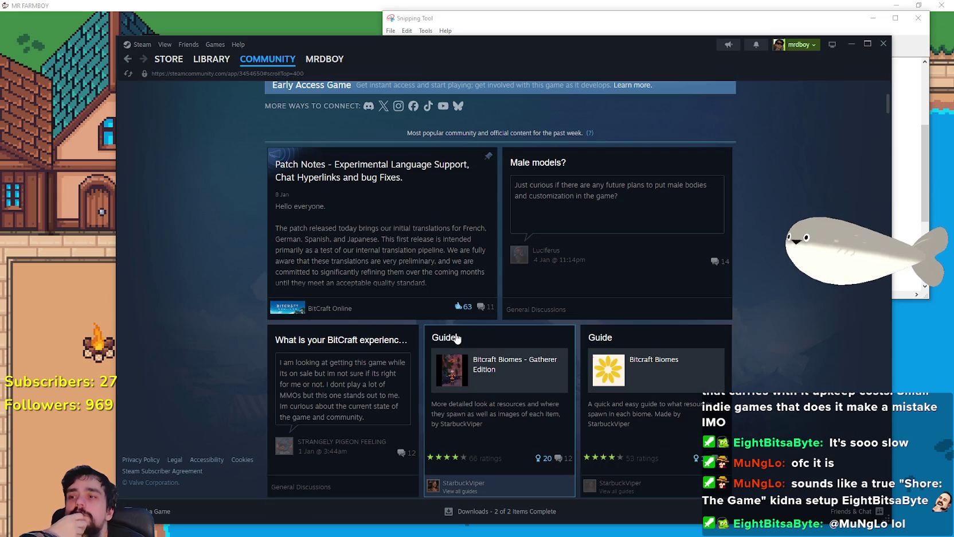
scroll(456, 339, "down", 10)
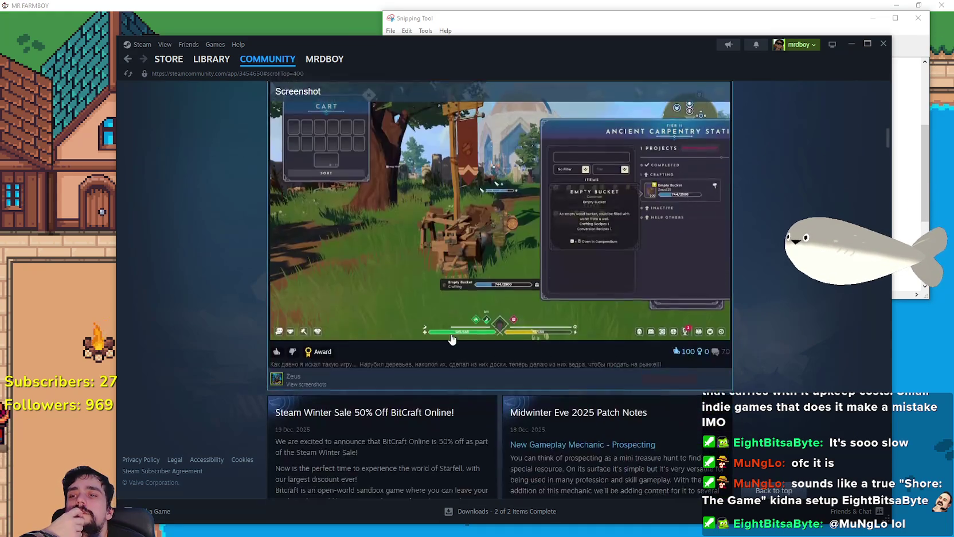
scroll(451, 340, "up", 5)
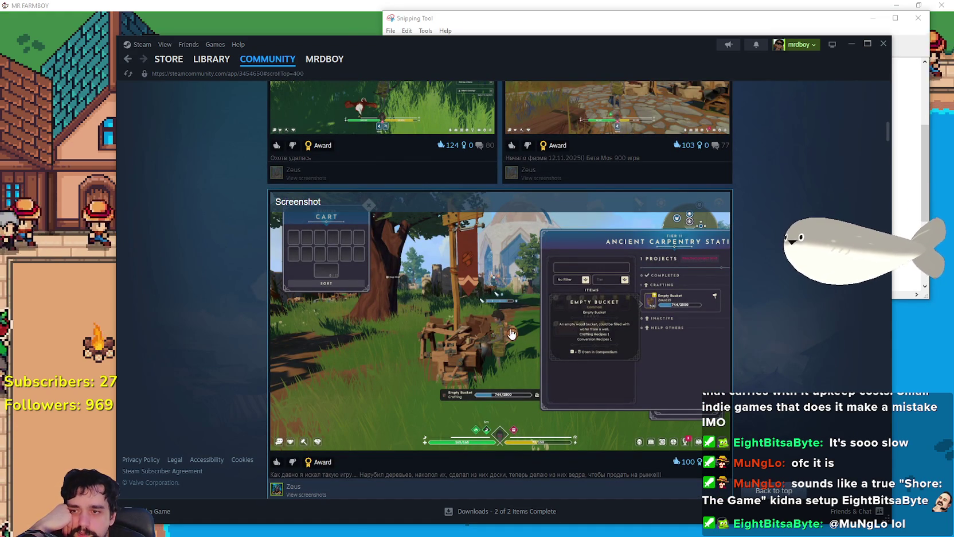
scroll(439, 299, "down", 7)
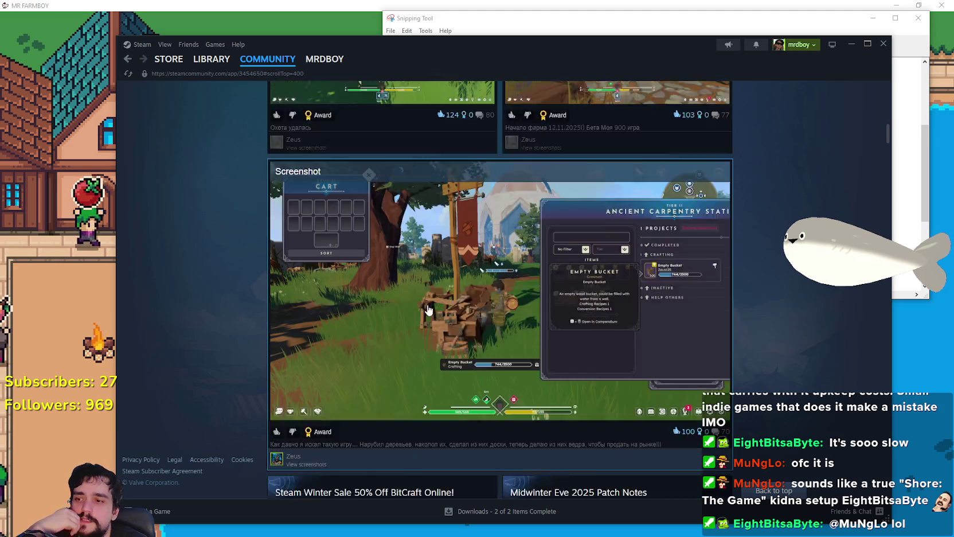
scroll(493, 412, "down", 12)
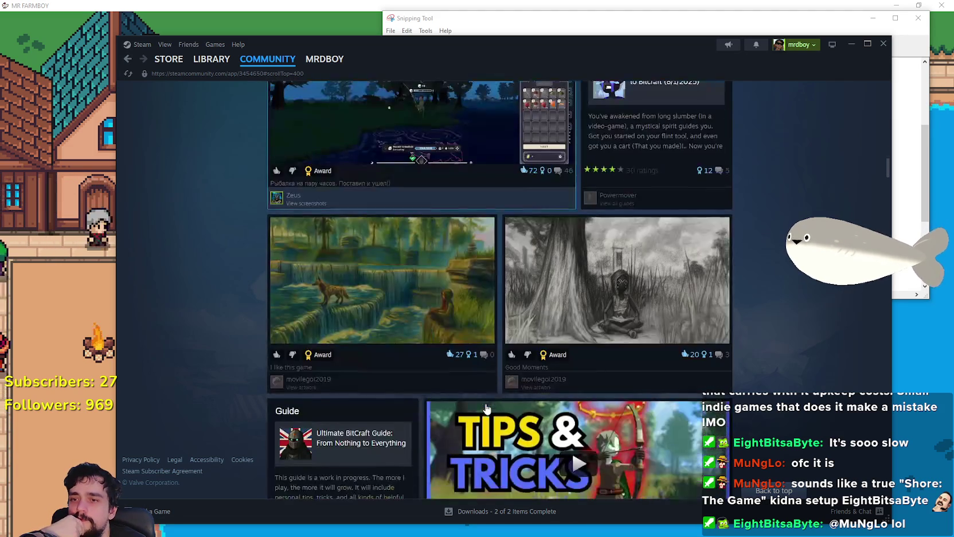
scroll(476, 403, "down", 15)
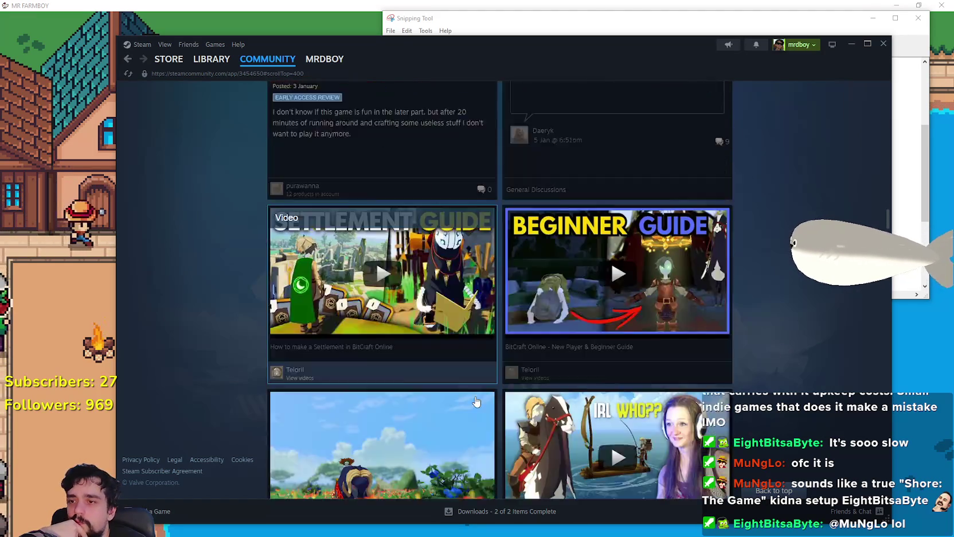
scroll(470, 404, "down", 7)
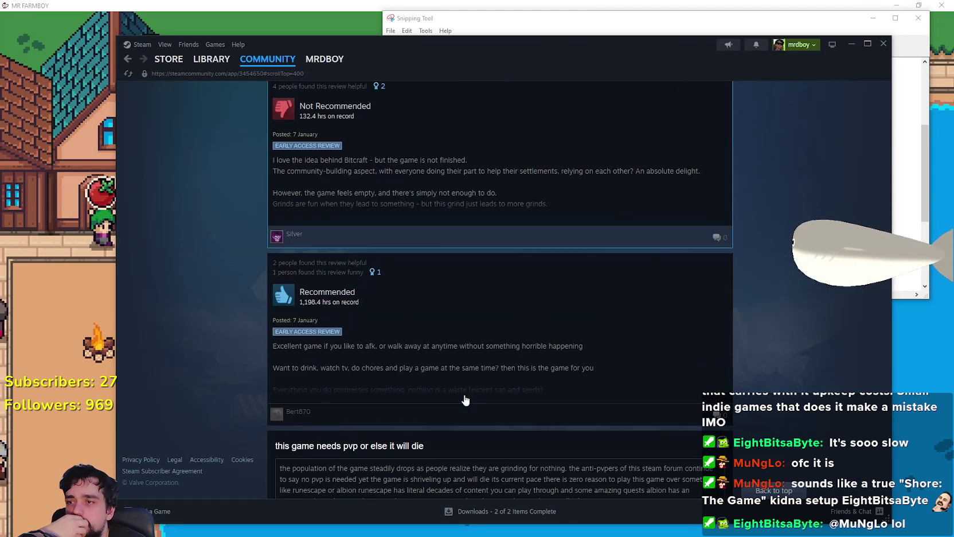
scroll(466, 400, "down", 3)
scroll(465, 400, "down", 16)
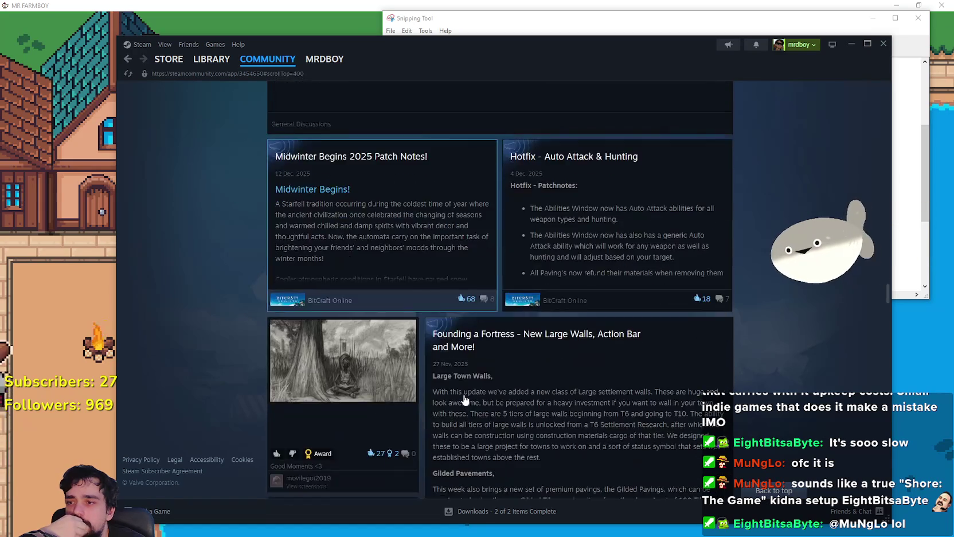
scroll(462, 400, "down", 2)
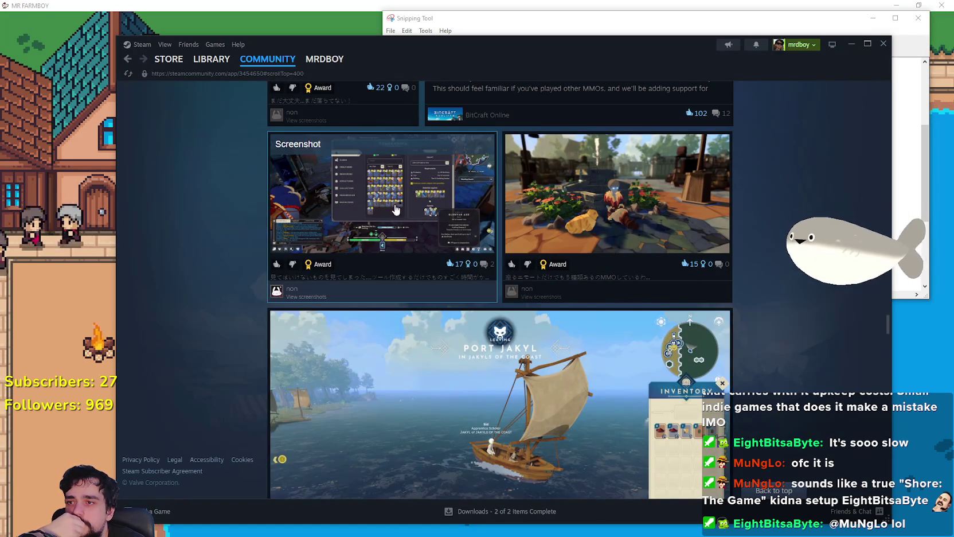
scroll(476, 398, "down", 4)
scroll(481, 377, "down", 10)
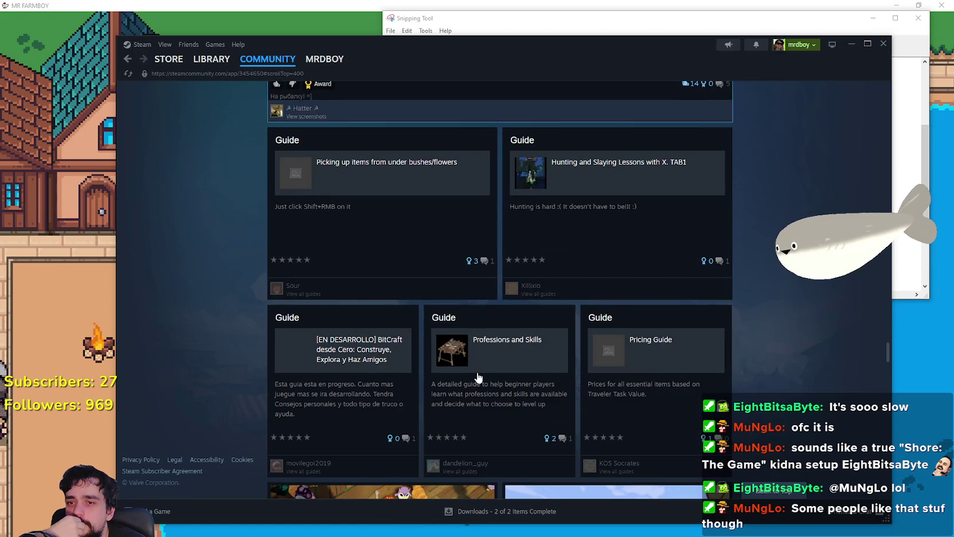
scroll(463, 381, "down", 3)
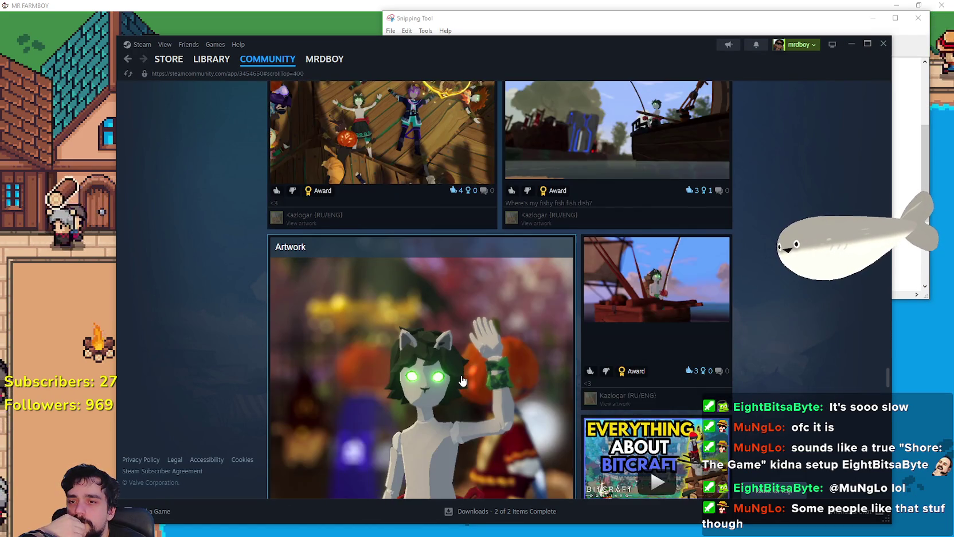
scroll(463, 381, "down", 2)
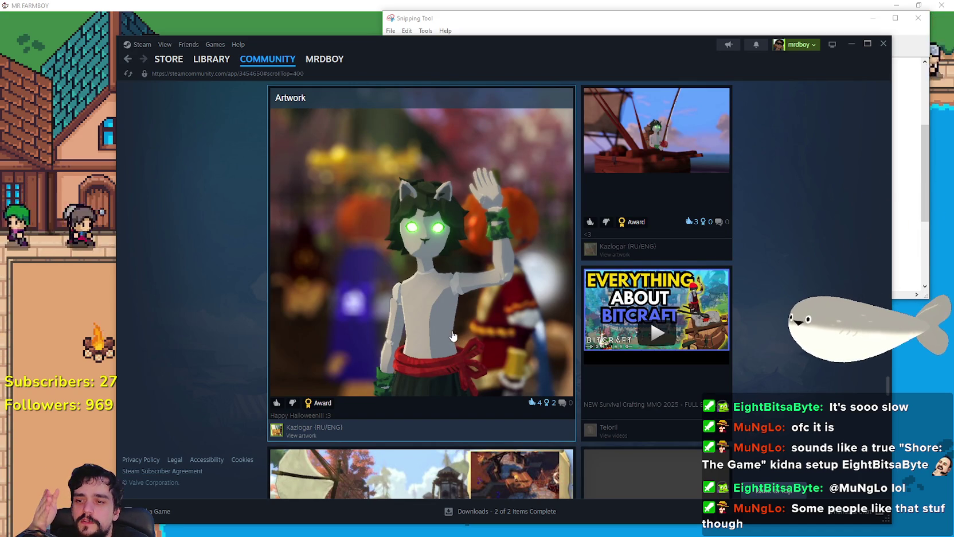
scroll(452, 335, "up", 1)
scroll(451, 333, "down", 3)
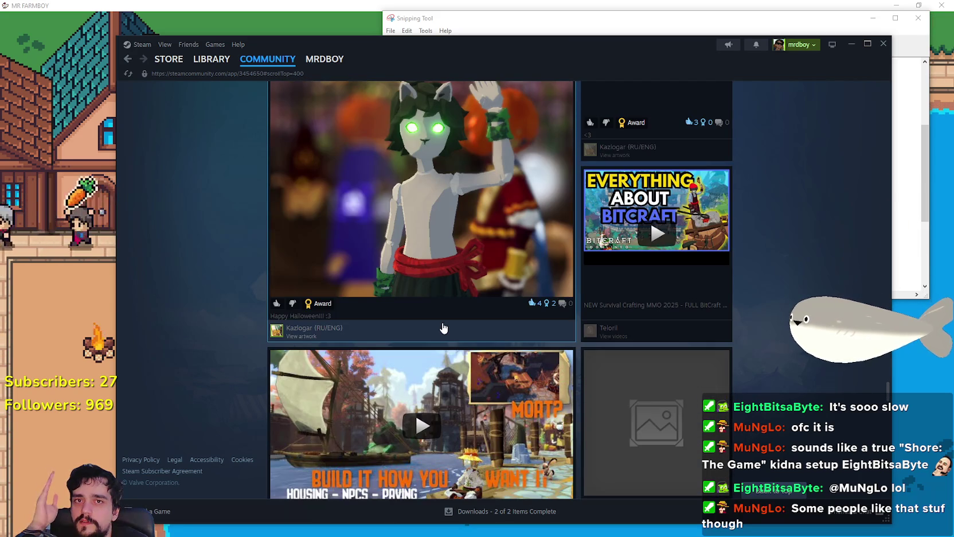
scroll(445, 329, "up", 2)
scroll(443, 328, "up", 1)
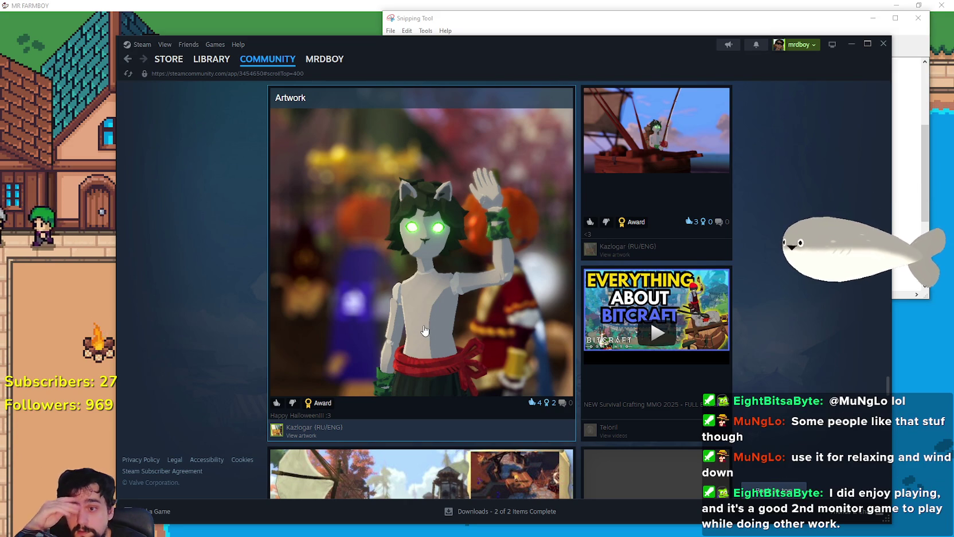
scroll(425, 330, "down", 3)
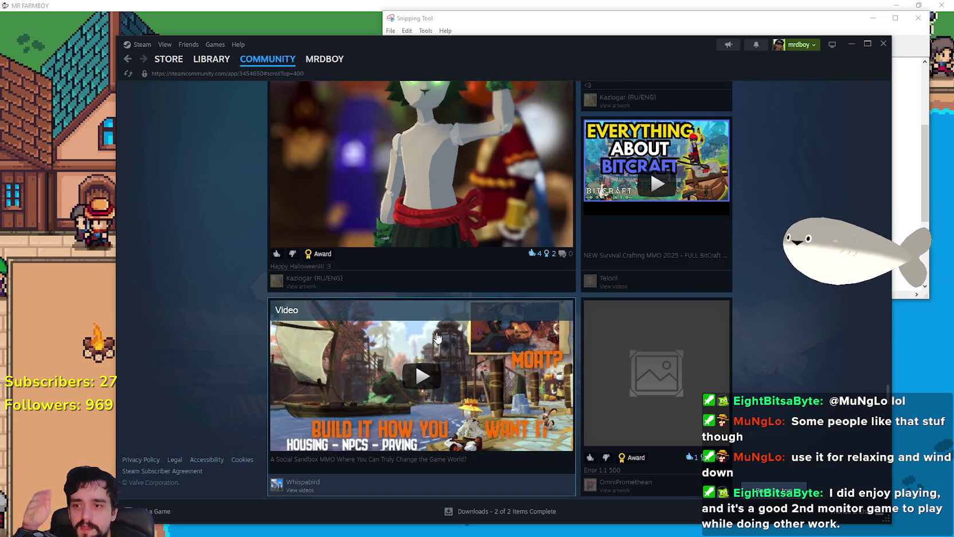
scroll(437, 338, "down", 5)
scroll(499, 336, "up", 4)
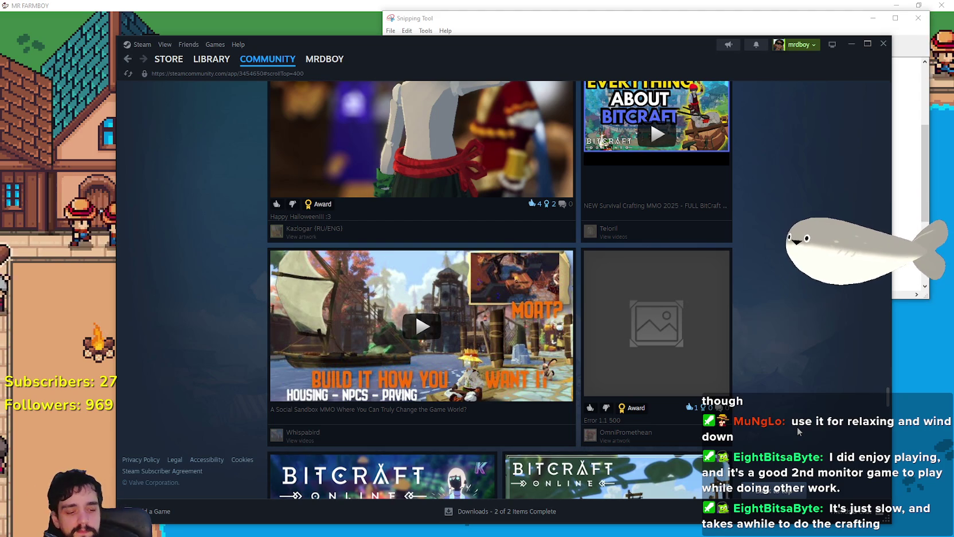
Scroll the BitCraft Online hub back to its header showing 537 players in-game
scroll(688, 248, "up", 4)
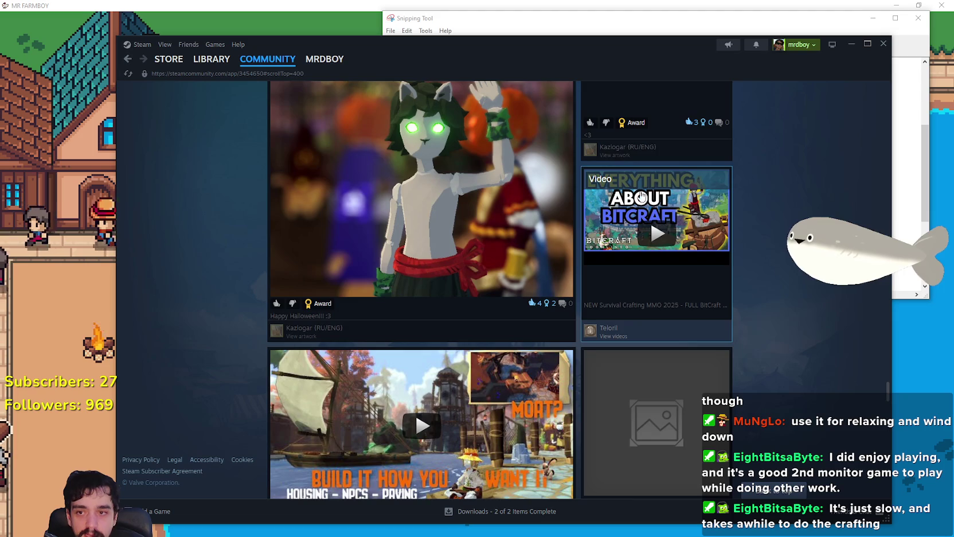
scroll(459, 292, "up", 5)
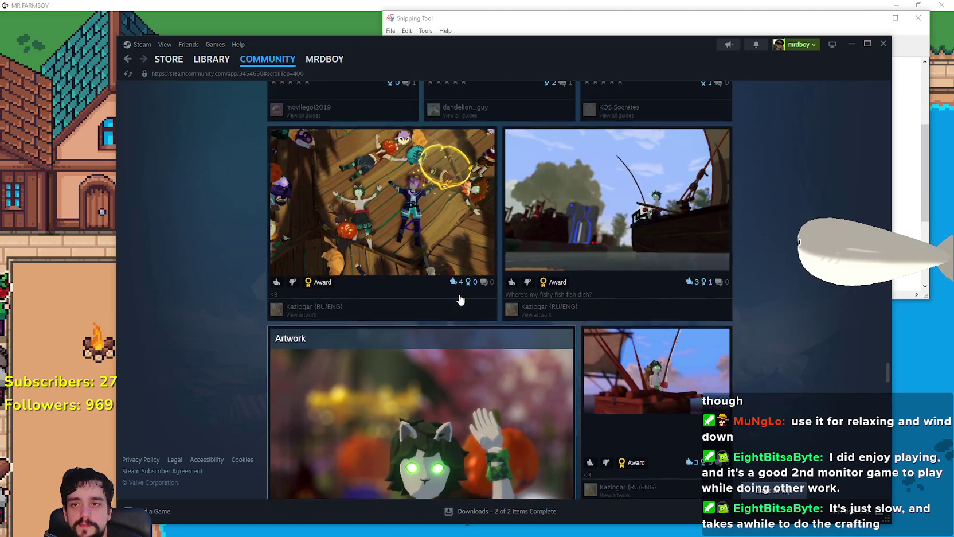
scroll(852, 336, "up", 4)
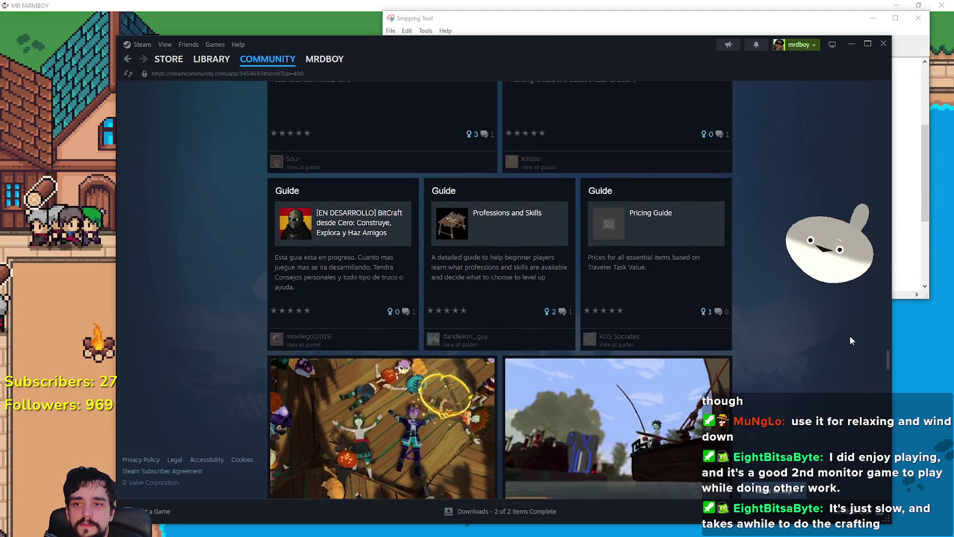
scroll(846, 340, "down", 2)
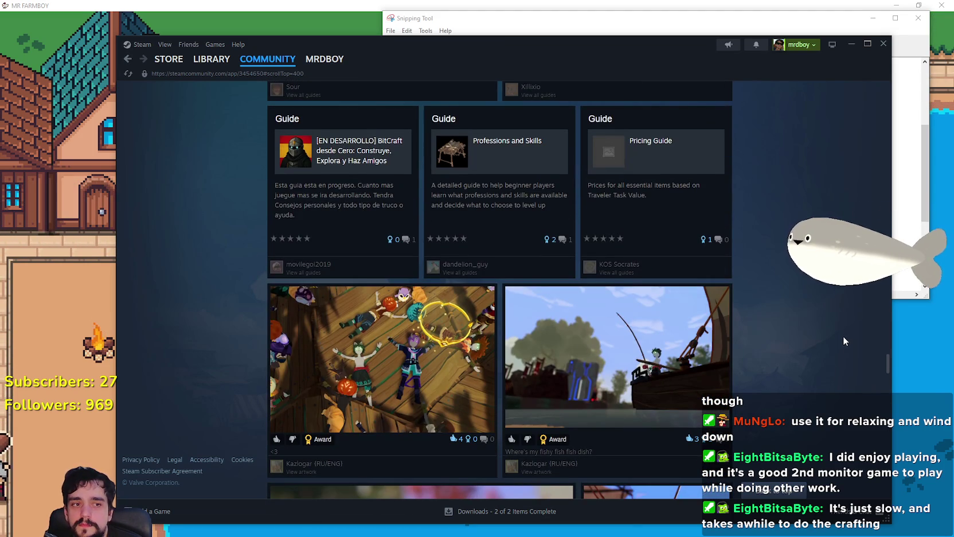
scroll(843, 340, "up", 3)
scroll(841, 338, "up", 8)
scroll(620, 317, "down", 1)
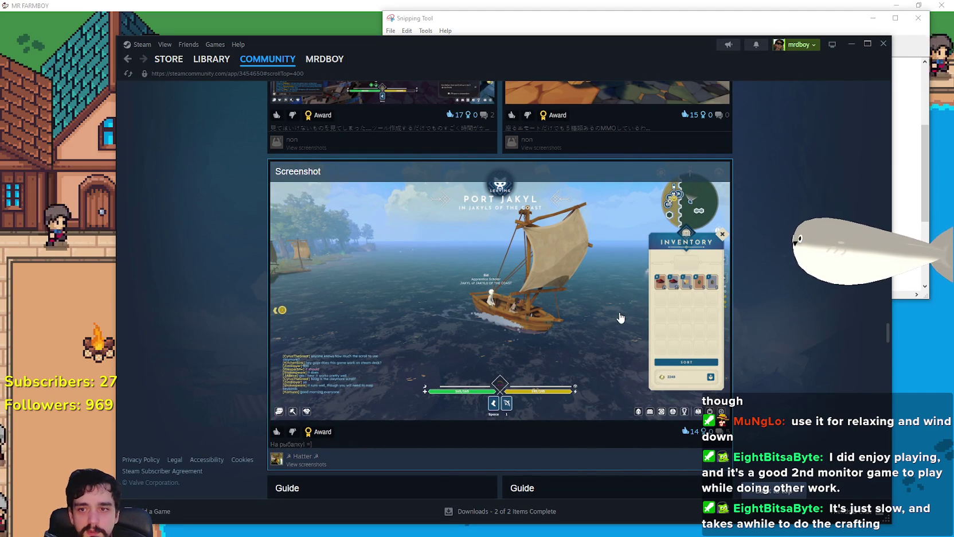
scroll(731, 389, "up", 4)
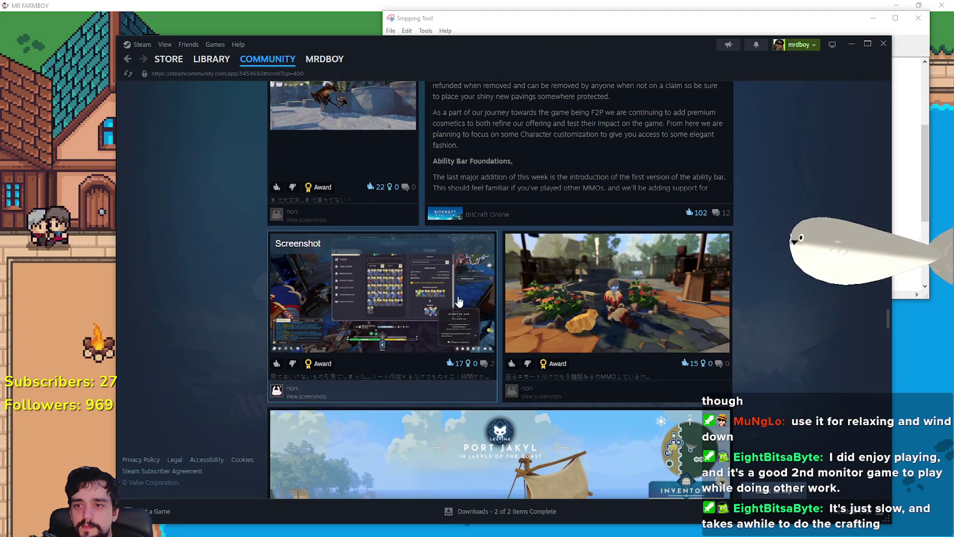
scroll(491, 315, "up", 3)
scroll(492, 315, "up", 5)
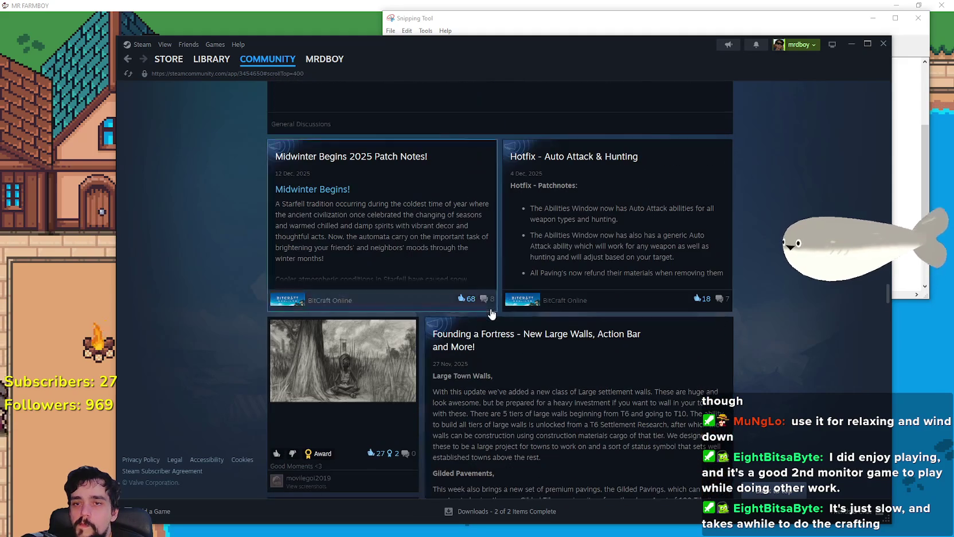
scroll(885, 292, "up", 5)
scroll(881, 205, "up", 15)
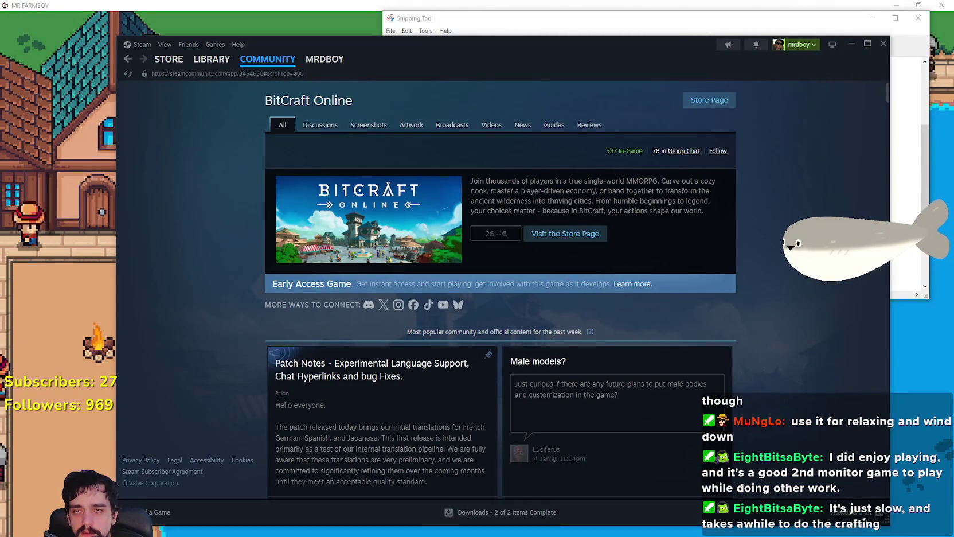
Narrow the Steam window, shift it right, minimise it, and bring the Snipping Tool forward
left_click_drag(892, 523, 739, 516)
left_click_drag(488, 71, 522, 66)
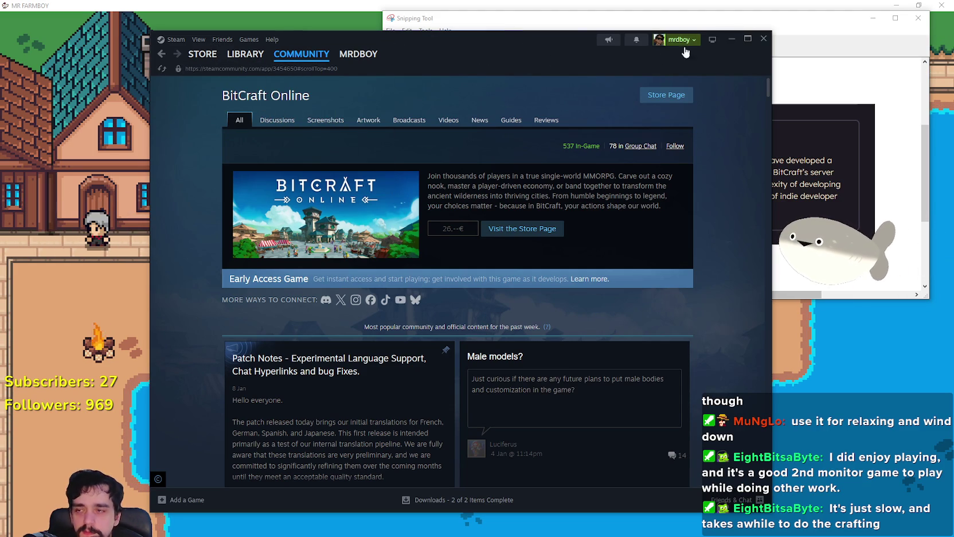
mouse_move(404, 39)
left_mouse_down()
mouse_move(472, 60)
mouse_move(464, 33)
mouse_move(488, 48)
left_mouse_up()
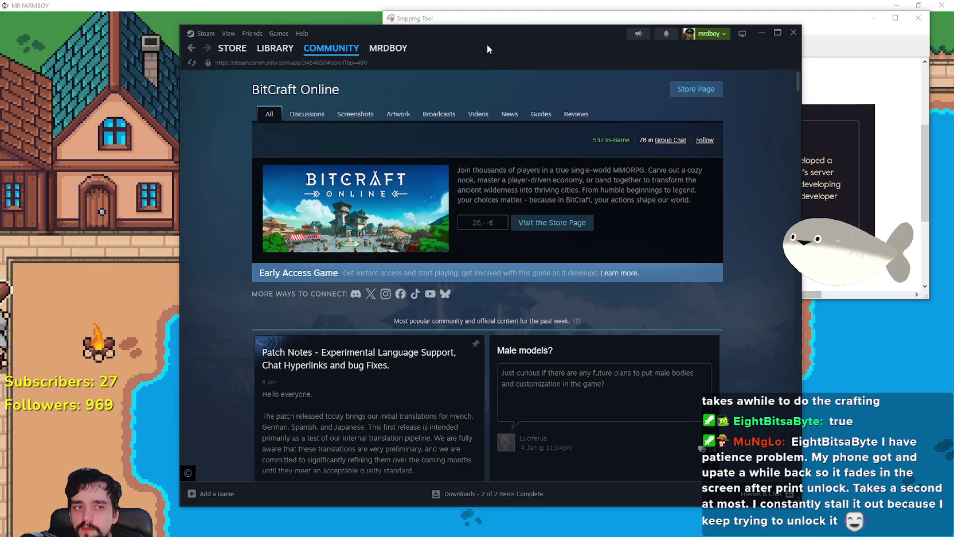
left_click(762, 32)
left_click(711, 30)
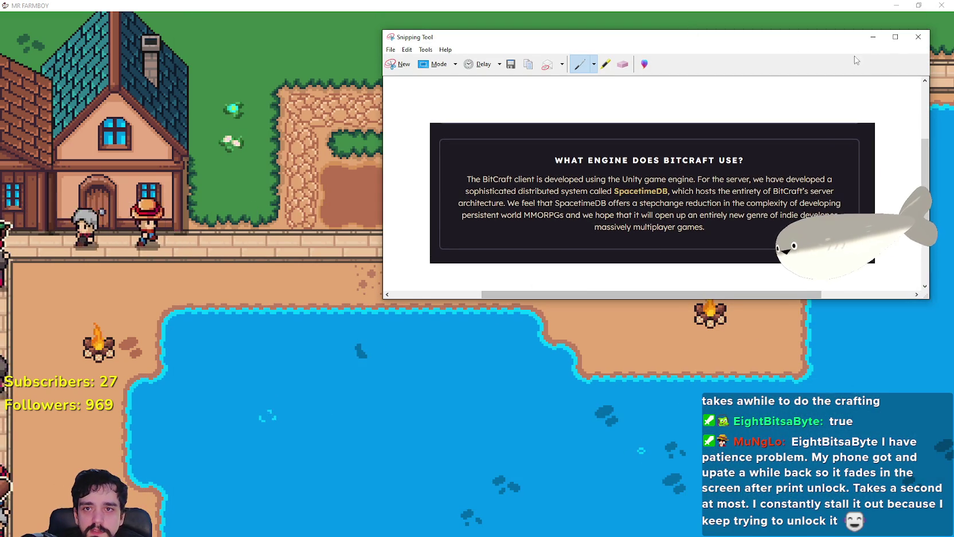
Close the Snipping Tool, discarding the unsaved snip
left_click(919, 37)
left_click(704, 292)
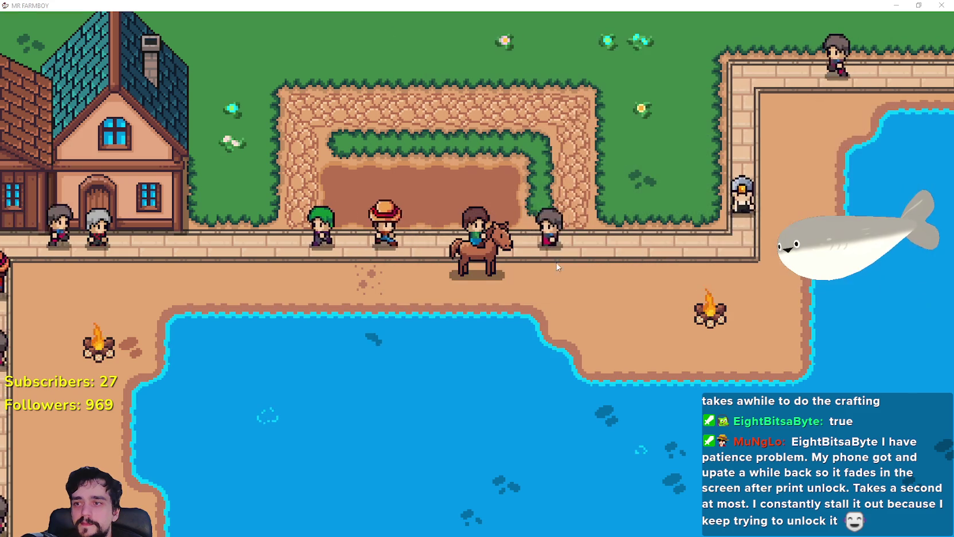
scroll(565, 276, "up", 5)
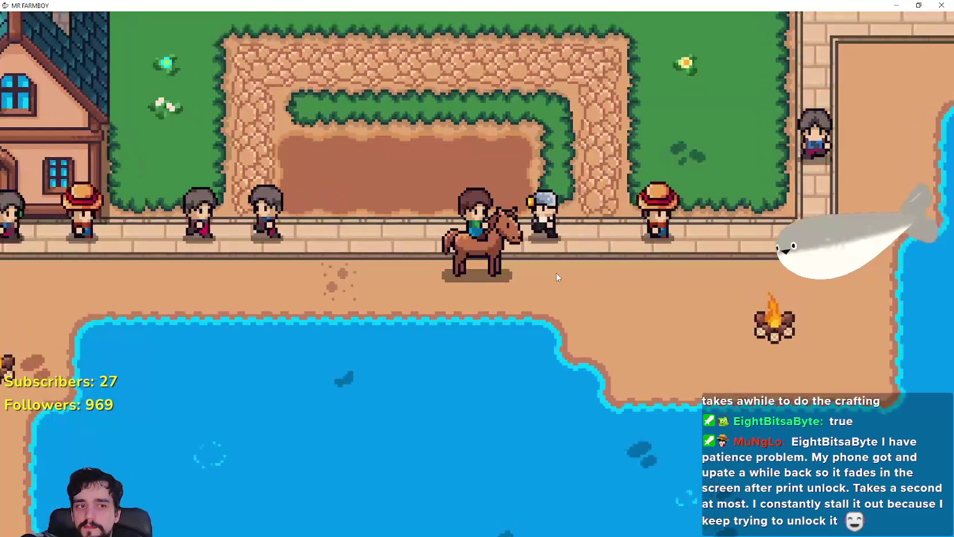
scroll(527, 261, "down", 3)
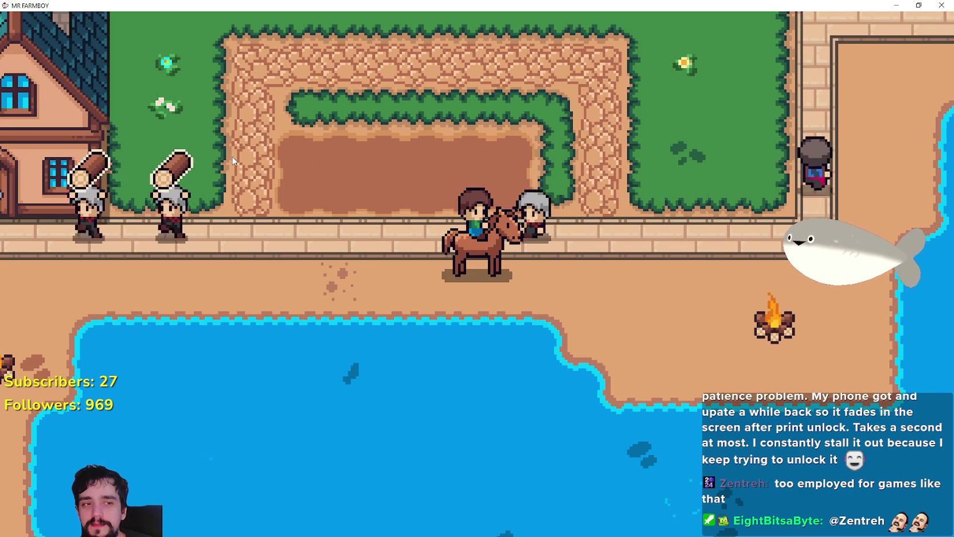
Ride to the pond to catch a fish, then across town past the sunflowers into the wheat field
key("a")
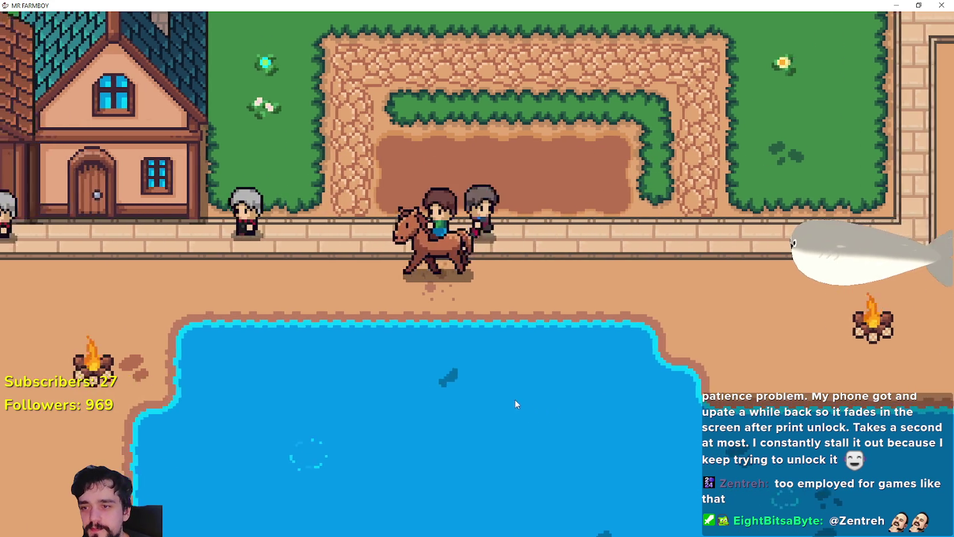
key("s")
left_click(618, 392)
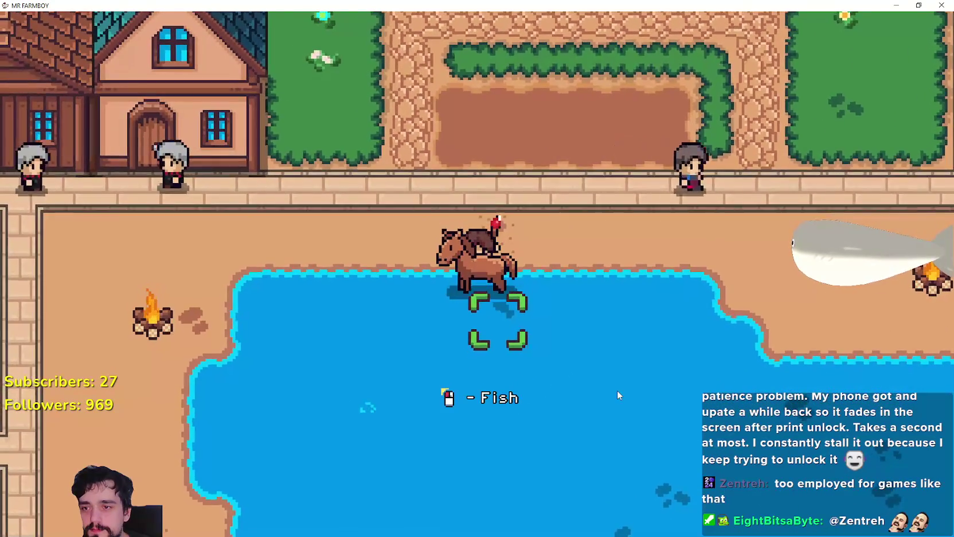
key("w")
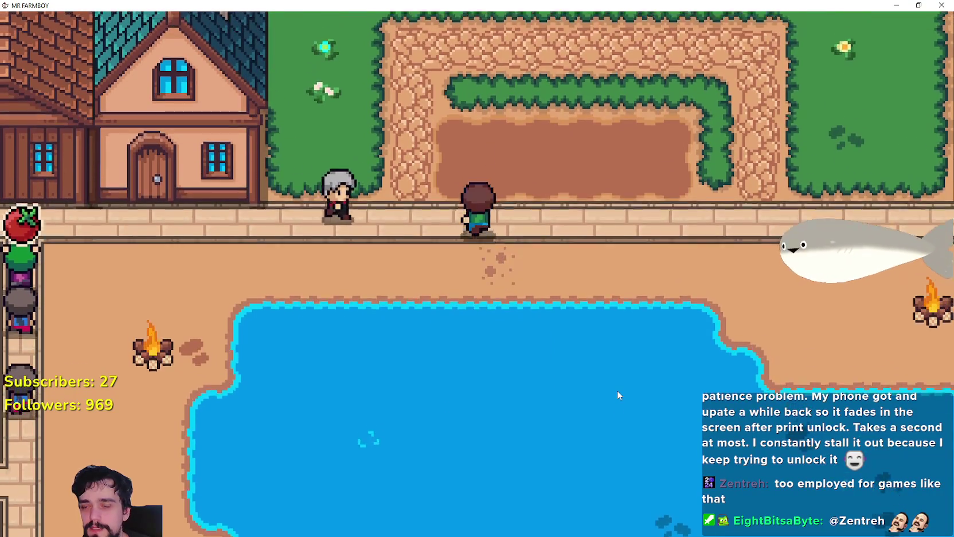
scroll(618, 395, "down", 5)
scroll(617, 395, "down", 3)
key("d")
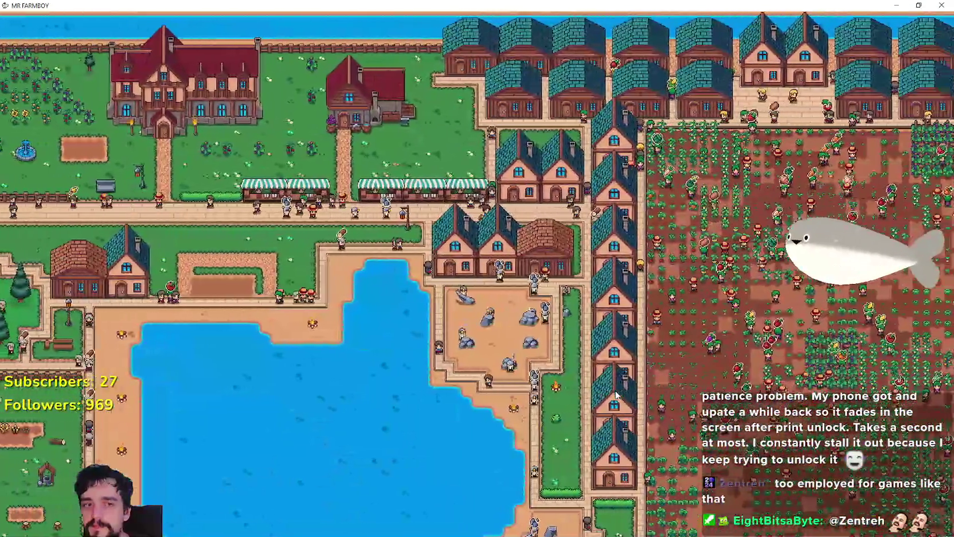
scroll(616, 394, "up", 3)
scroll(616, 395, "down", 6)
scroll(616, 395, "up", 8)
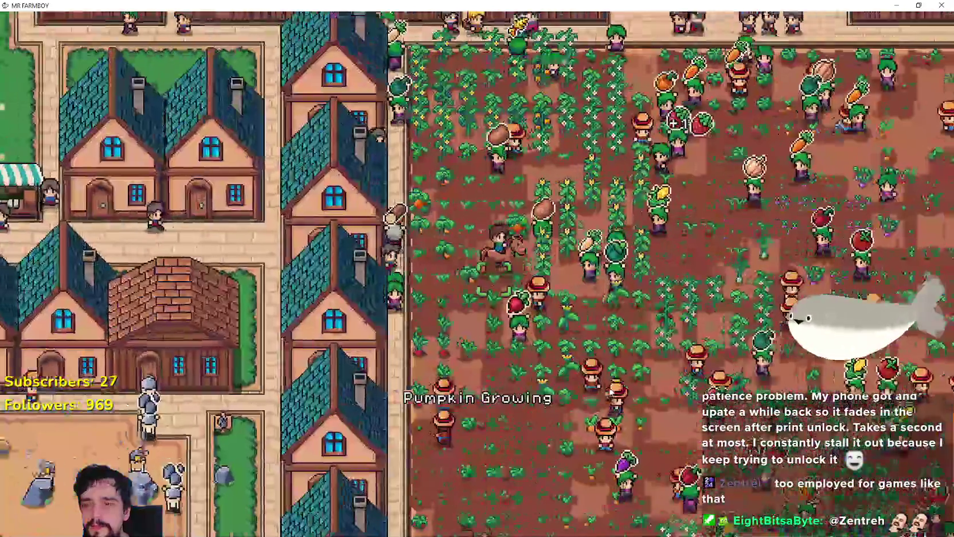
key("d")
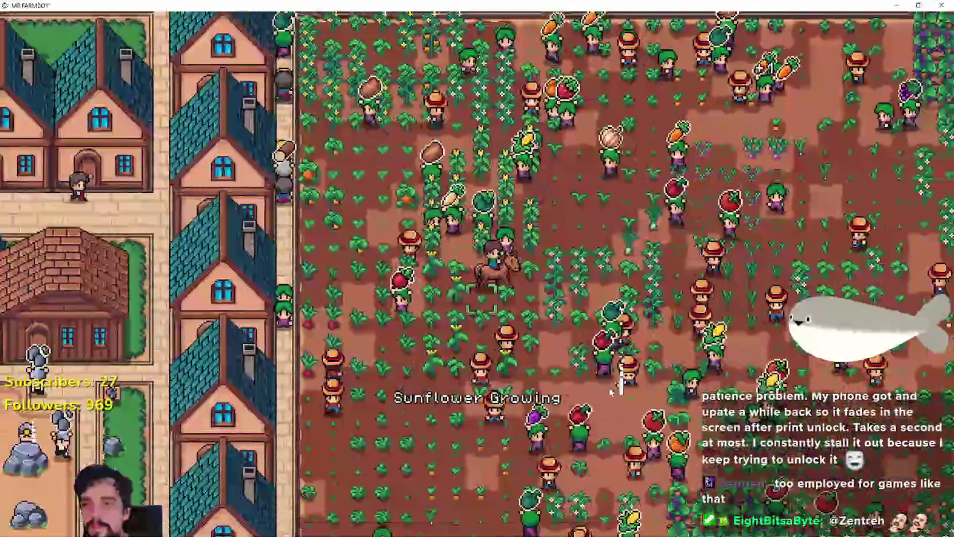
key("d")
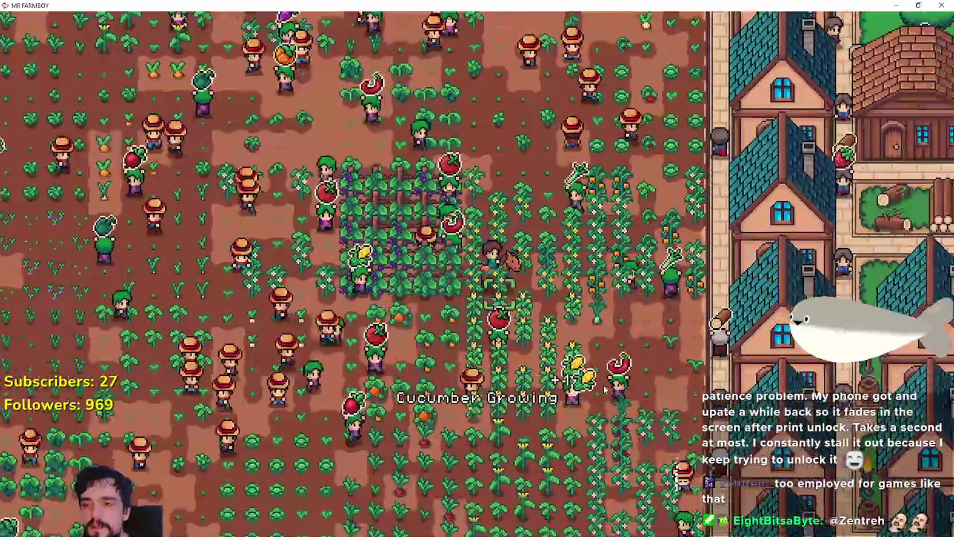
key("s")
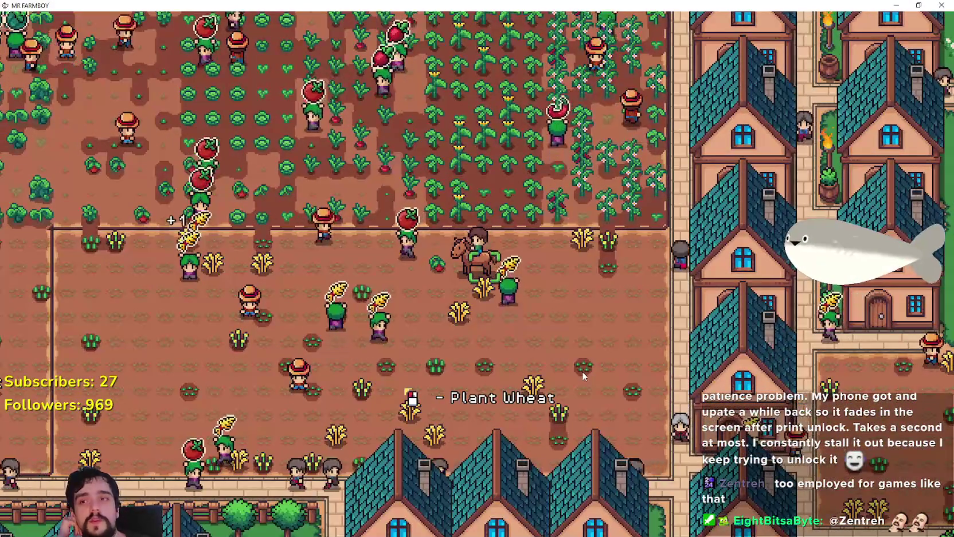
Pause and resume to view the stats, quit the game with F8, and switch back to Steam
scroll(583, 376, "down", 2)
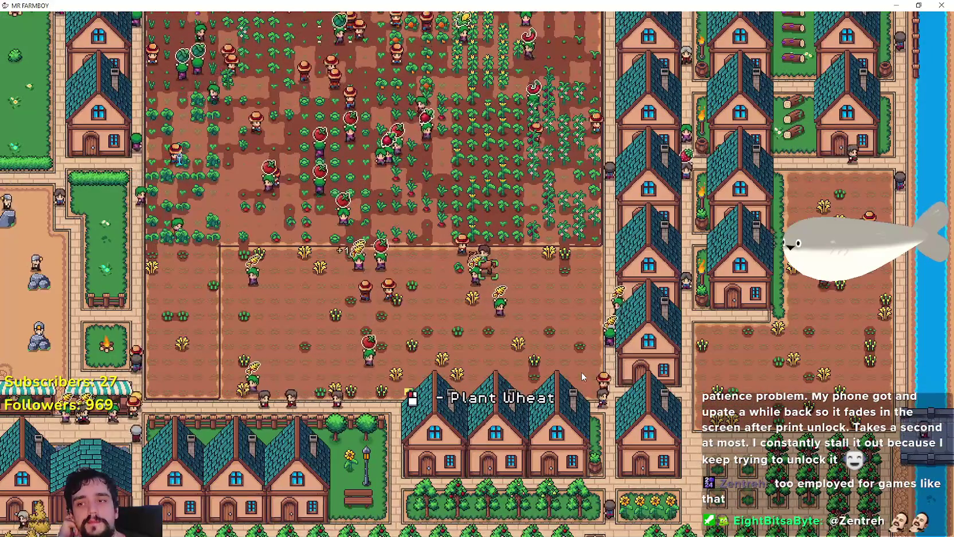
scroll(582, 372, "up", 3)
key("Escape")
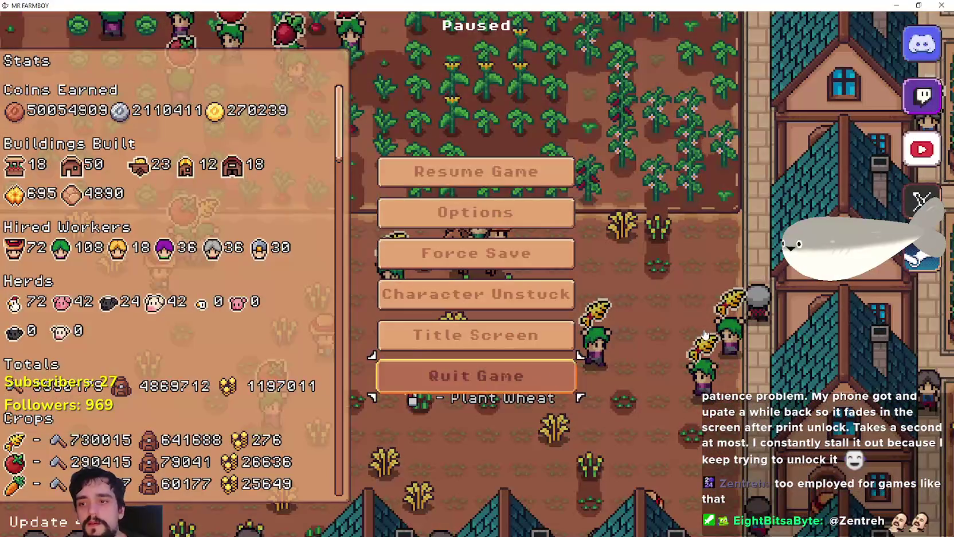
key("Escape")
key("F8")
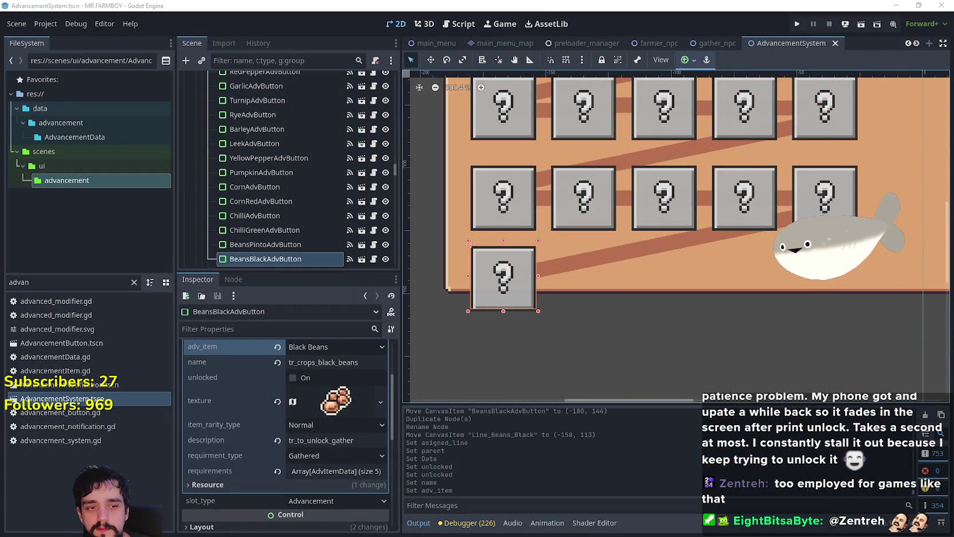
key("alt+Tab")
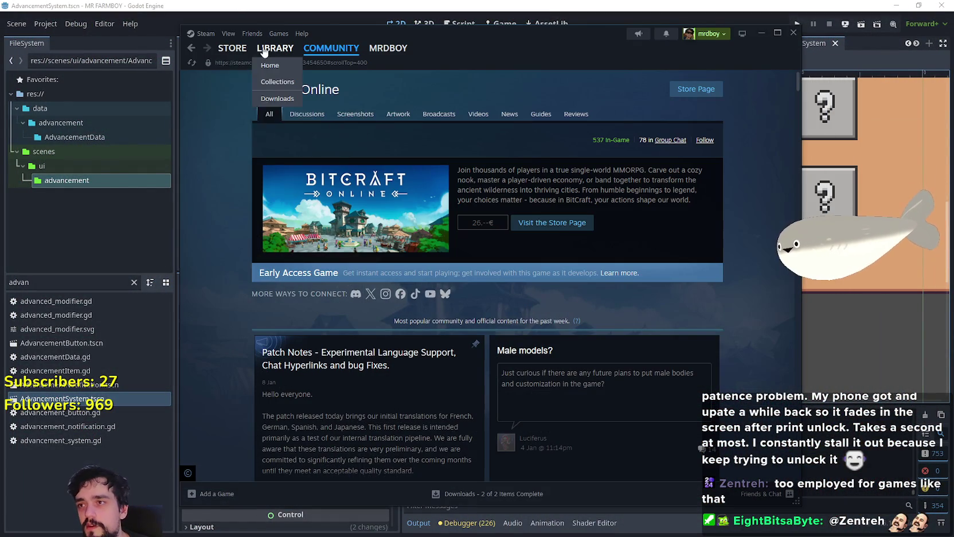
On MR FARMBOY's store page, read the Future Updates & Steam Deck Verified! post about Update 5
left_click(276, 48)
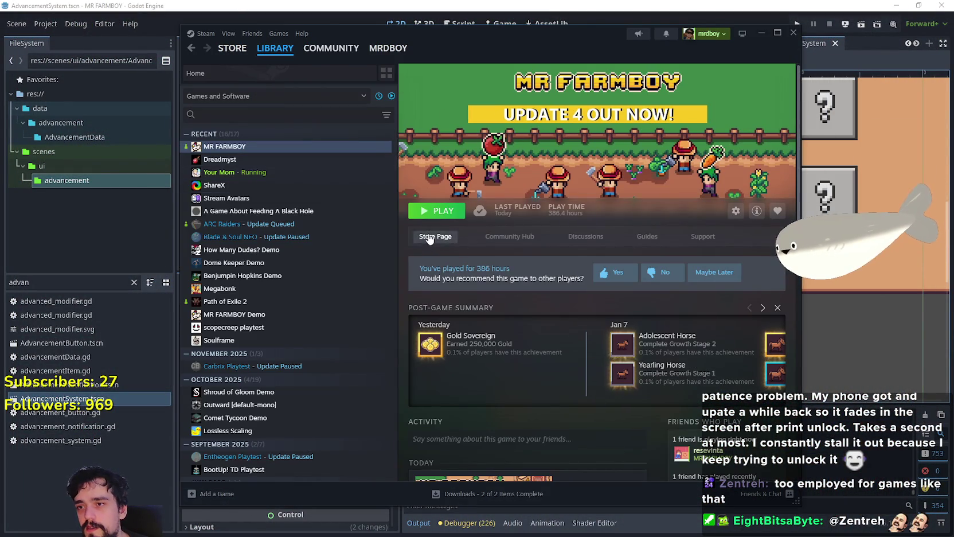
left_click(429, 238)
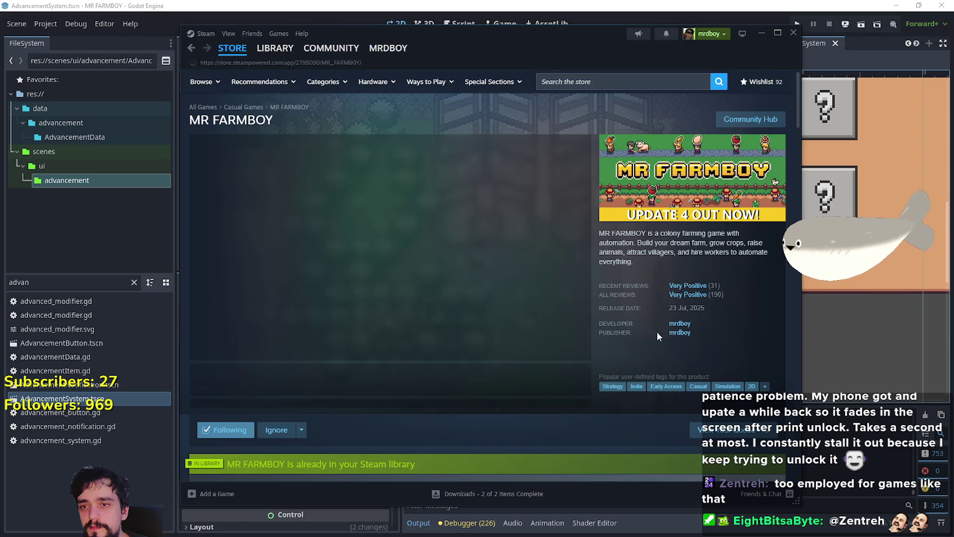
scroll(479, 365, "down", 10)
scroll(482, 364, "down", 5)
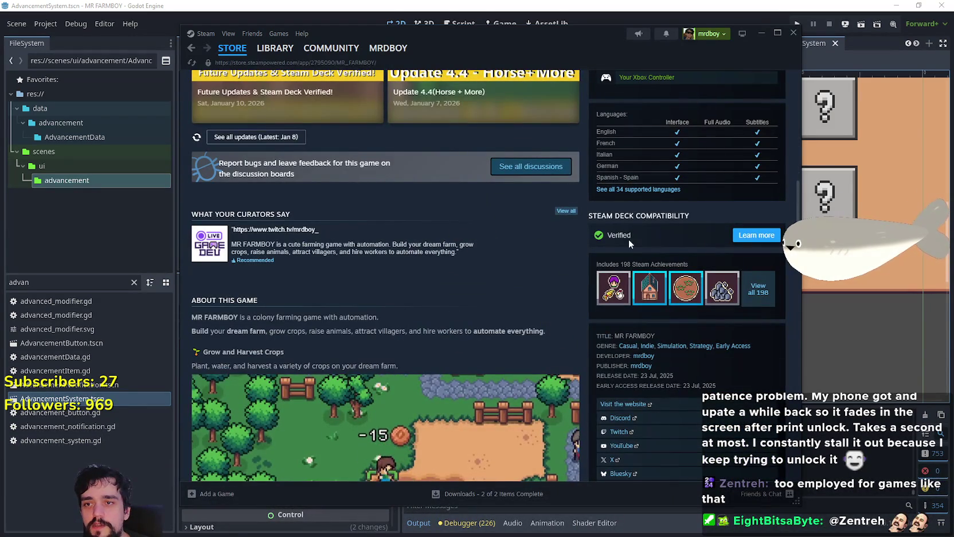
scroll(401, 284, "up", 3)
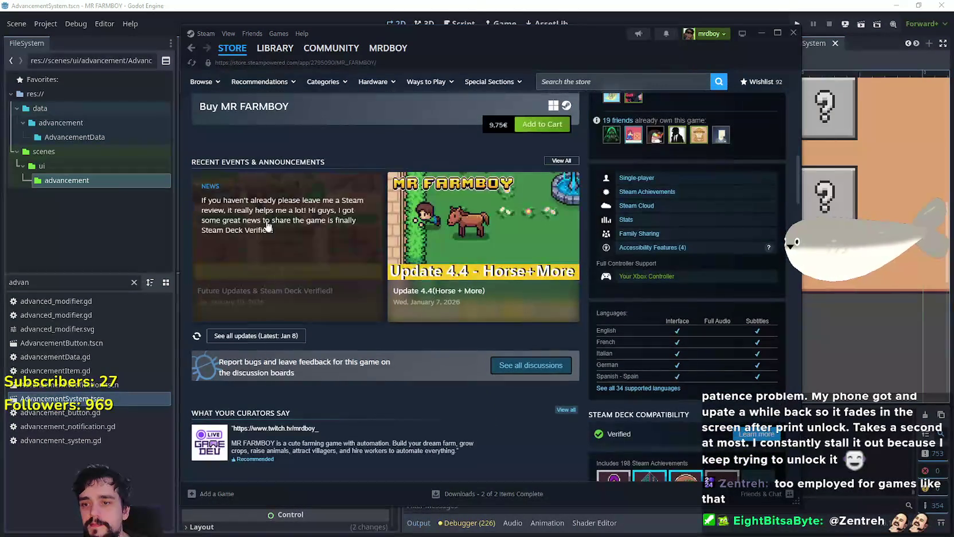
scroll(267, 225, "down", 1)
left_click(268, 225)
scroll(576, 321, "down", 1)
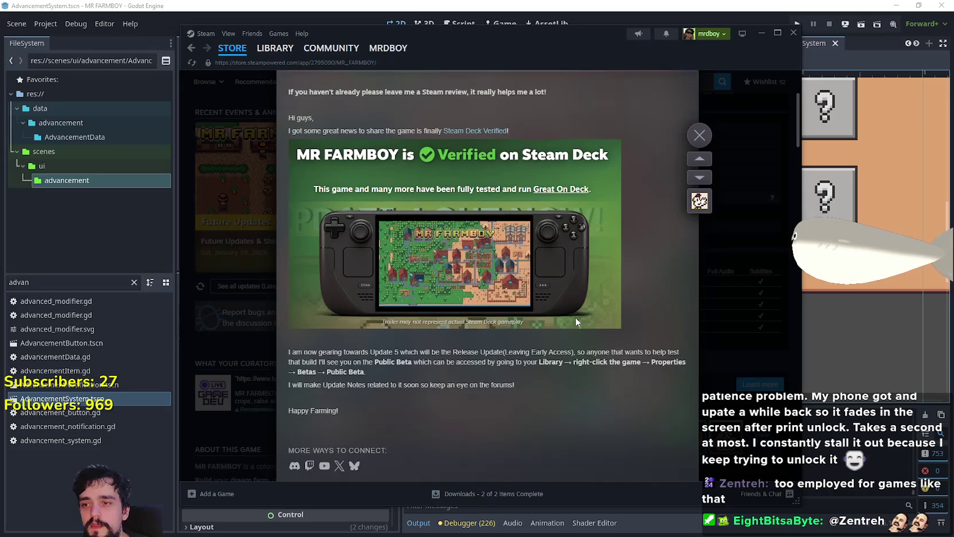
mouse_move(382, 351)
left_mouse_down()
mouse_move(546, 362)
mouse_move(562, 350)
left_mouse_up()
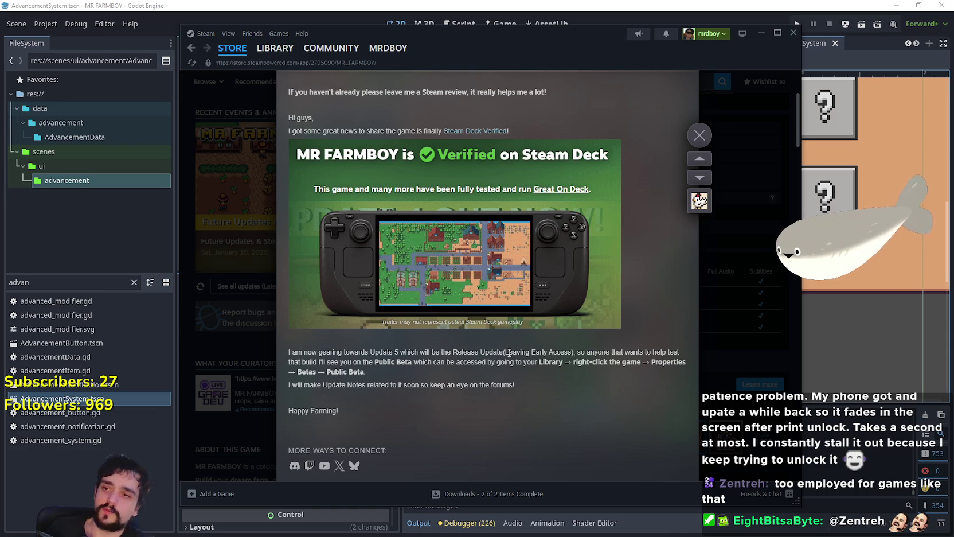
left_click(700, 135)
Return to the MR FARMBOY library page and glance at the Future Updates news article
scroll(712, 375, "up", 10)
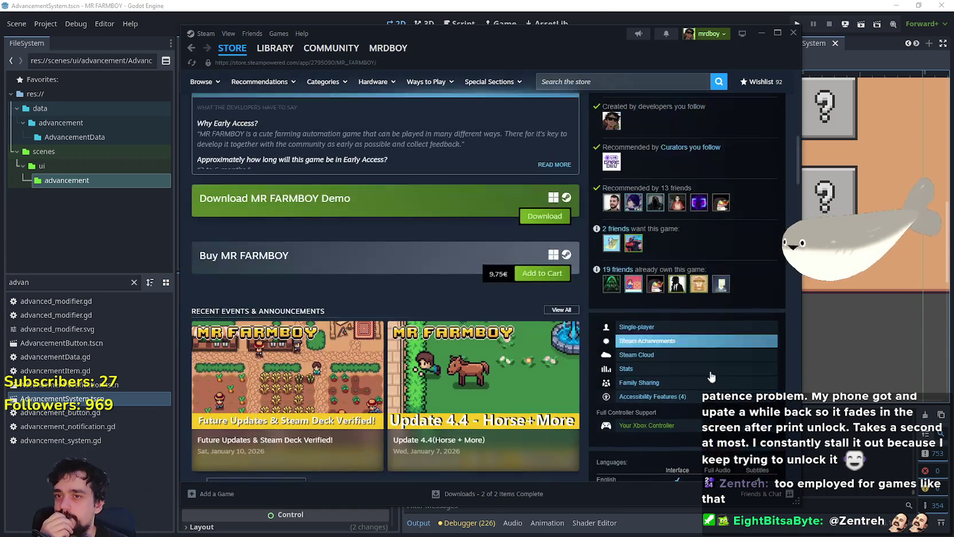
scroll(516, 230, "up", 2)
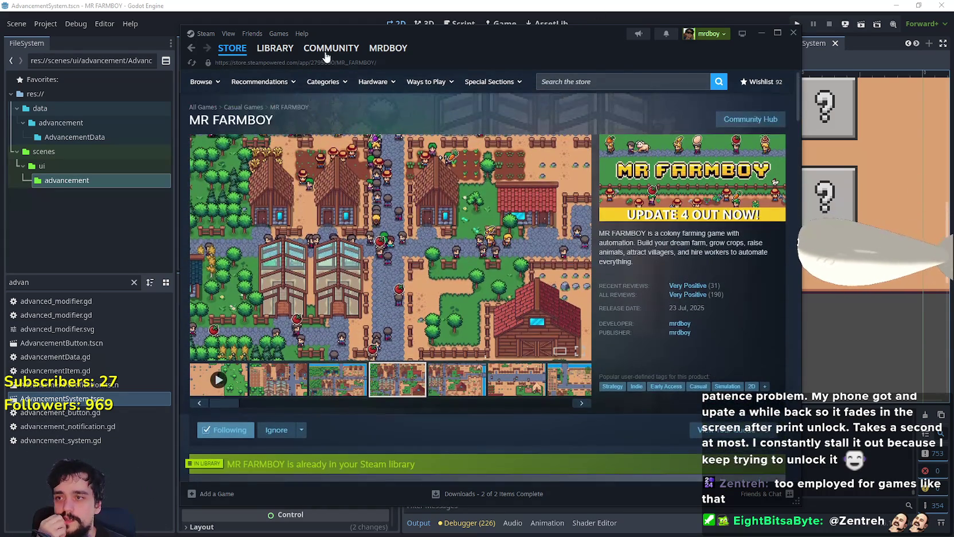
left_click(275, 48)
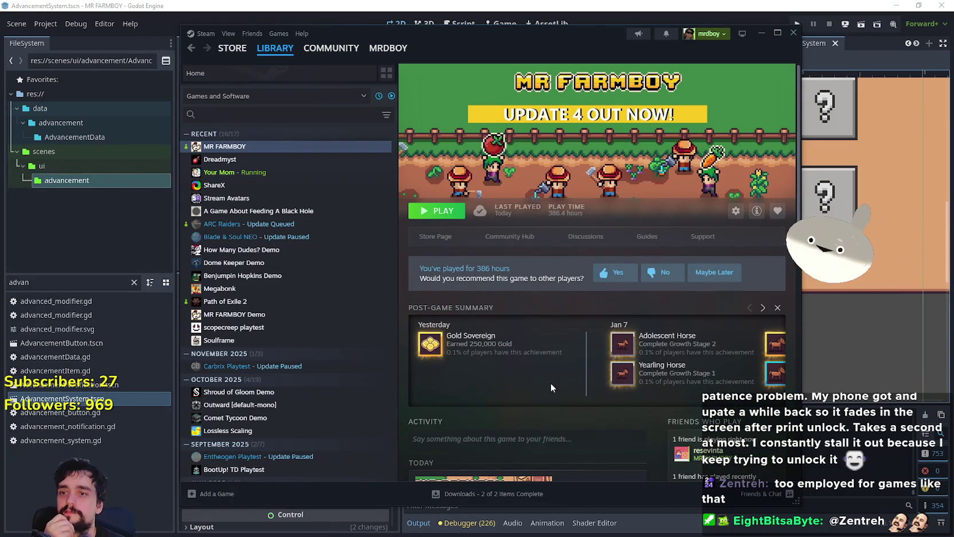
scroll(548, 375, "down", 5)
scroll(578, 384, "down", 3)
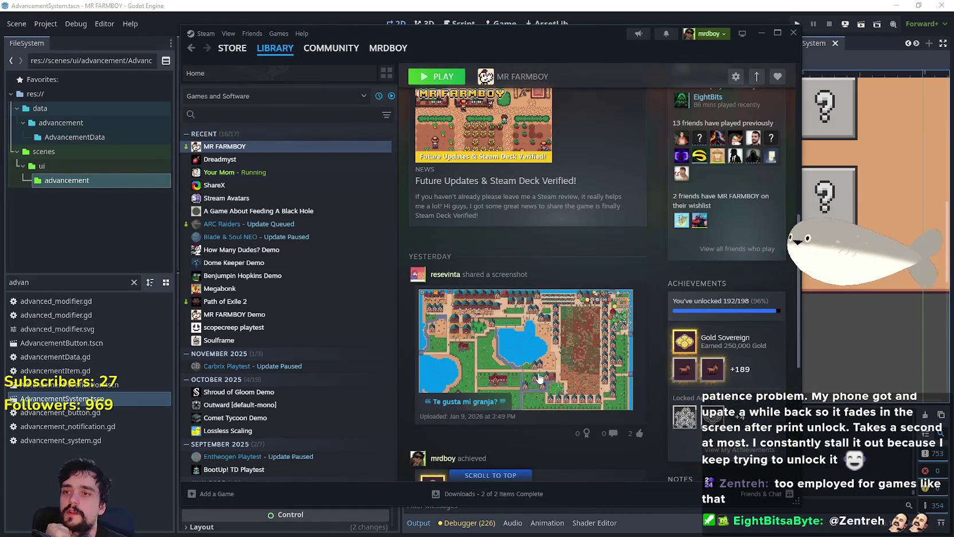
scroll(539, 377, "up", 3)
left_click(542, 368)
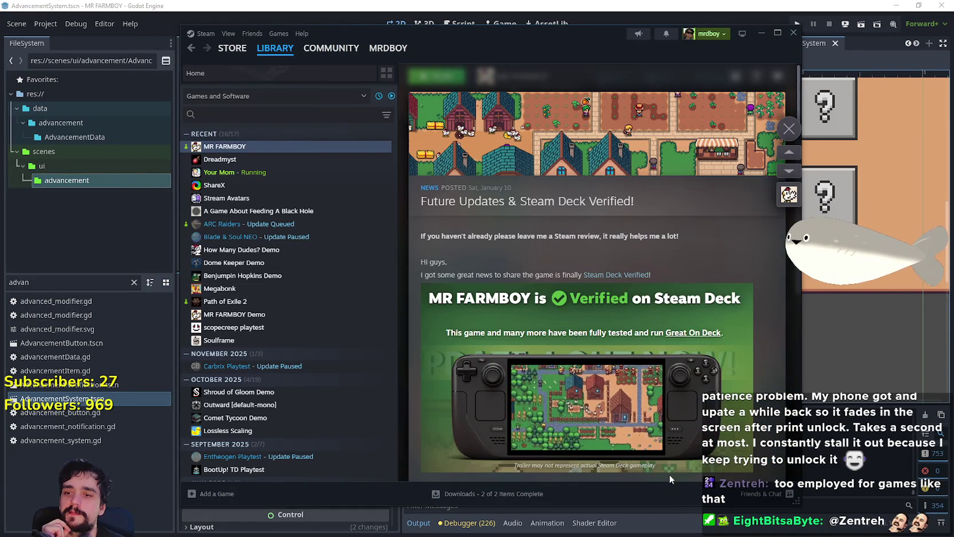
scroll(666, 474, "down", 3)
left_click(789, 129)
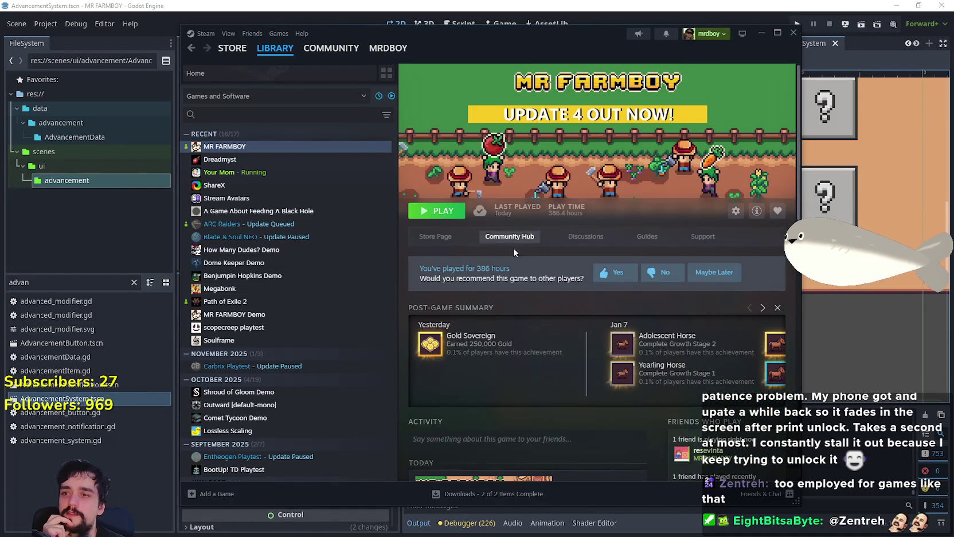
Check the announcement on MR FARMBOY's community hub, then switch to the SteamDB player charts
left_click(491, 237)
scroll(453, 314, "down", 2)
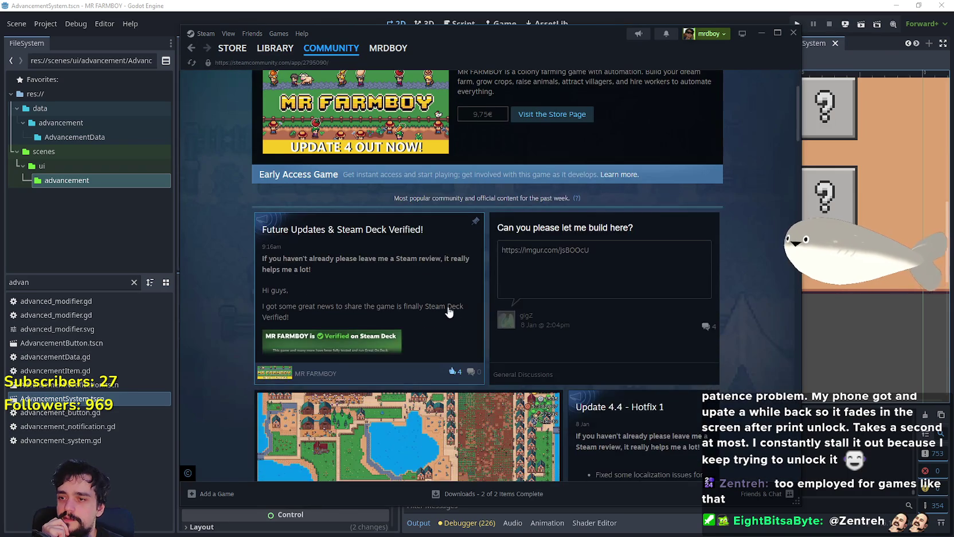
left_click(452, 343)
scroll(450, 333, "down", 3)
scroll(470, 301, "up", 3)
left_click(771, 355)
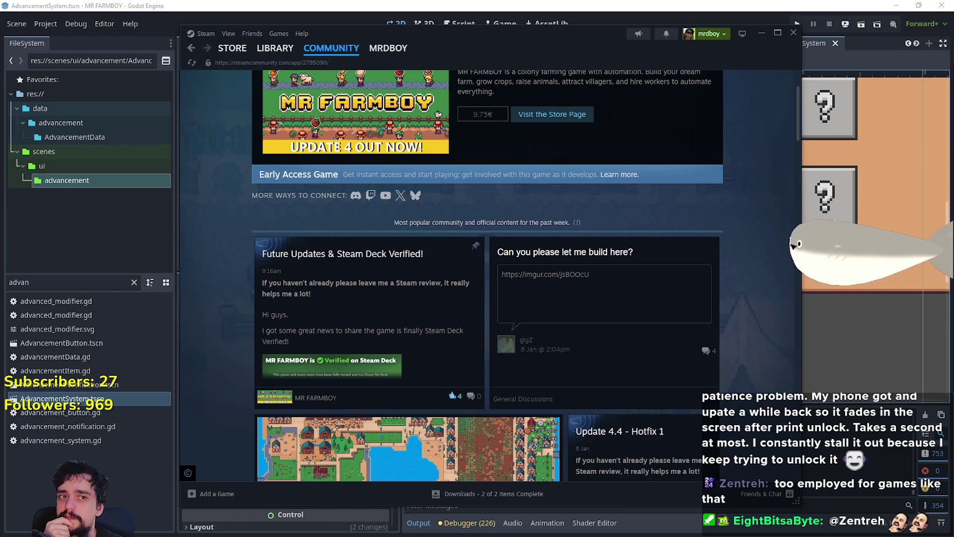
key("alt+Tab")
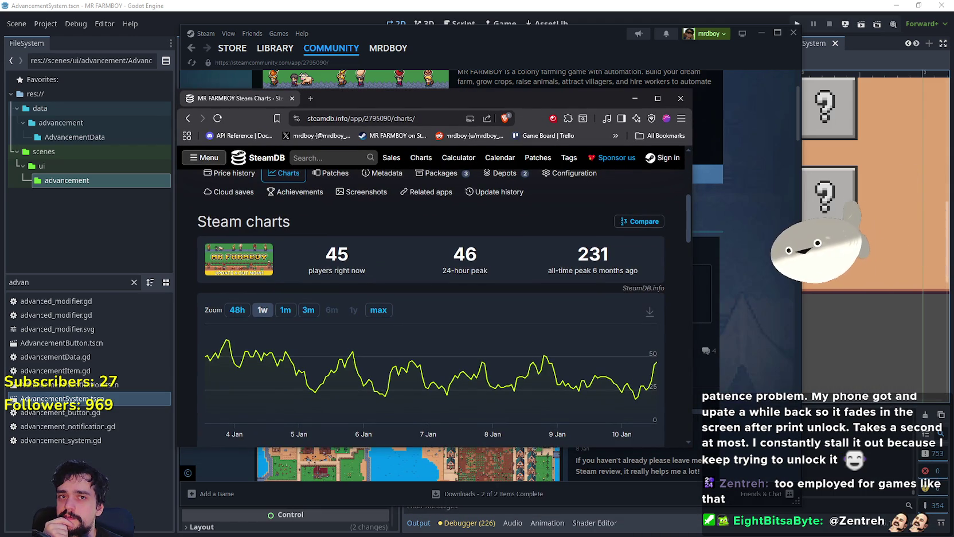
Review MR FARMBOY's SteamDB player chart (45 now, 231 all-time peak), then return to Steam
scroll(495, 293, "down", 1)
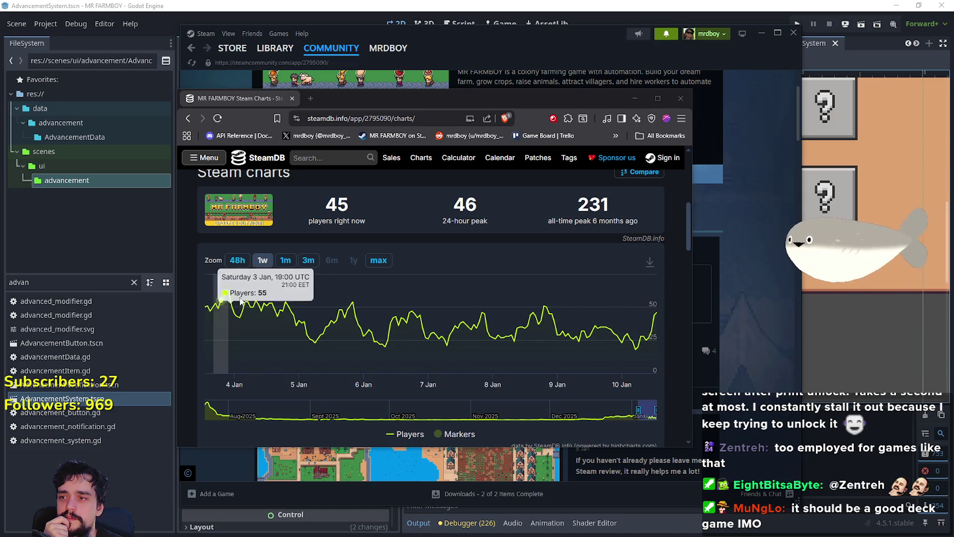
left_click_drag(414, 91, 439, 72)
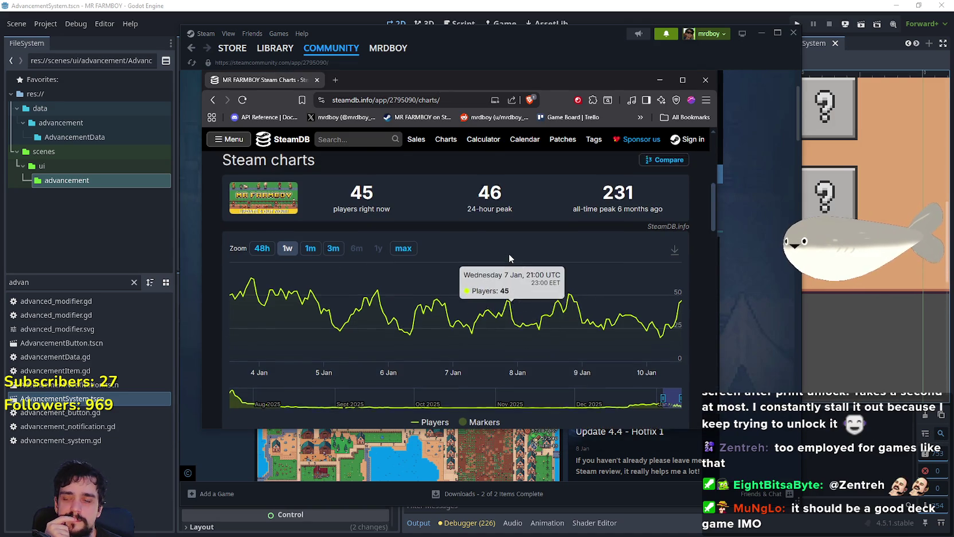
left_click(356, 61)
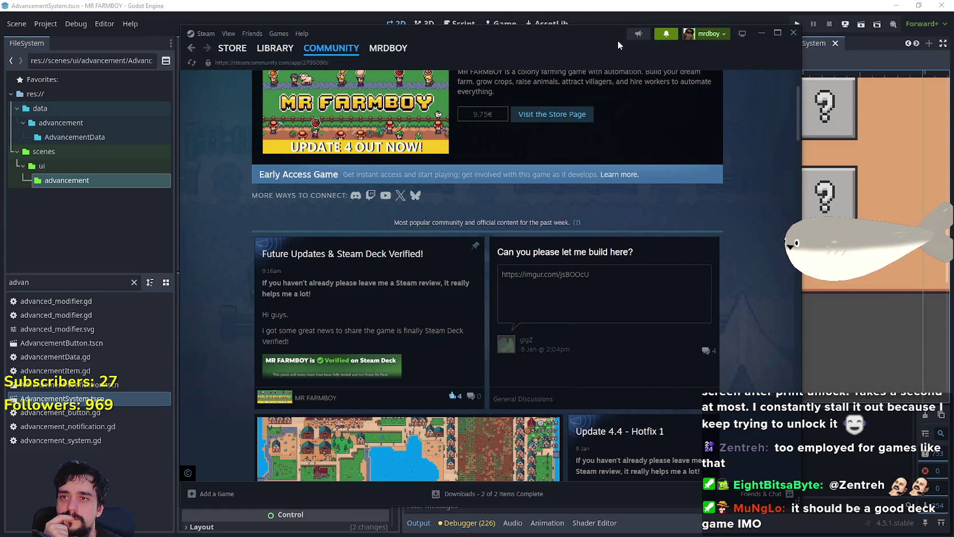
From notifications, open the 'does it matter what crop to use?' thread and read the question
left_click(666, 33)
left_click(616, 103)
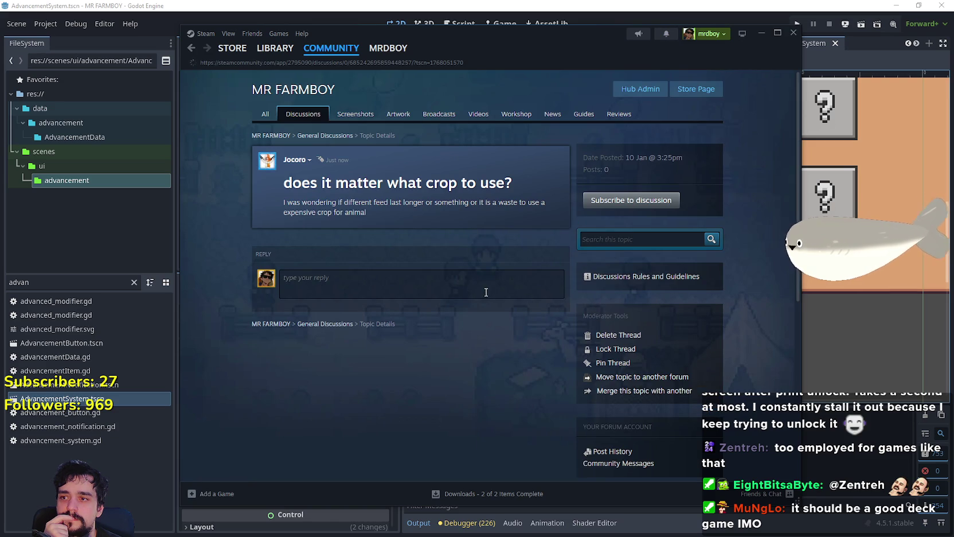
left_click_drag(342, 201, 570, 205)
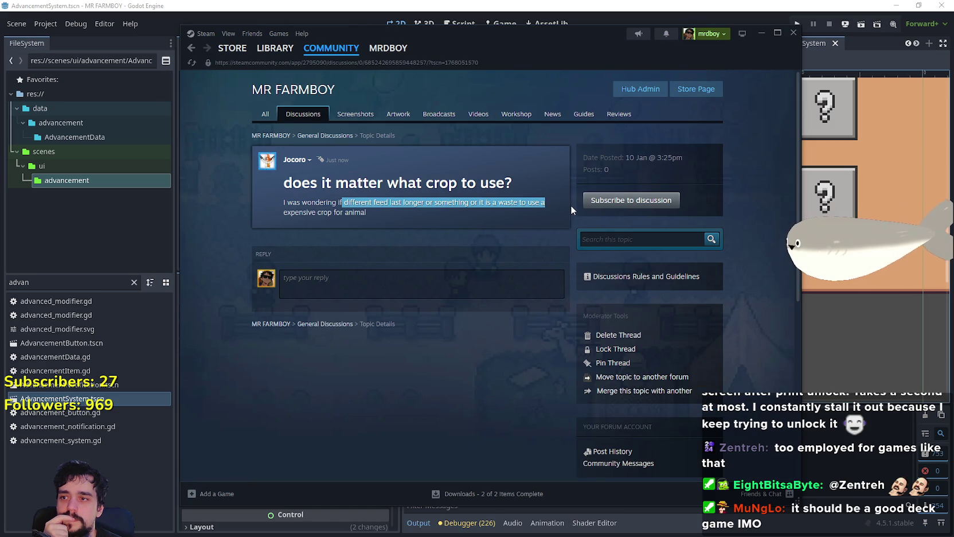
left_click(410, 209)
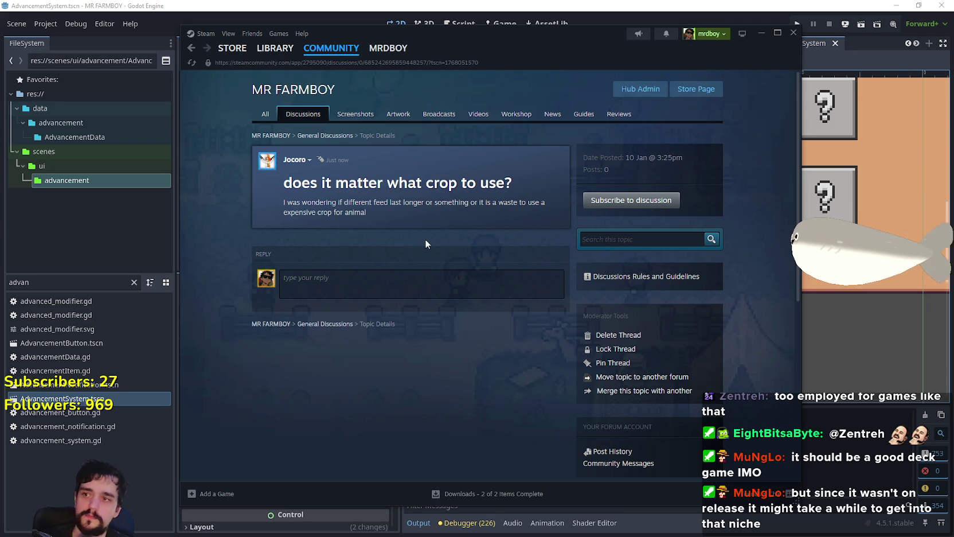
Start a reply with 'They', delete it, collapse the box, then begin a reply again
key("Tab")
type("They")
key("BackSpace")
key("BackSpace")
key("BackSpace")
left_click(425, 240)
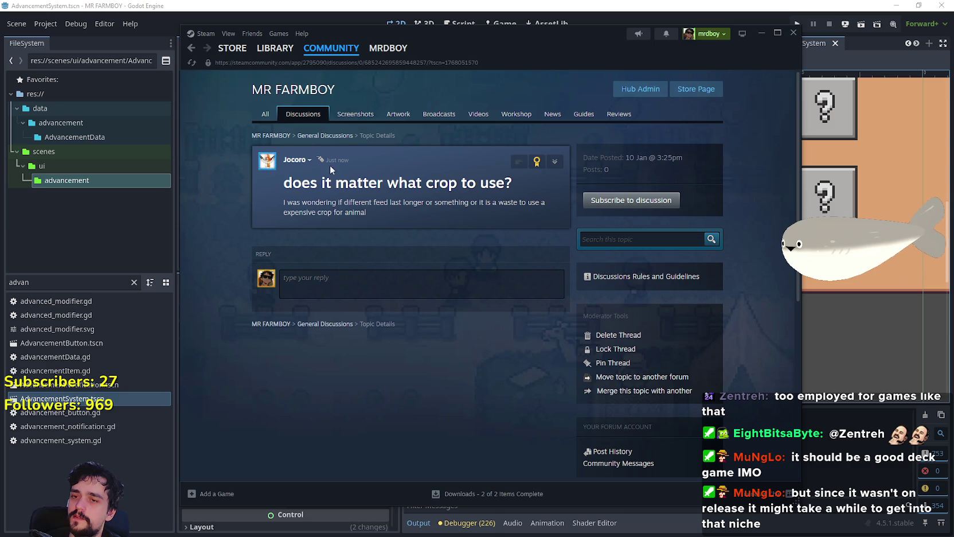
left_click(391, 288)
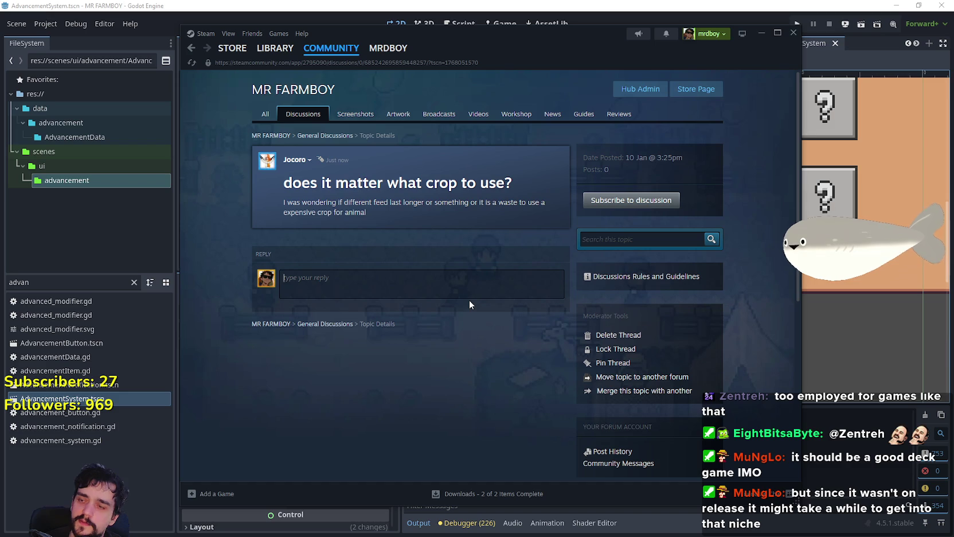
Draft a reply saying any crop works and recommending the crops you have most of
type("You can u")
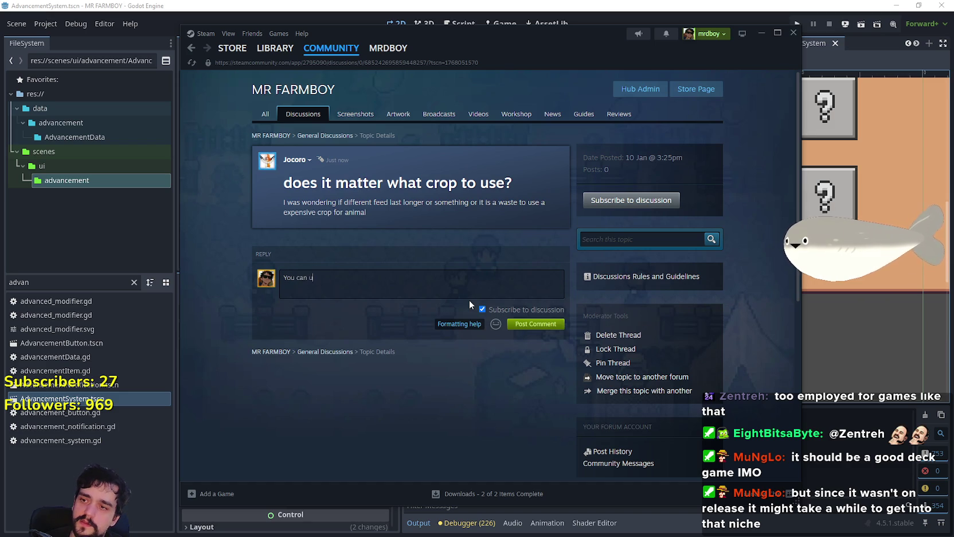
type("se any crop.")
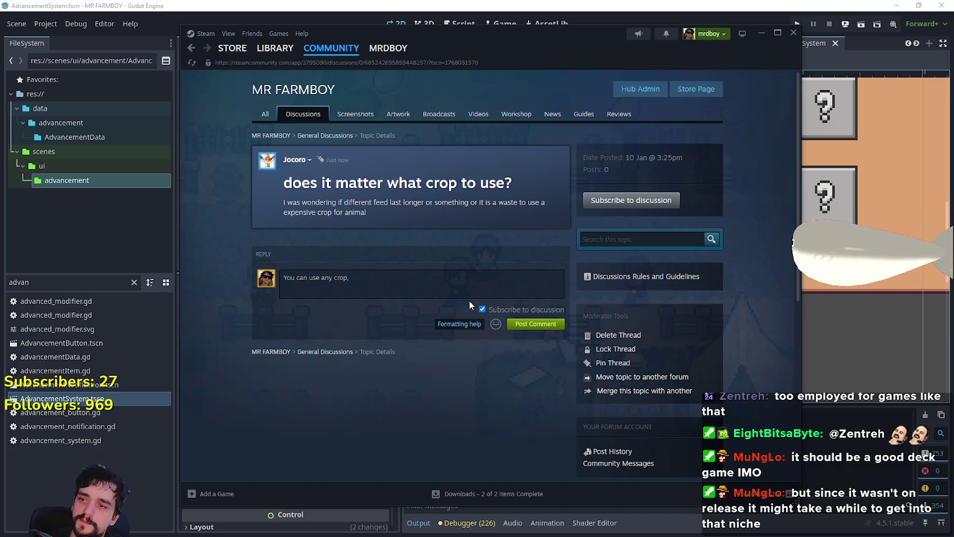
type("i")
type(" I'd recommen")
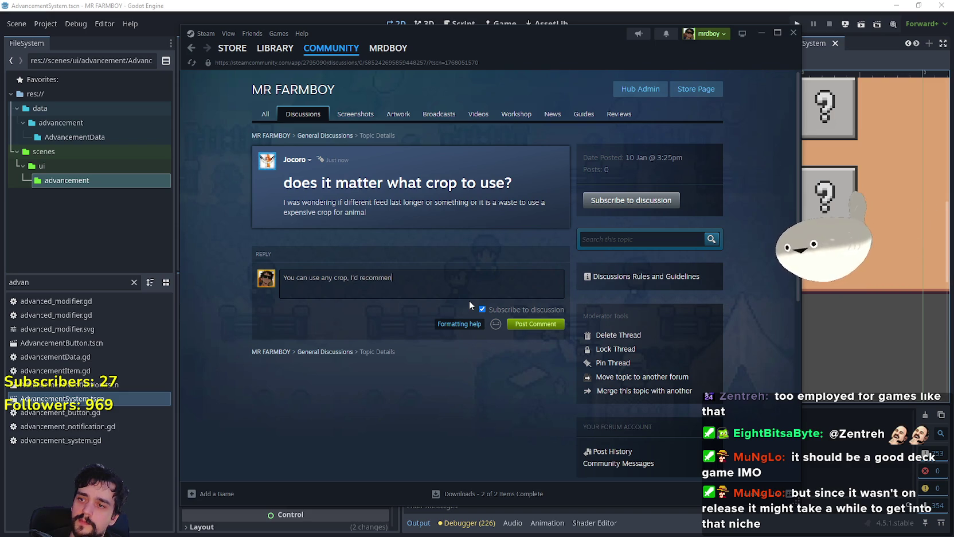
type("d ")
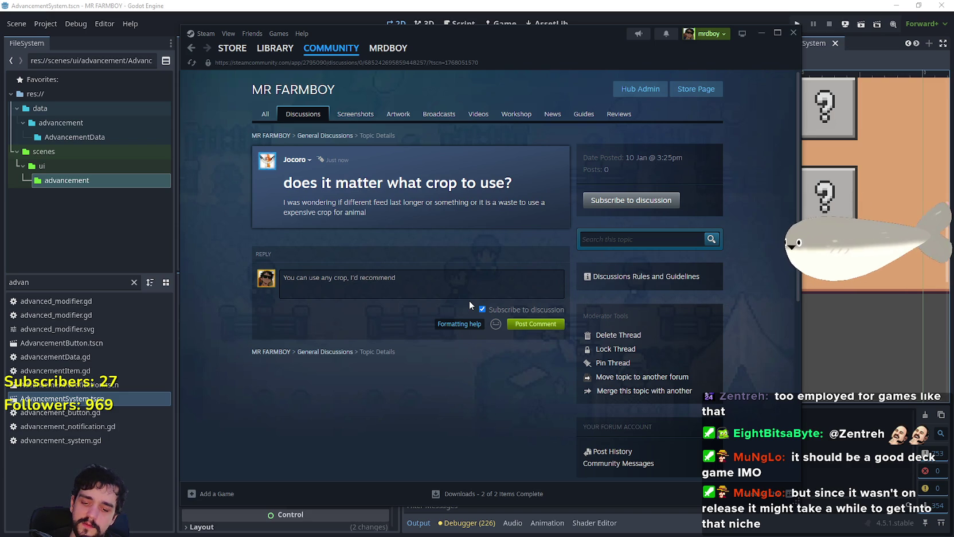
type("keeping to")
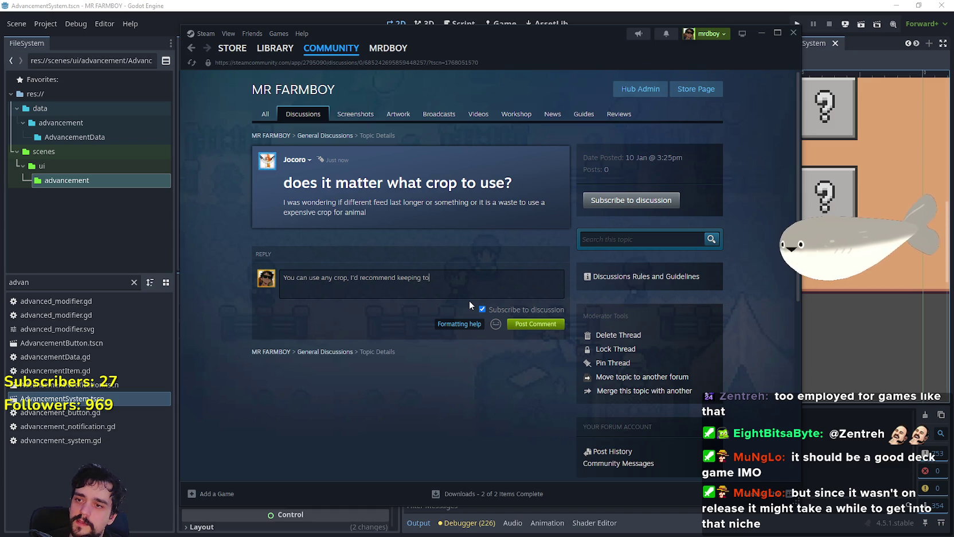
key("BackSpace")
key("BackSpace")
key("BackSpace")
type("using, t")
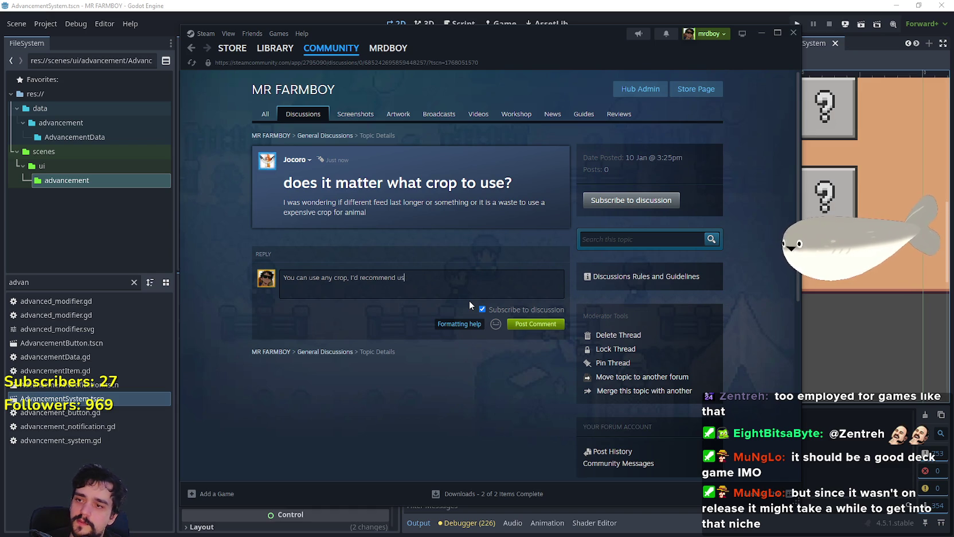
type("hem")
key("BackSpace")
key("BackSpace")
key("BackSpace")
key("BackSpace")
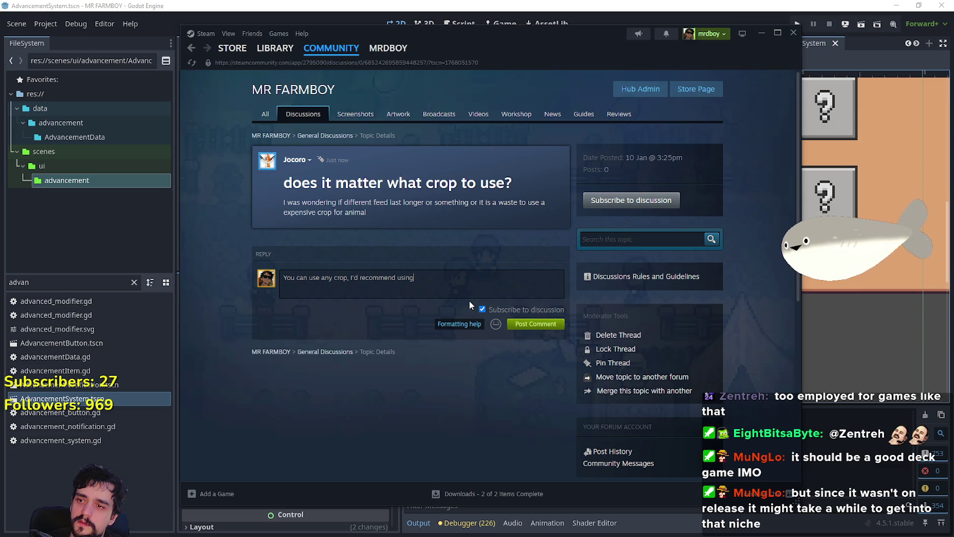
type(", the ones you have most of,")
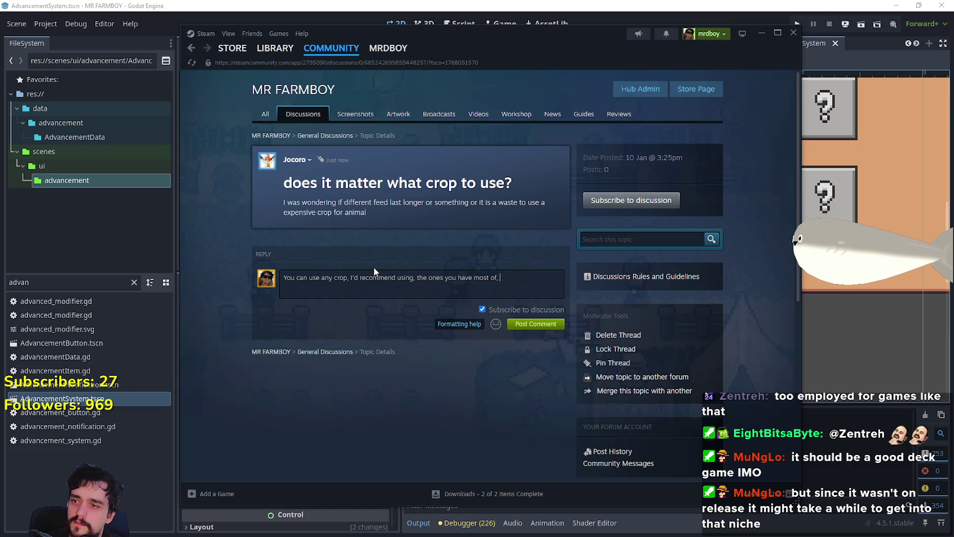
left_click(416, 279)
key("BackSpace")
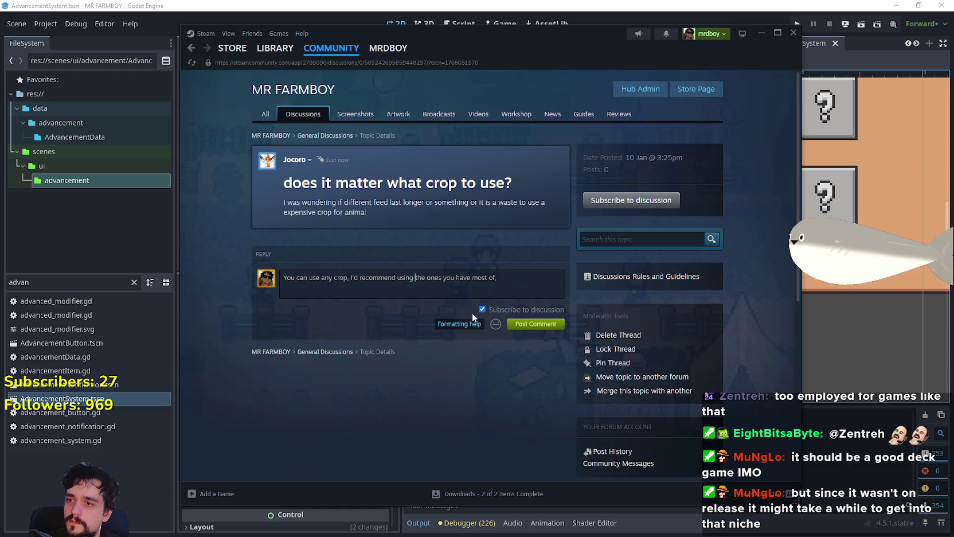
Append 'Maybe in the future it will be expanded upon' to the reply
left_click(518, 278)
type("Maybe in the fu")
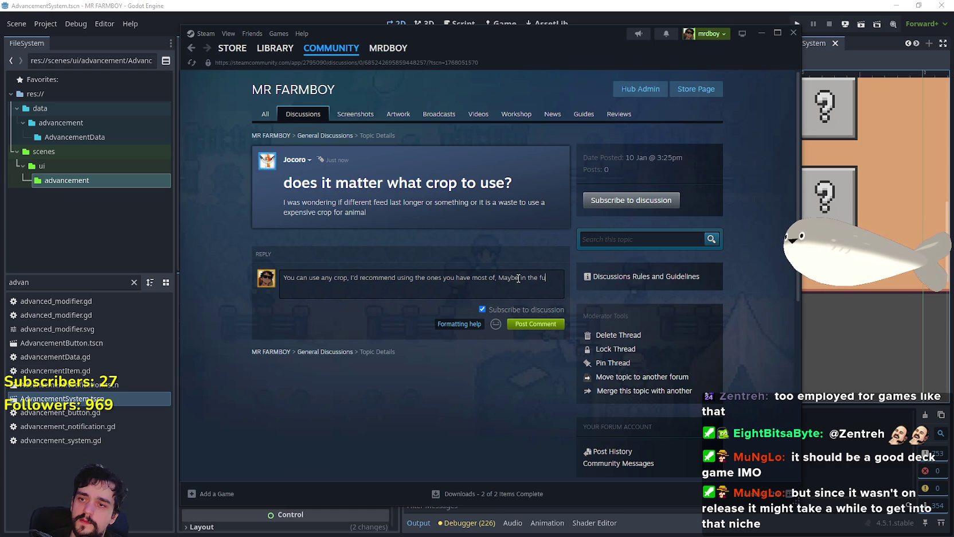
type("ture it will ")
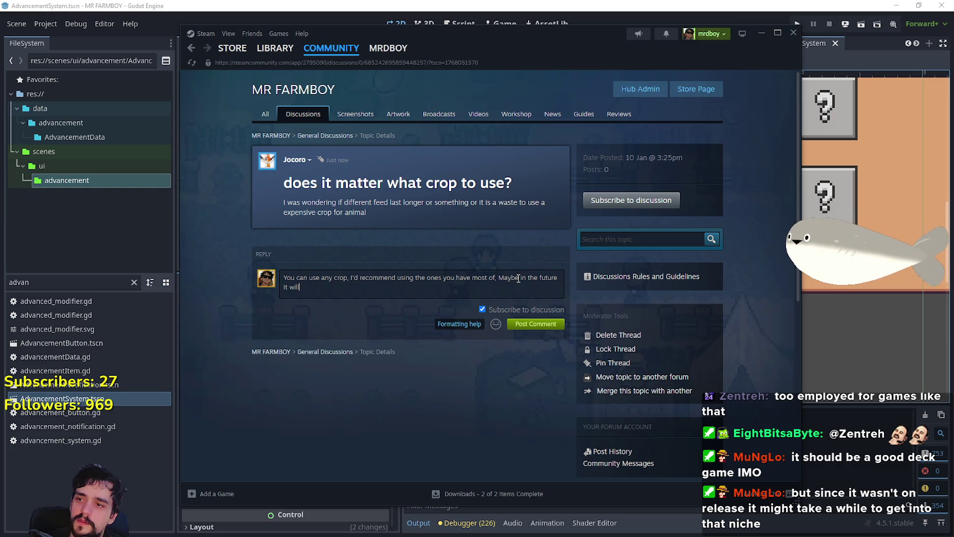
type("l")
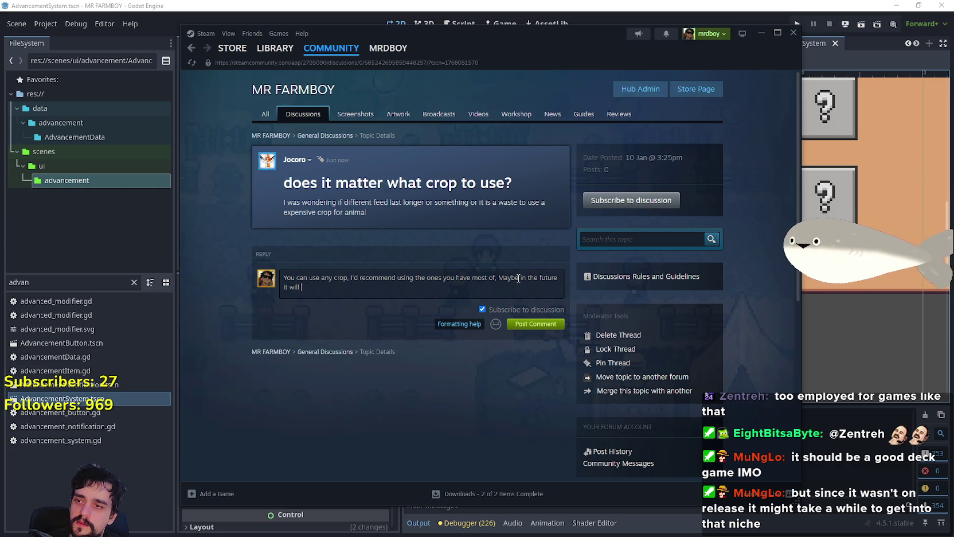
type("be exp")
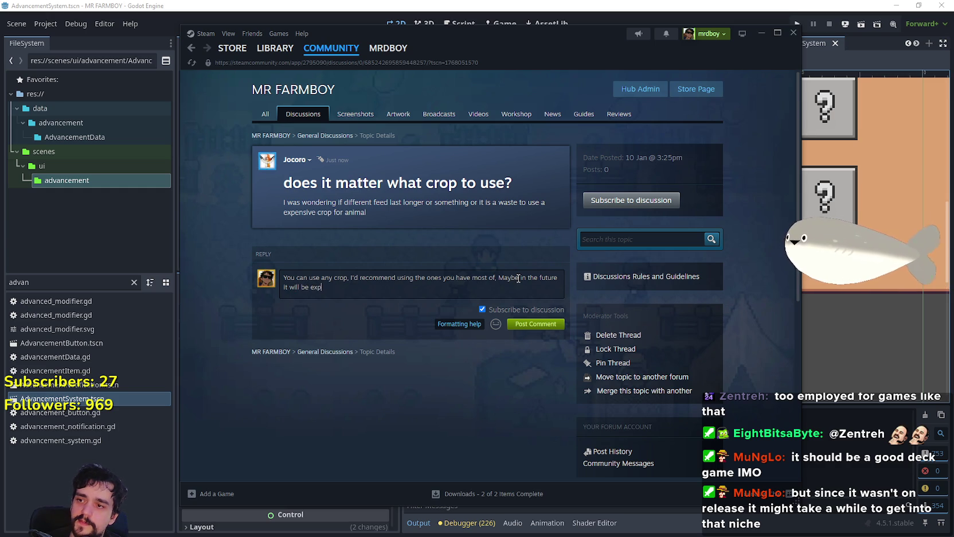
type("anded on.")
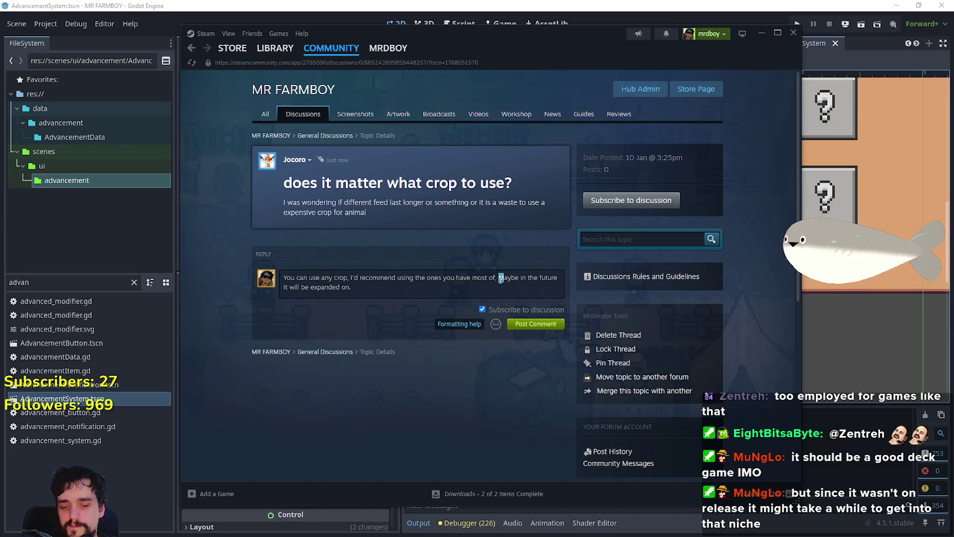
left_click(373, 298)
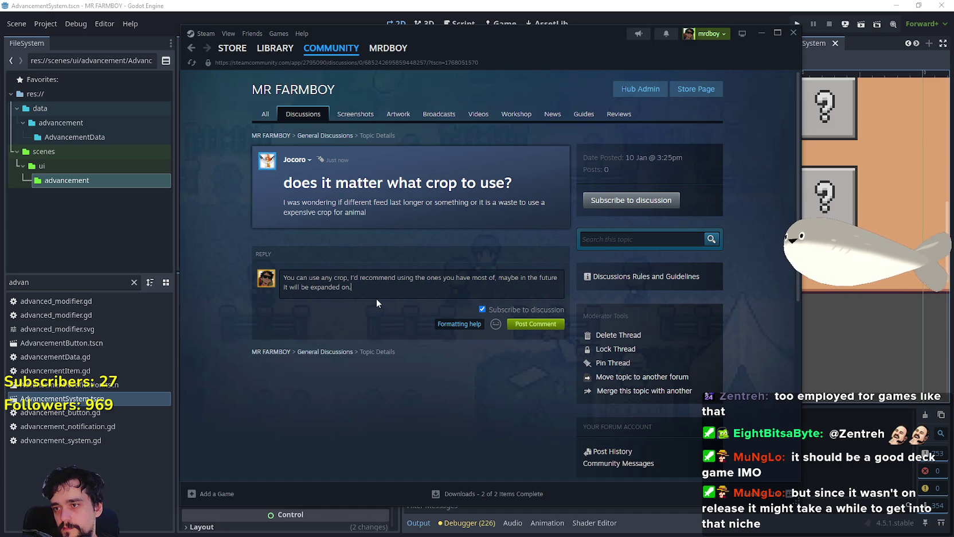
double_click(346, 286)
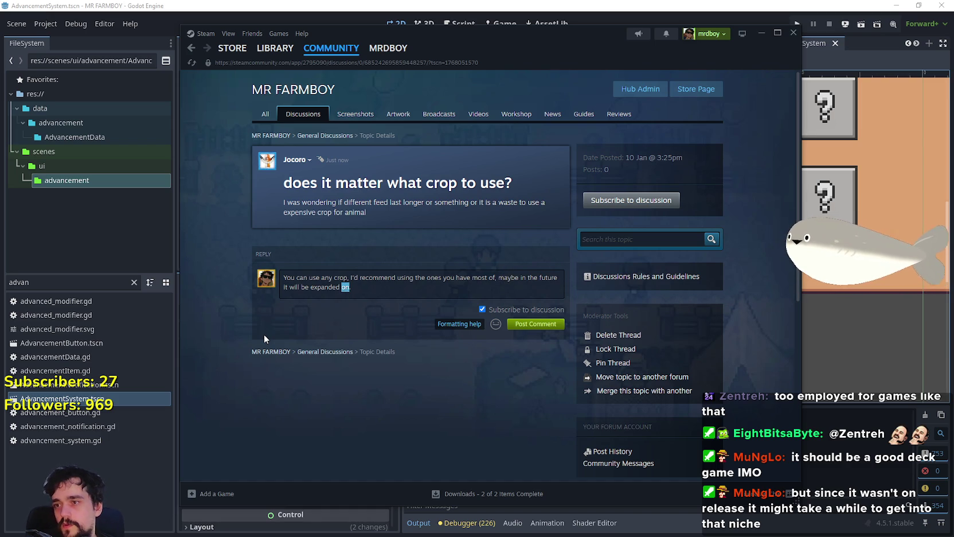
type("upon")
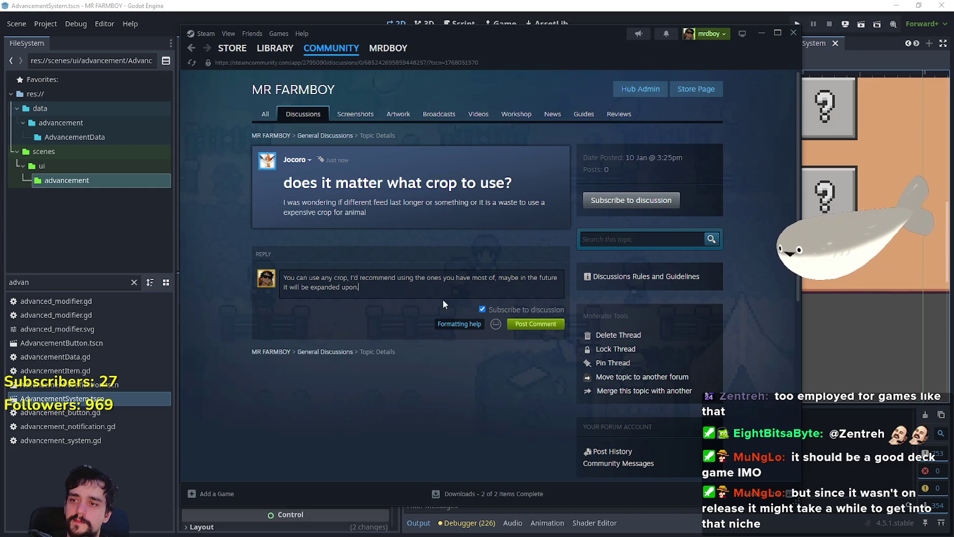
Add the :steamhappy: emoticon to the reply and post the comment
left_click(496, 324)
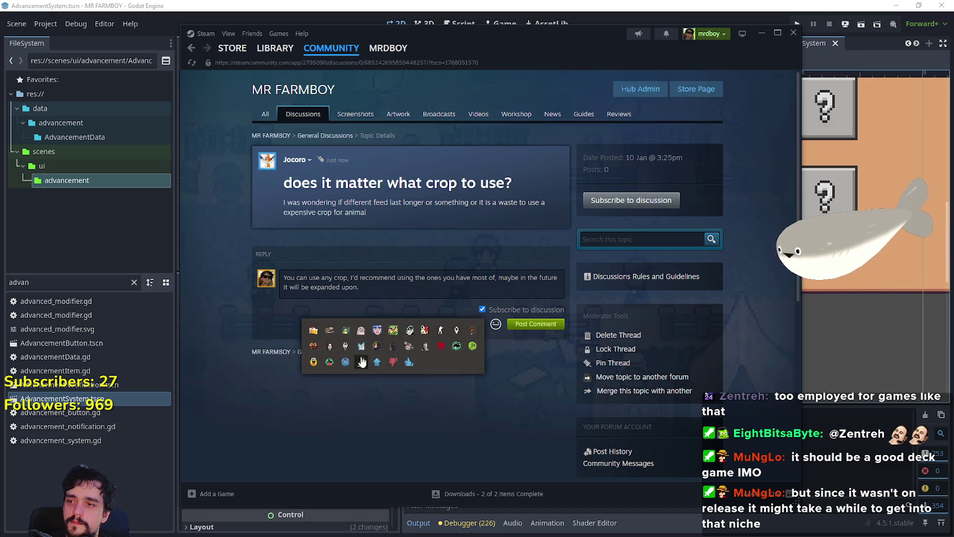
left_click(313, 362)
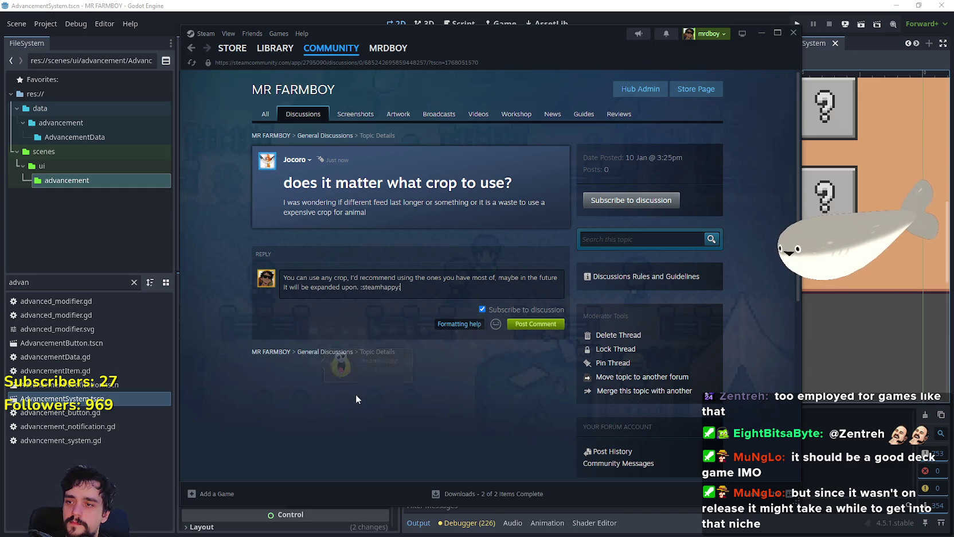
left_click(534, 327)
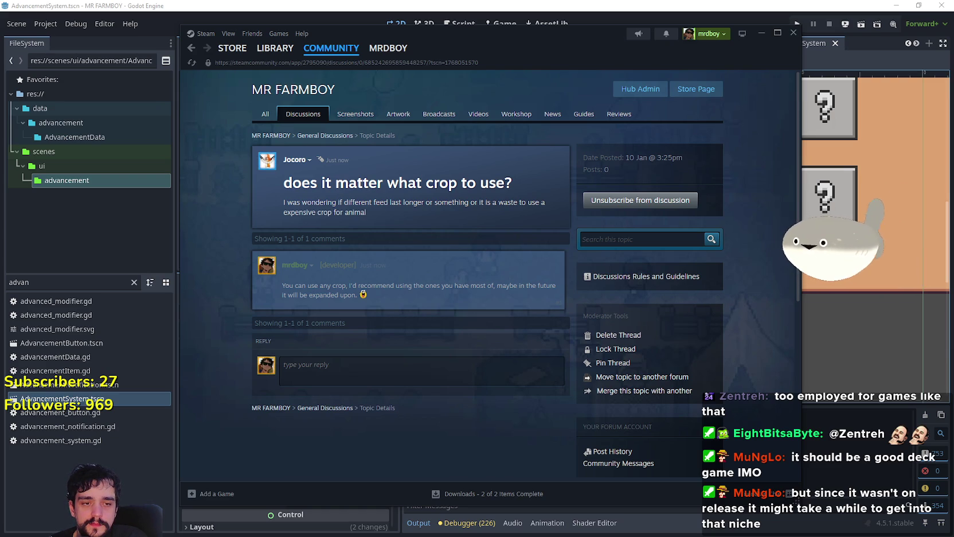
Switch back to Godot, save the AdvancementSystem scene and zoom out over the advancement grid
key("alt+Tab")
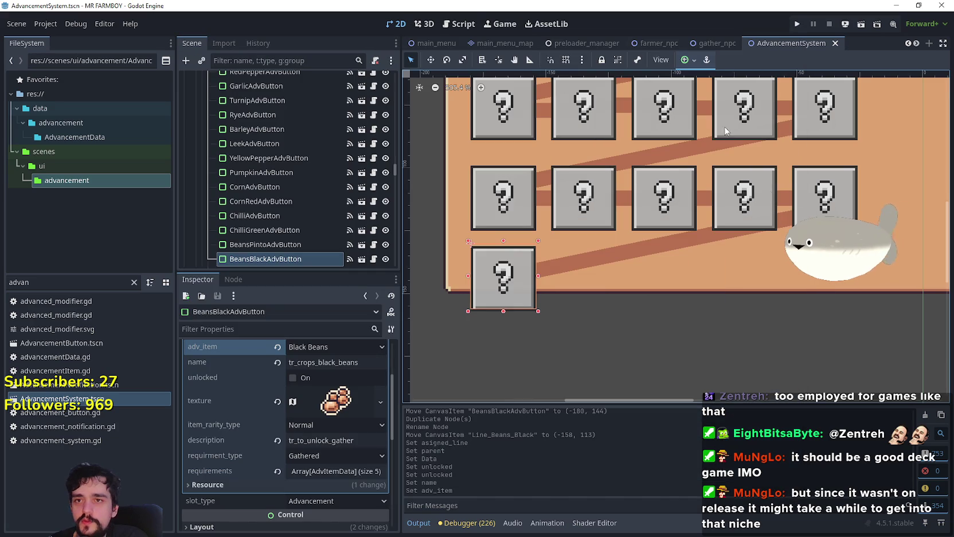
key("ctrl+s")
scroll(600, 215, "down", 4)
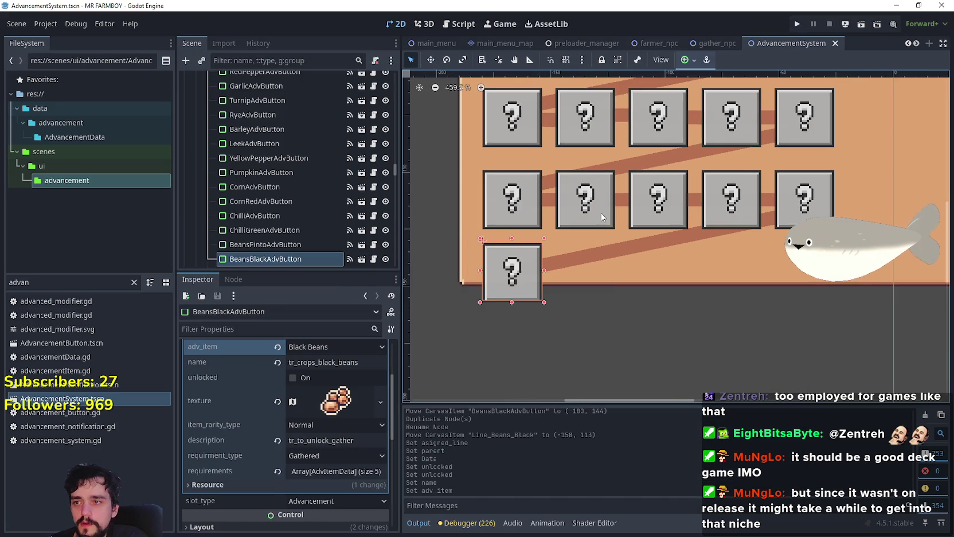
scroll(601, 275, "down", 2)
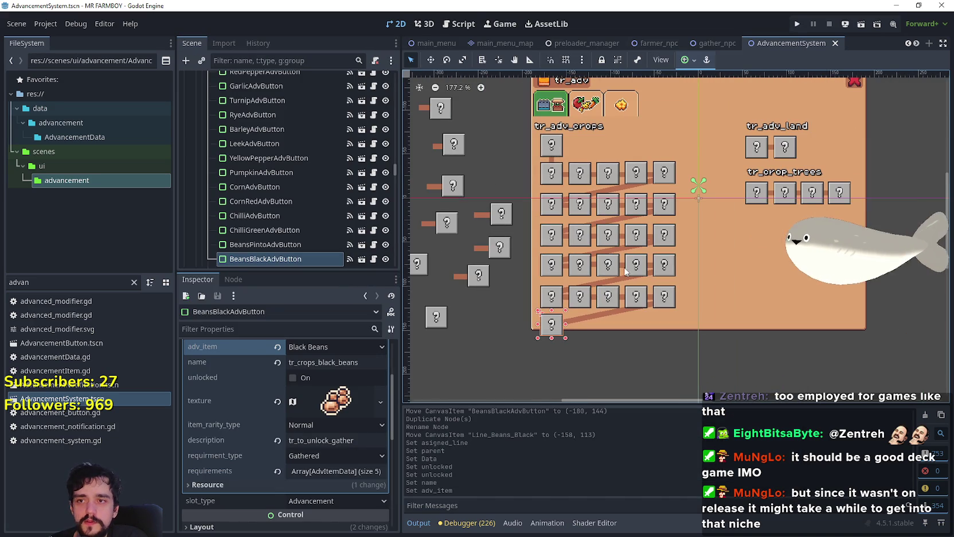